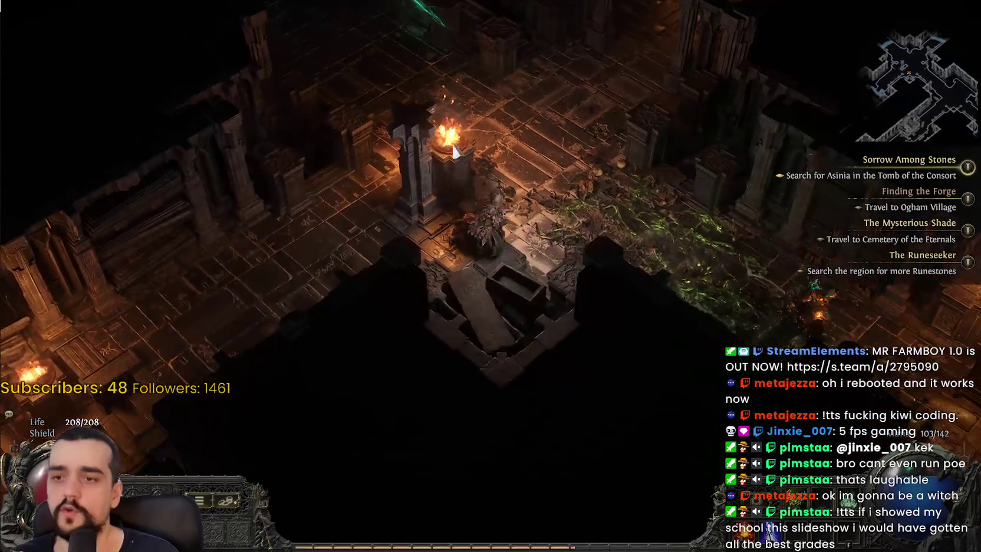
- Fight through the temple, killing the Risen Rattler and the Eternal Knight
left_click(226, 353)
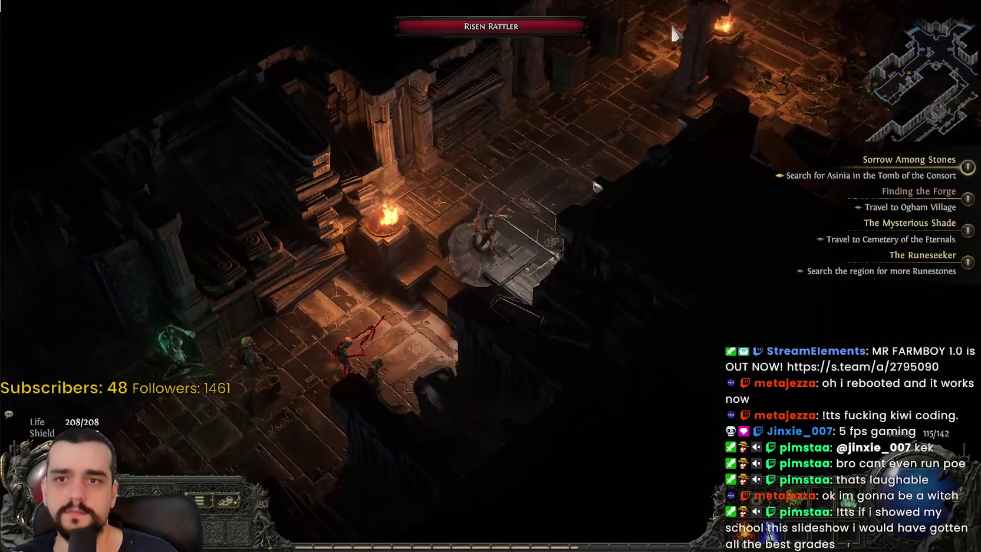
left_click(666, 24)
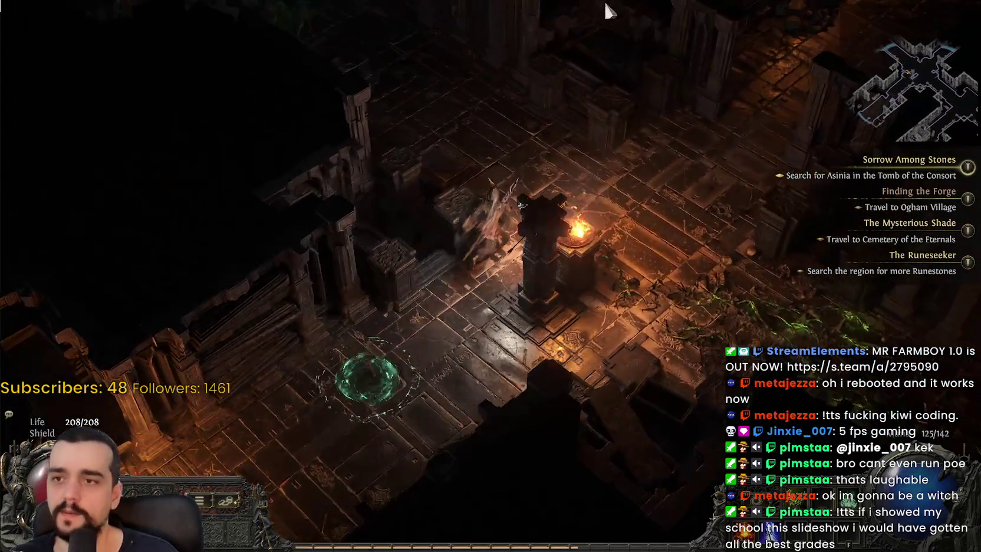
left_click(354, 53)
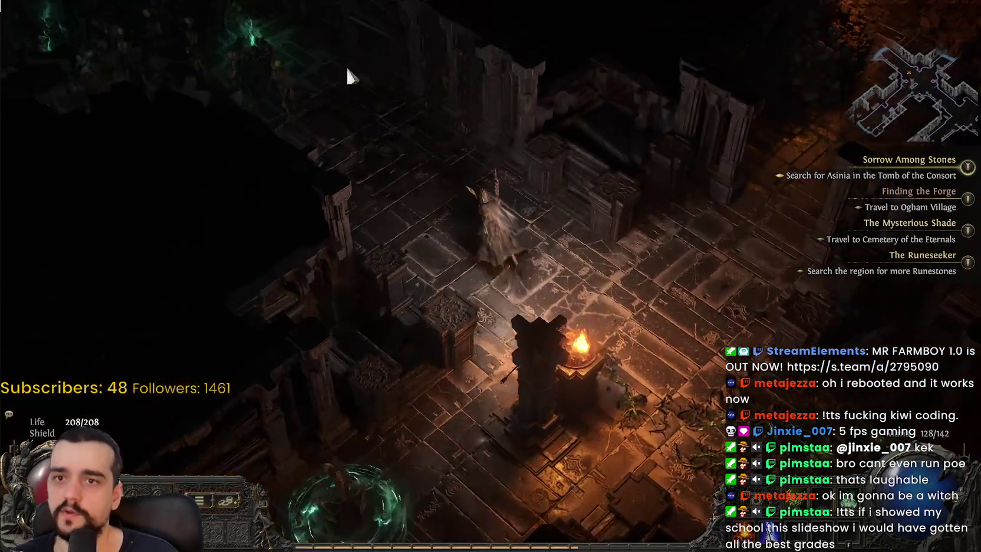
left_click(340, 137)
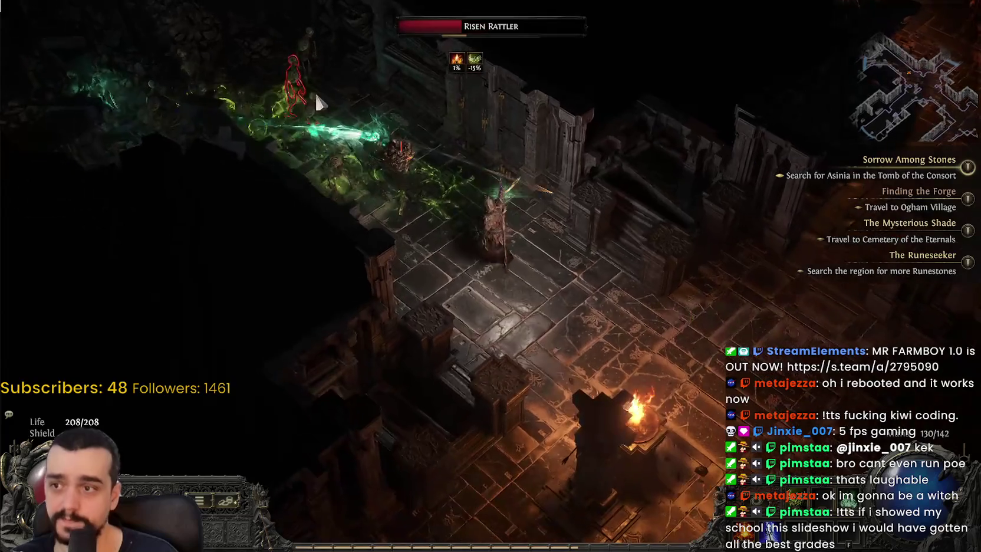
left_click(316, 100)
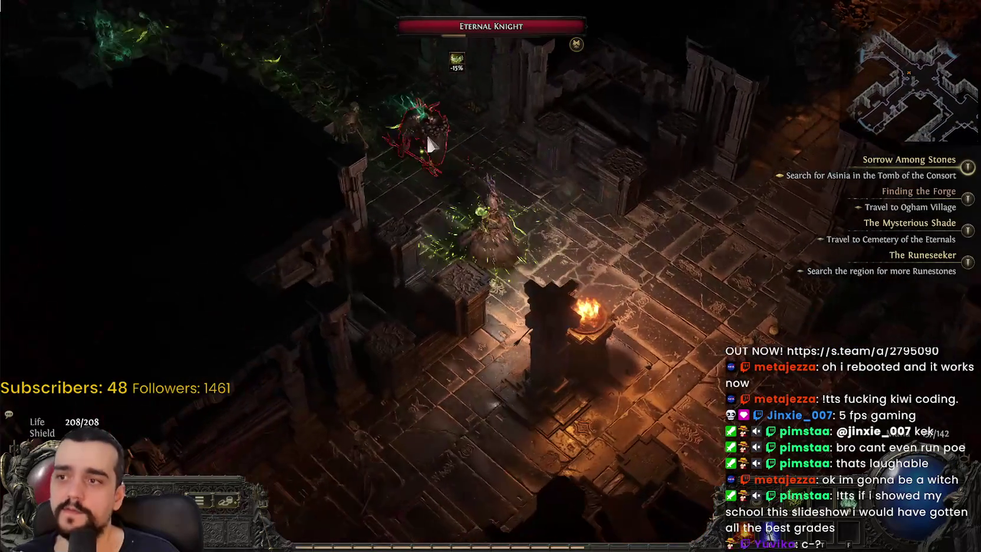
left_click(430, 127)
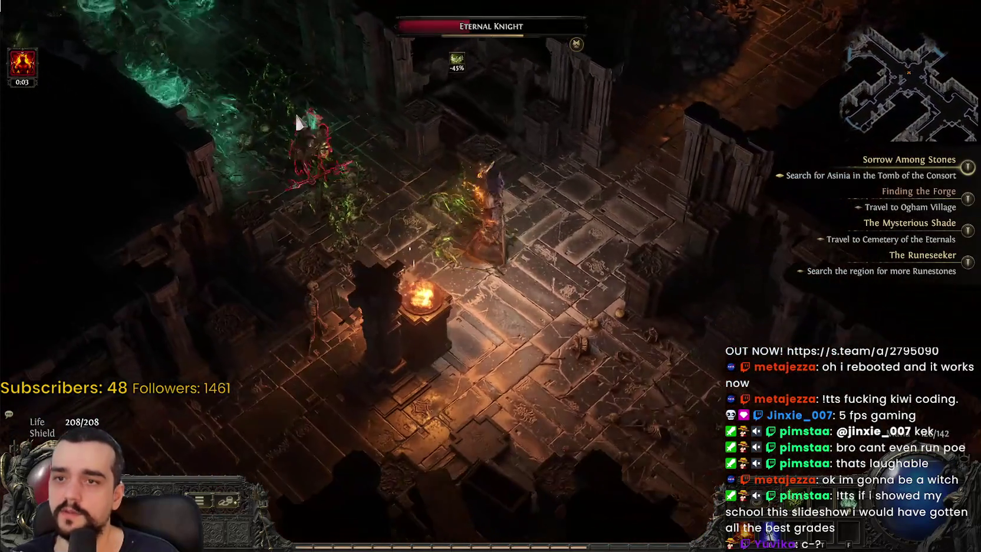
- Clear the Risen enemies in the corridor, collect the 3 gold, and open the passive skill tree
left_click(643, 92)
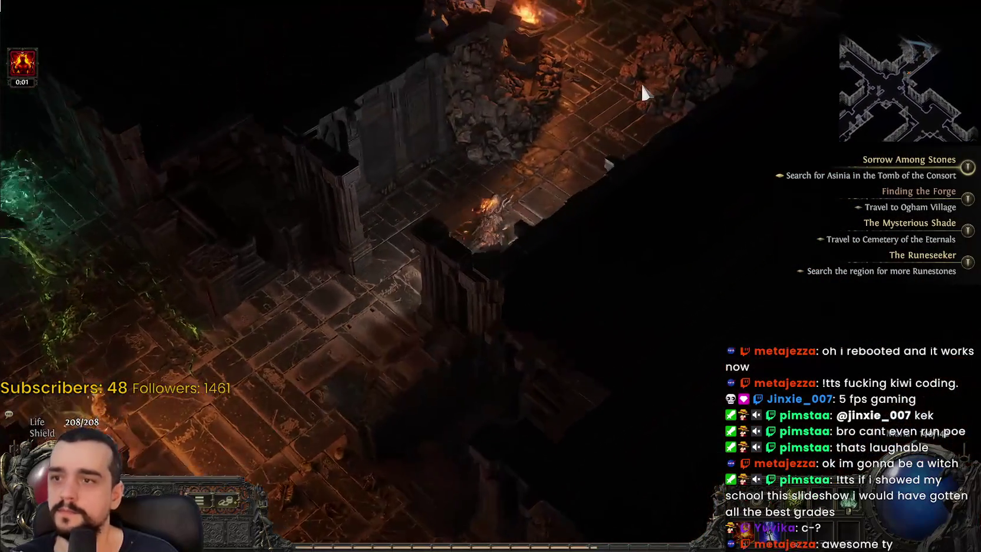
left_click(217, 298)
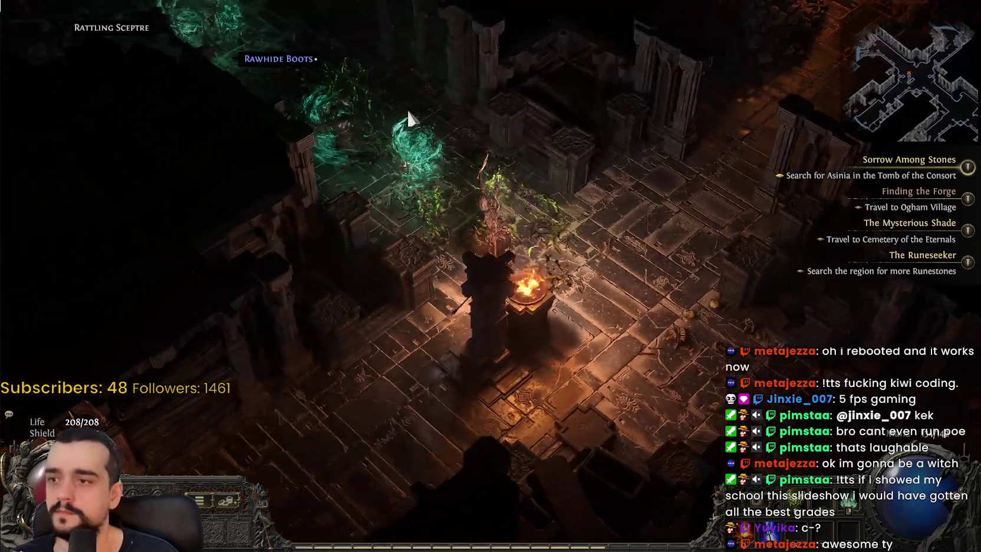
left_click(355, 132)
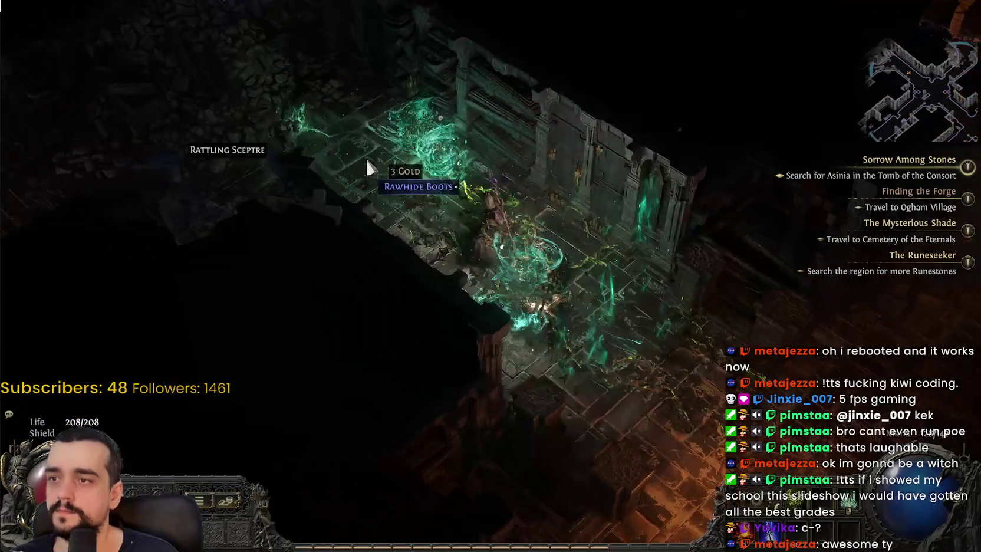
left_click(312, 113)
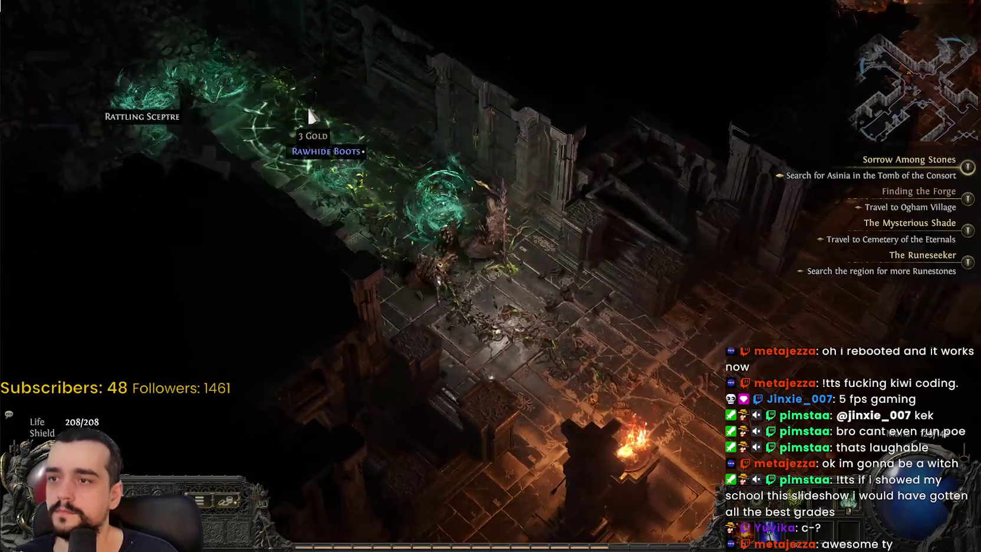
left_click(312, 113)
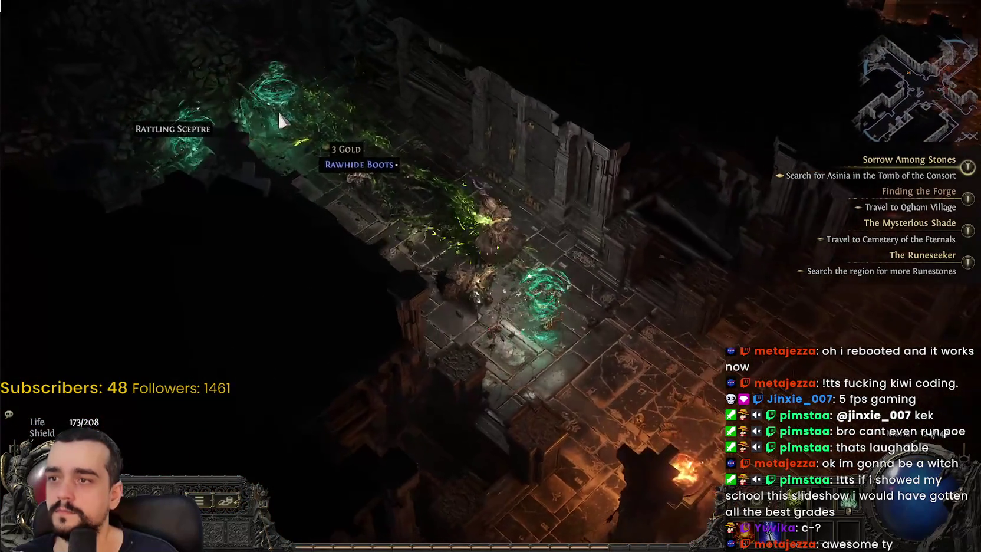
left_click(232, 151)
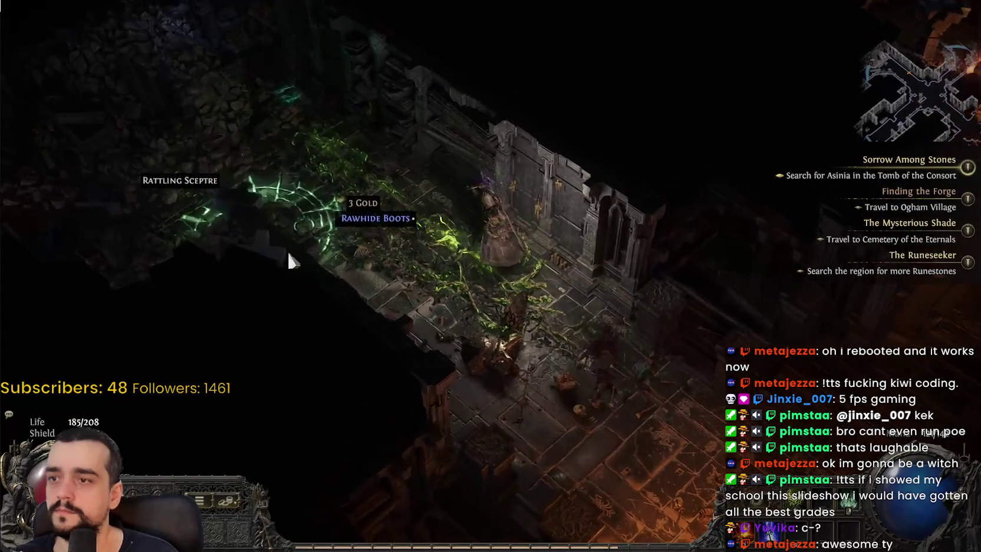
left_click(270, 240)
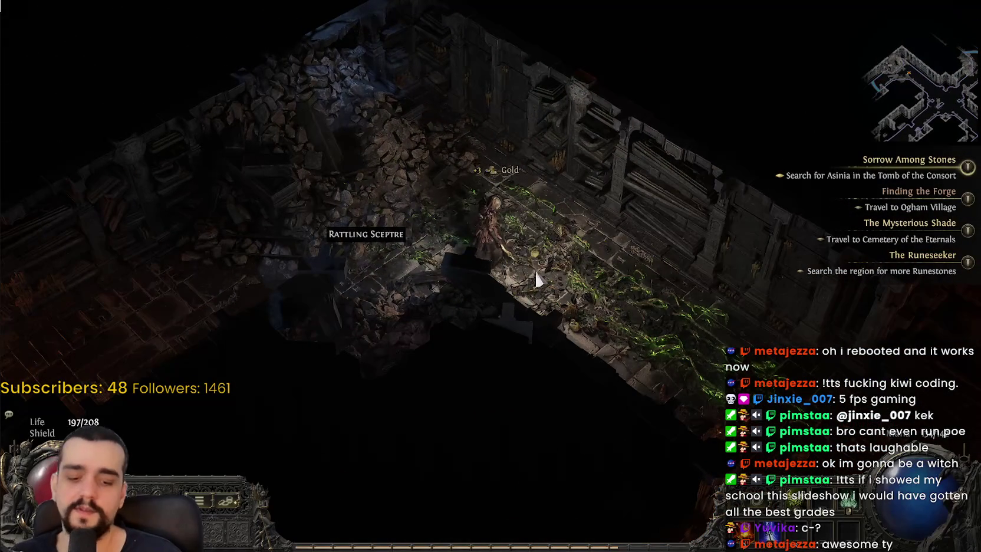
key("p")
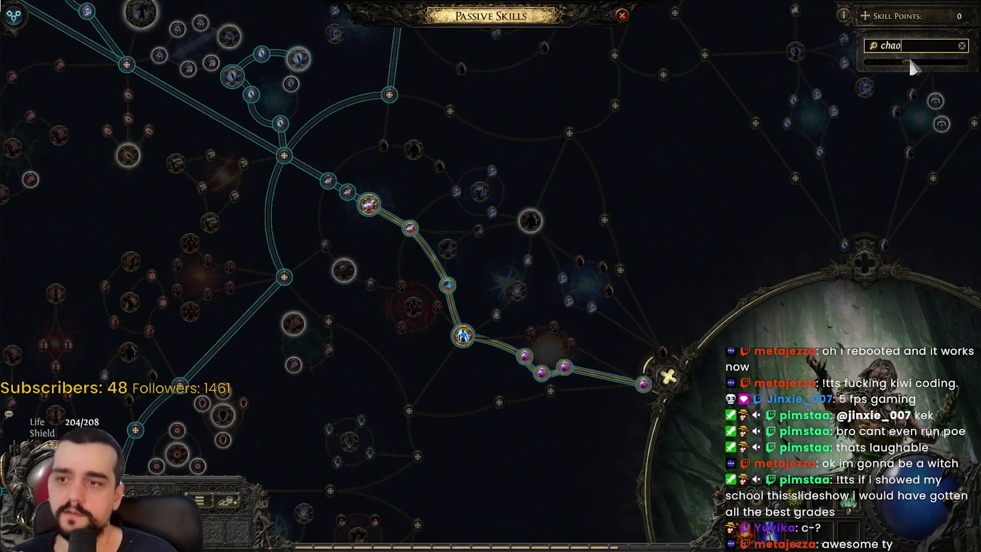
- Zoom and pan the passive tree to browse the 'chaos' search results around the class start
scroll(843, 195, "down", 5)
mouse_move(778, 281)
left_mouse_down()
mouse_move(444, 327)
mouse_move(323, 389)
mouse_move(259, 483)
left_mouse_up()
scroll(410, 306, "up", 5)
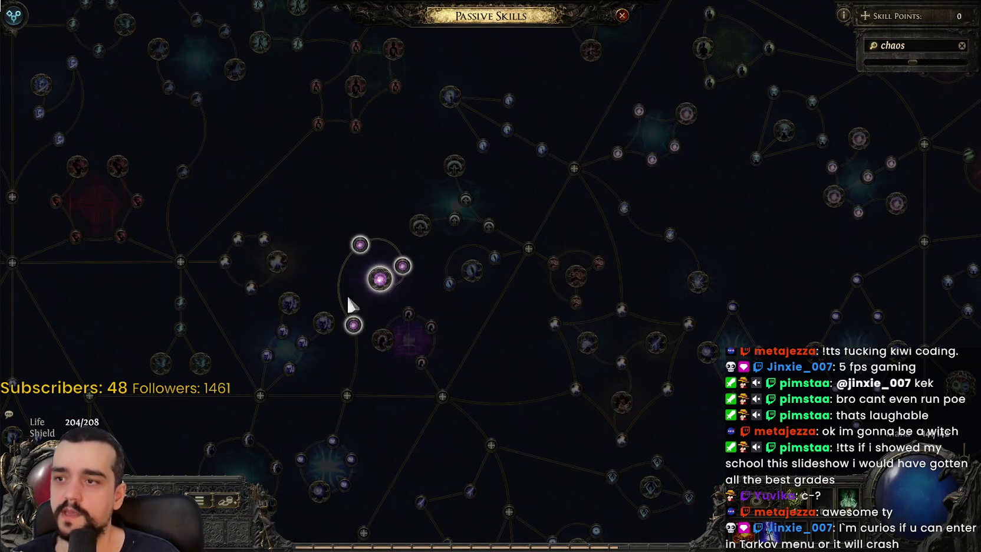
scroll(692, 333, "down", 3)
scroll(641, 333, "up", 4)
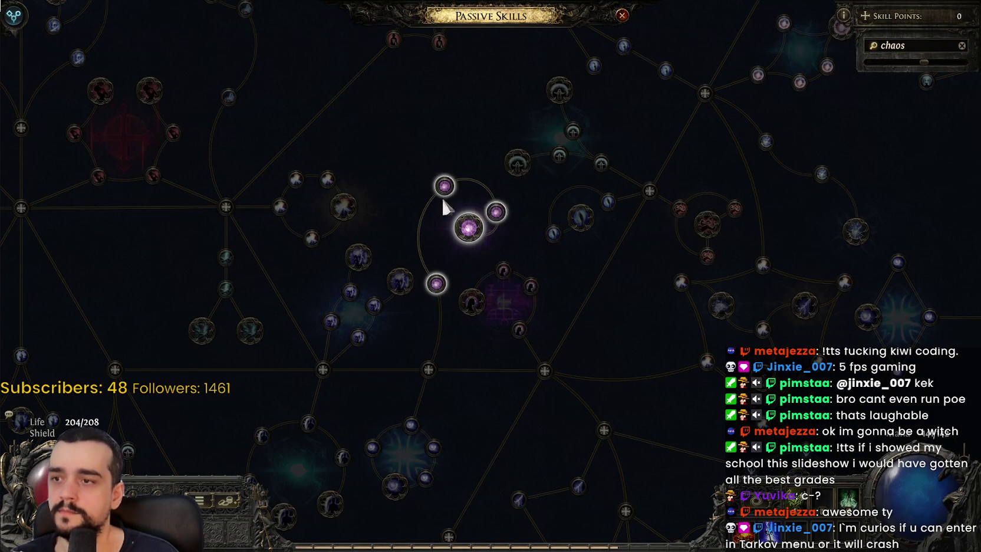
scroll(421, 336, "down", 8)
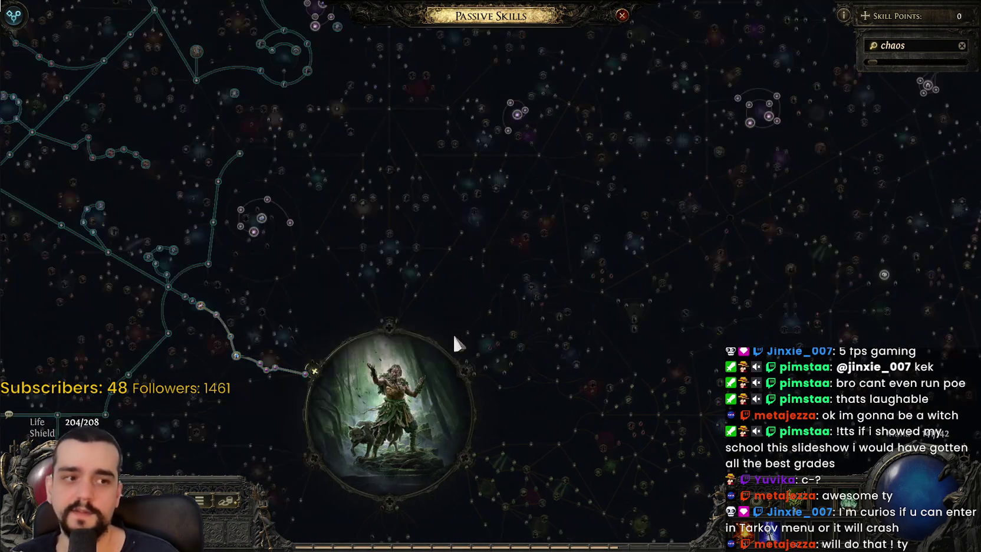
- Leave the passive tree and kill the Risen Rattler and Eternal Knight in the tomb
key("p")
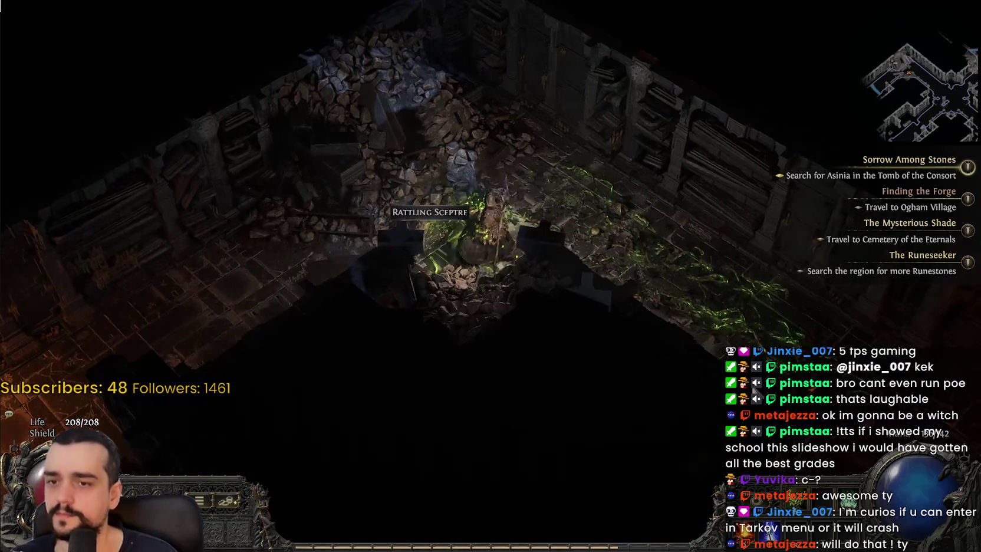
left_click(629, 397)
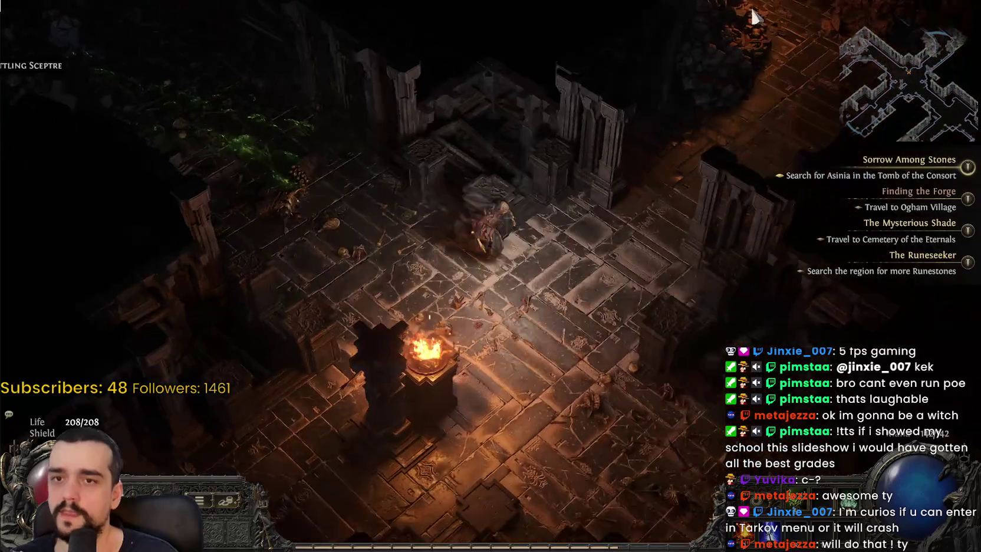
left_click(699, 69)
left_click(505, 97)
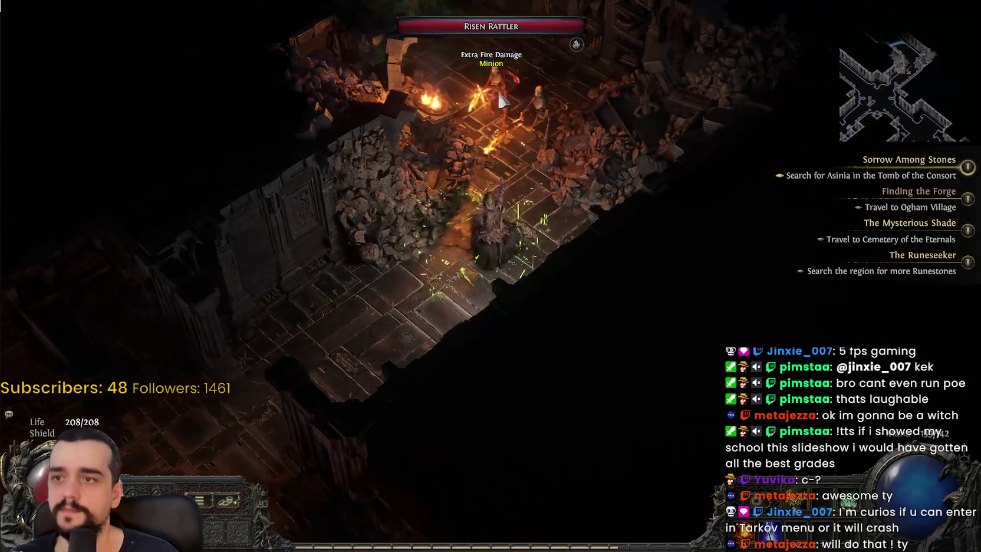
left_click(418, 112)
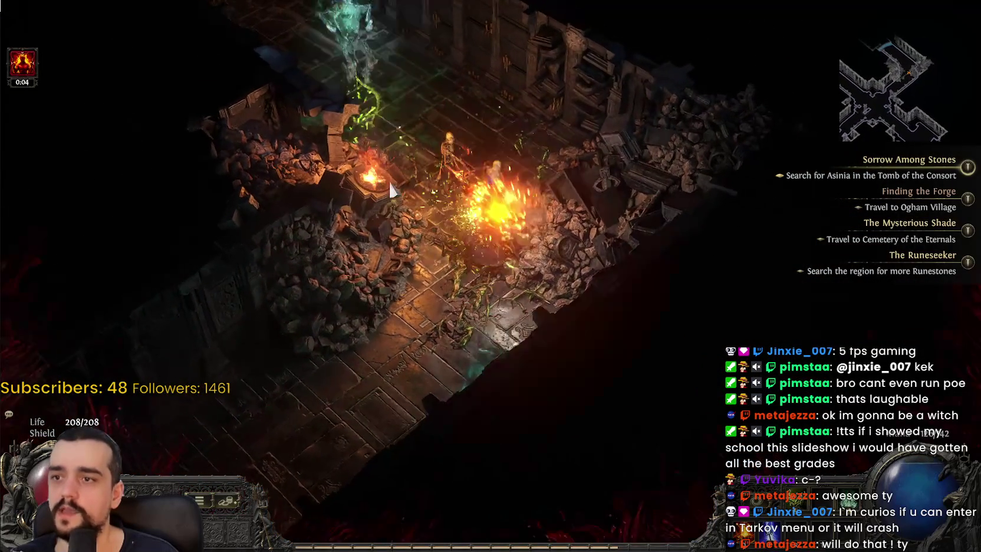
left_click(442, 106)
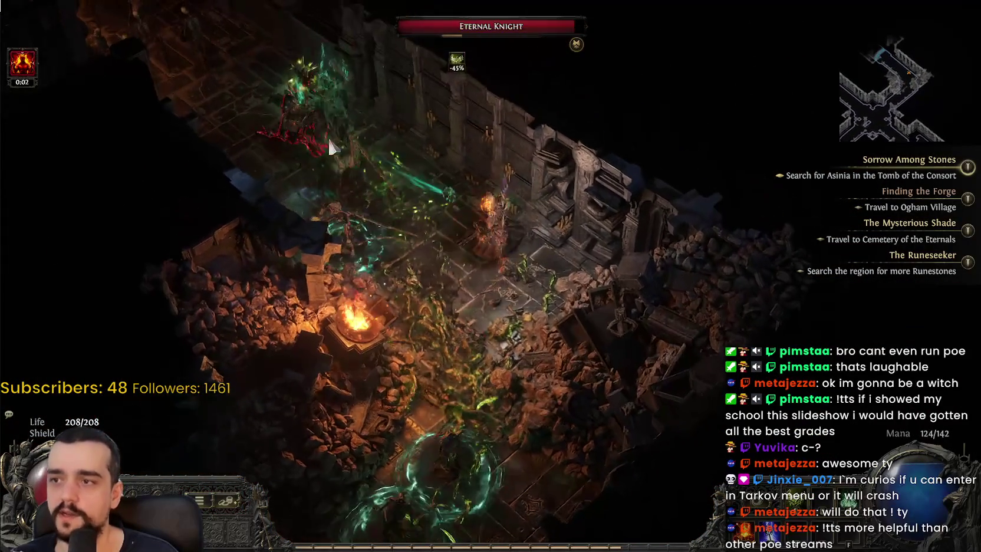
left_click(394, 154)
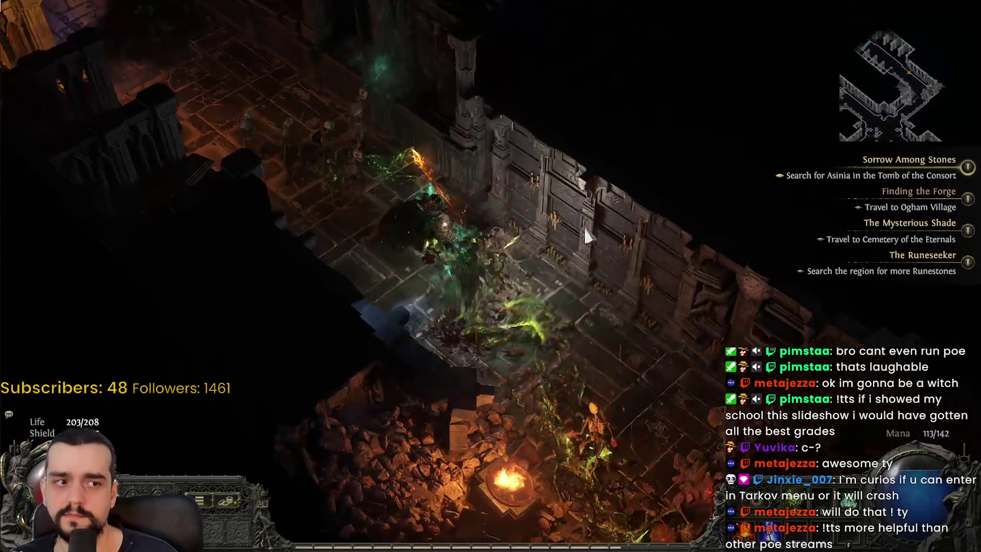
- Kill Agonywither, loot the Tattered Robe and gold, and reach the Researcher's Strongbox
left_click(346, 130)
left_click(277, 107)
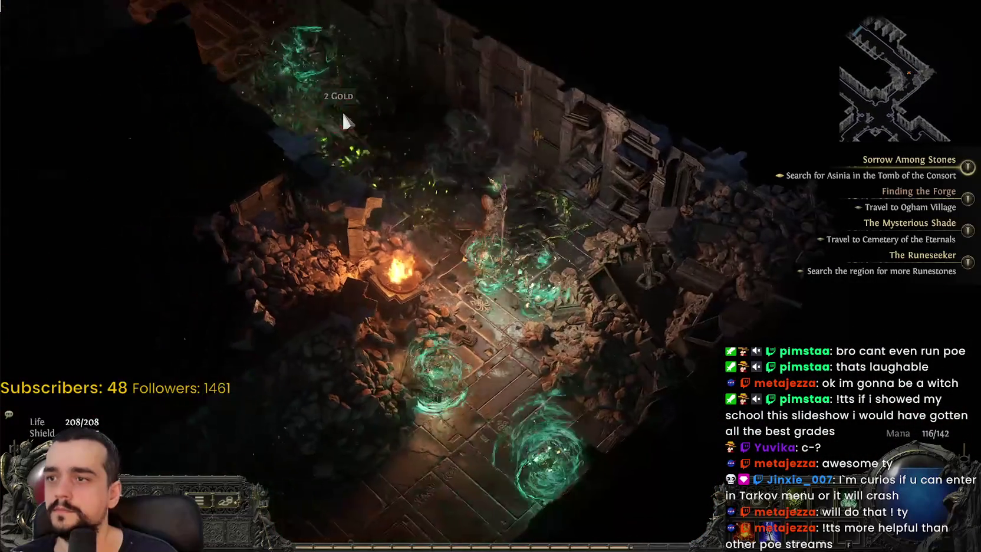
left_click(344, 121)
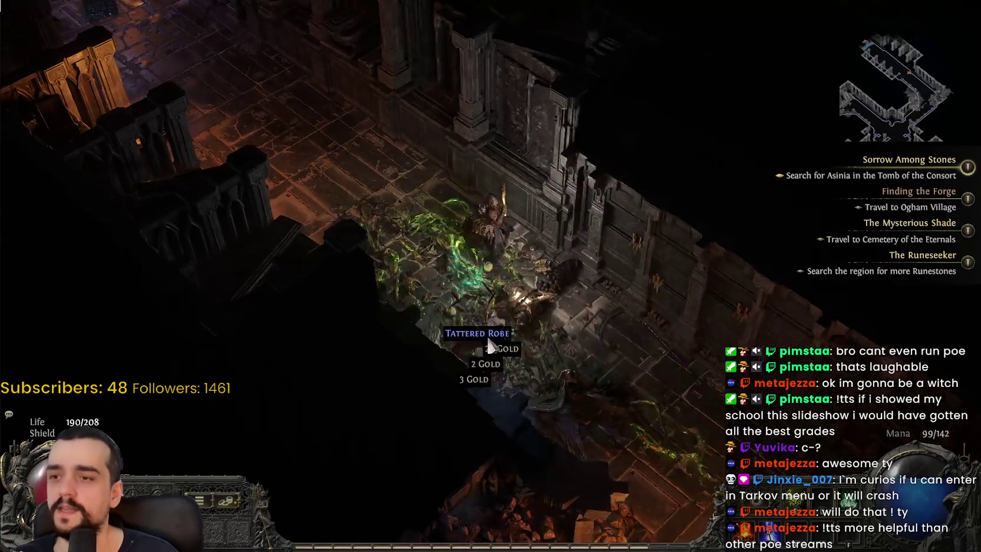
left_click(451, 283)
left_click(447, 282)
left_click(460, 173)
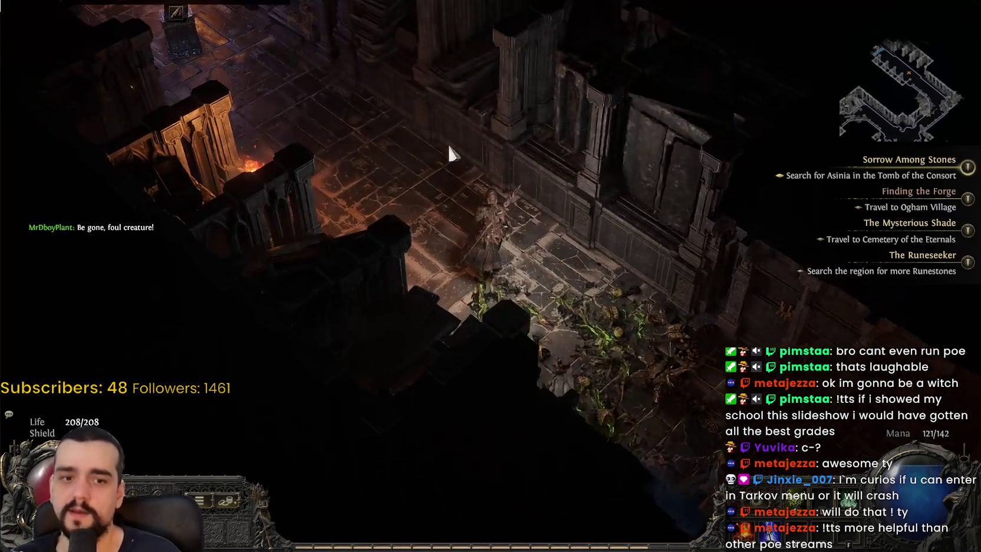
mouse_move(449, 152)
left_mouse_down()
mouse_move(395, 180)
mouse_move(350, 184)
left_mouse_up()
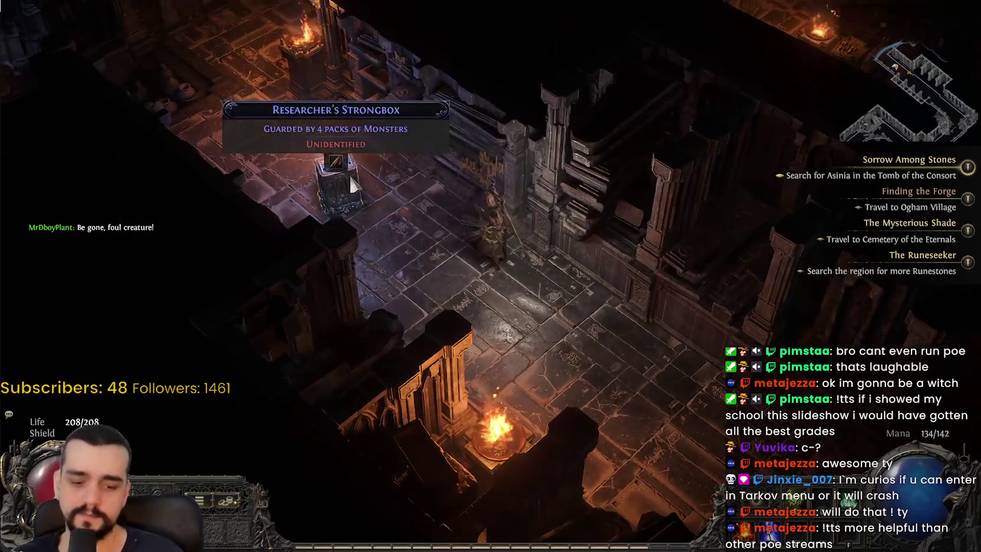
key("i")
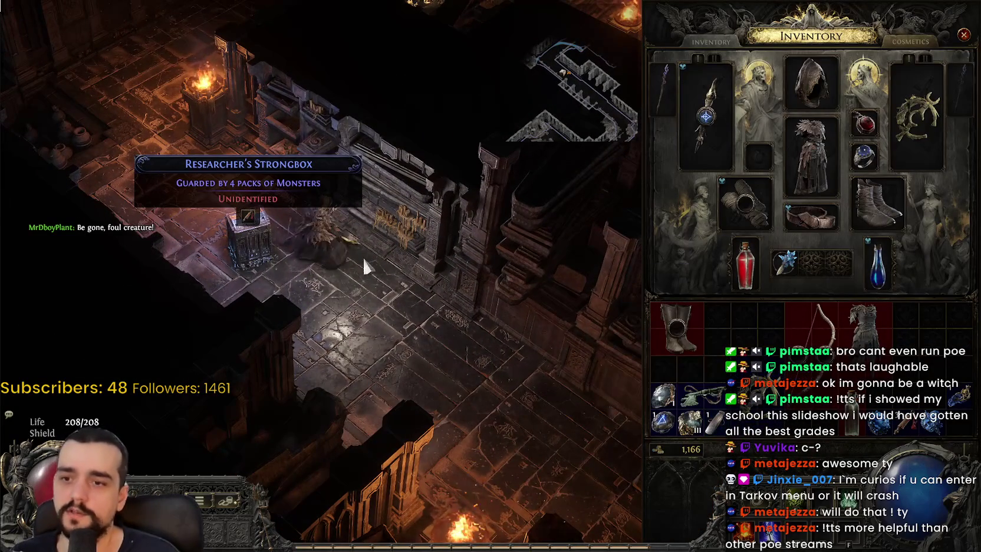
- Walk to the strongbox and search the passive tree for 'spell damage' nodes
left_click(365, 259)
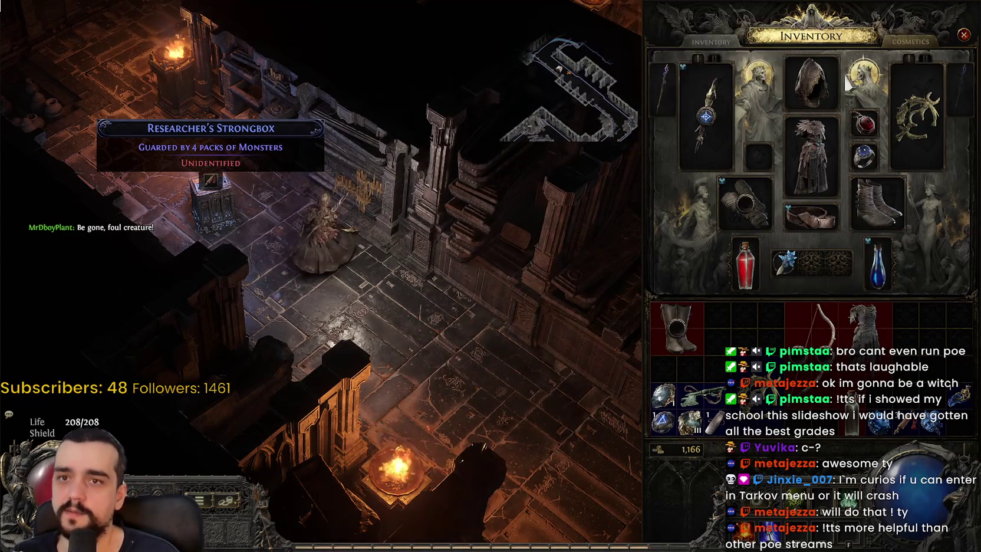
type("p")
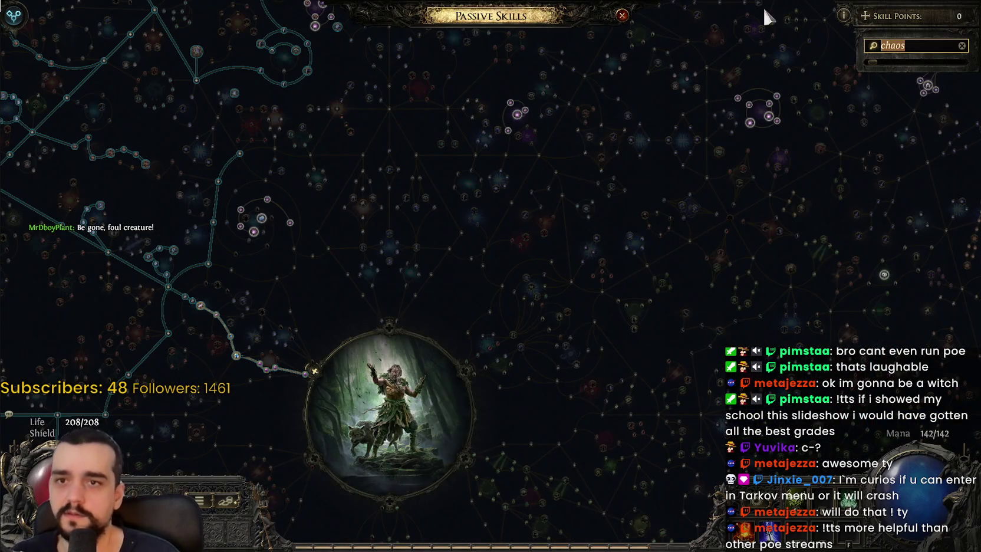
type("spell damage")
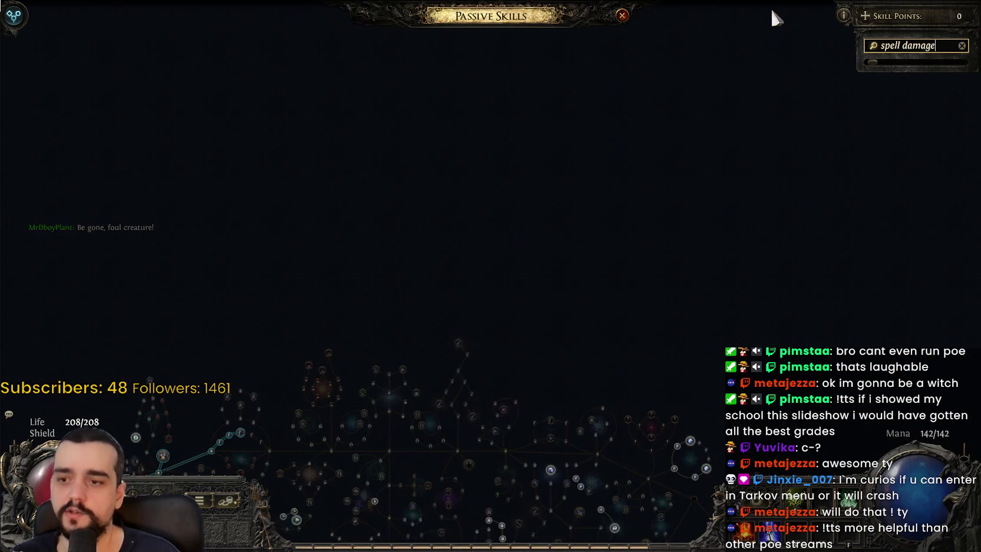
scroll(590, 59, "up", 6)
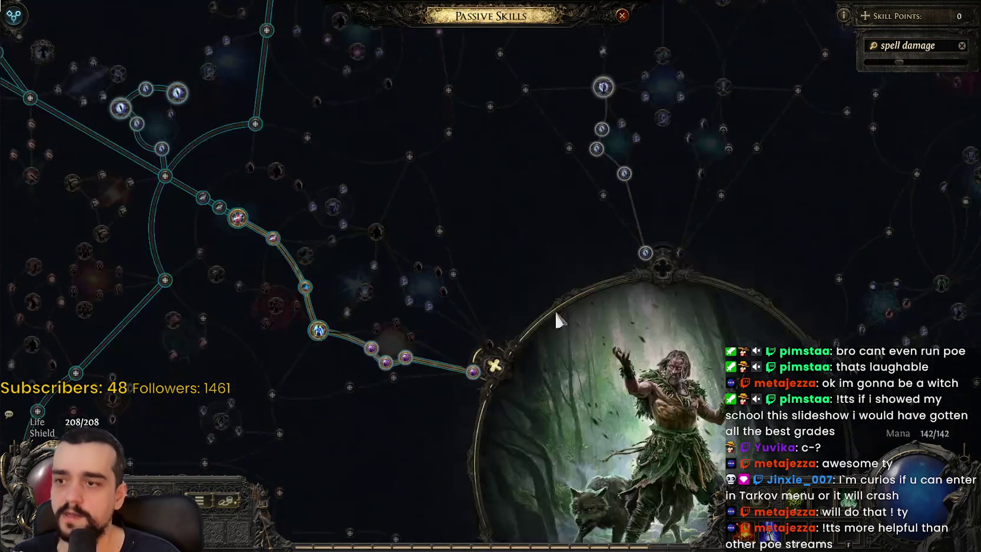
scroll(319, 302, "down", 4)
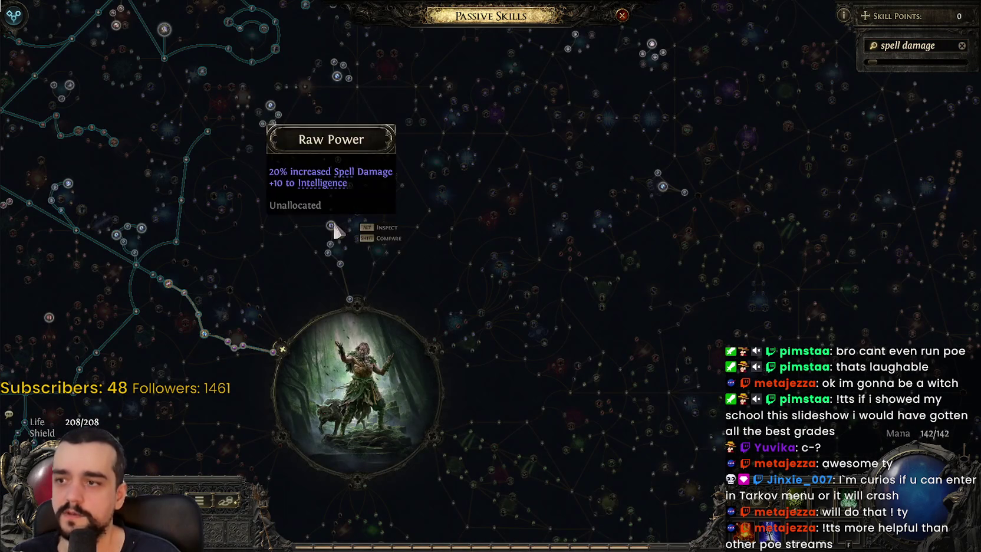
left_click_drag(566, 145, 592, 221)
- Switch the passive tree search to 'chaos', look over the results, and close the tree
type("chaos")
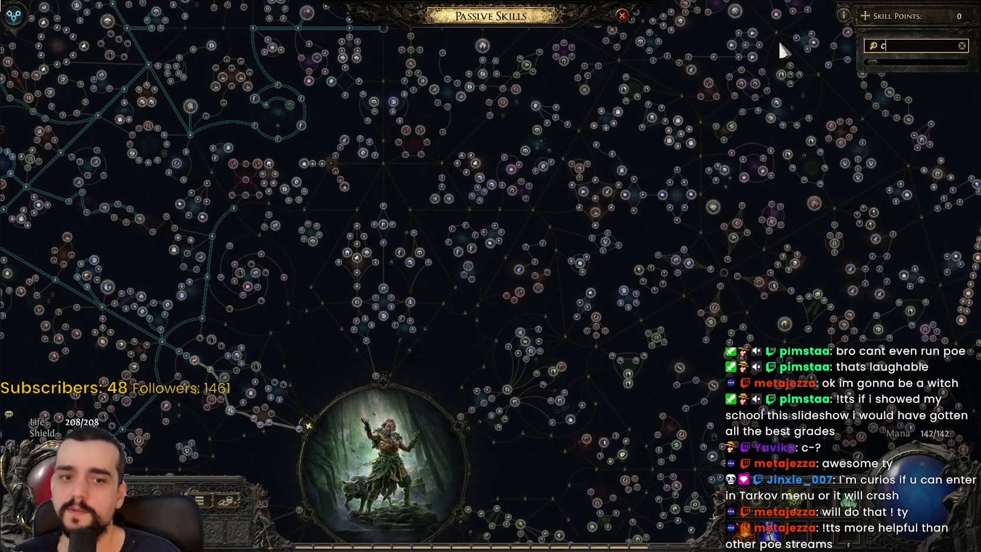
left_click_drag(519, 230, 495, 301)
scroll(439, 195, "up", 2)
key("p")
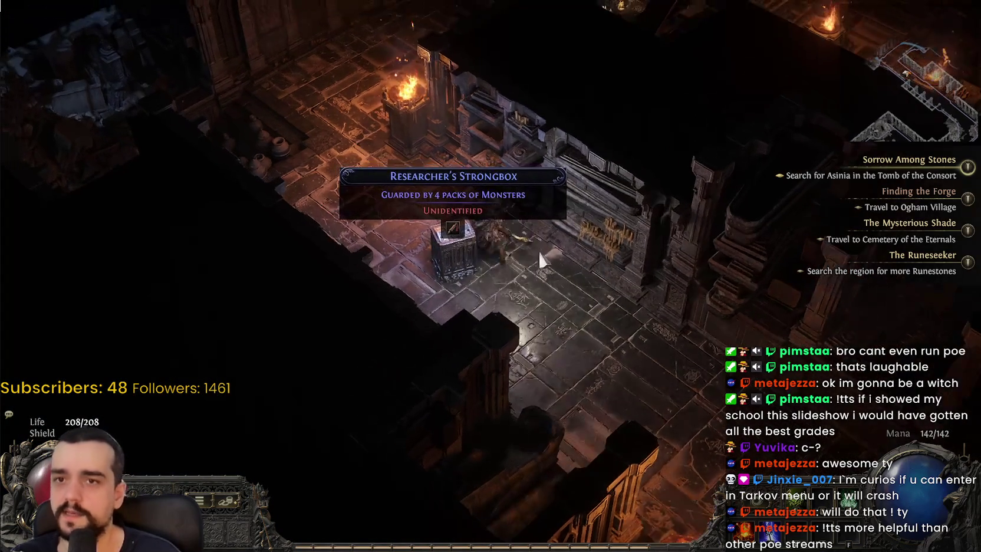
- Reveal the Scorched Researcher's Strongbox of Treasures and engage its Death Knight near the Checkpoint
key("i")
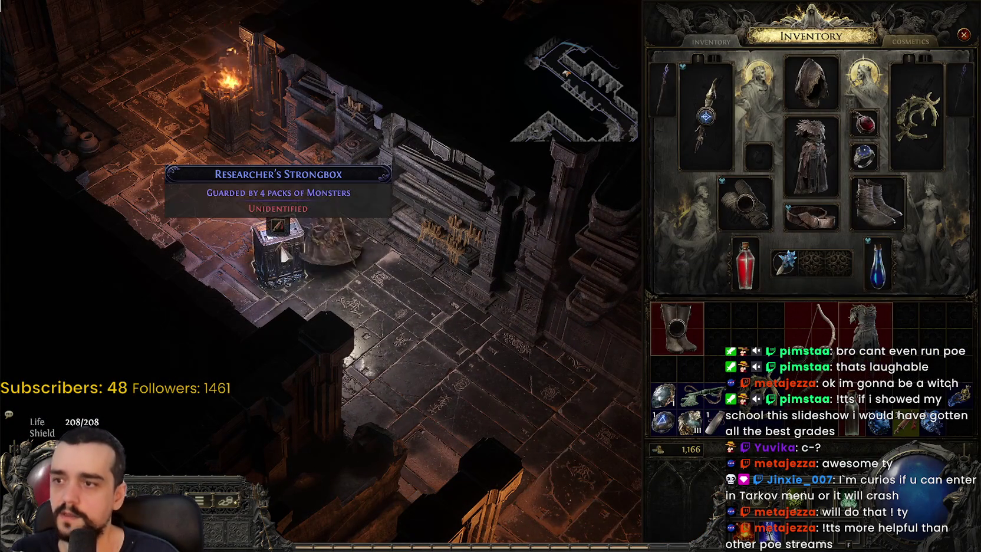
left_click(459, 314)
key("i")
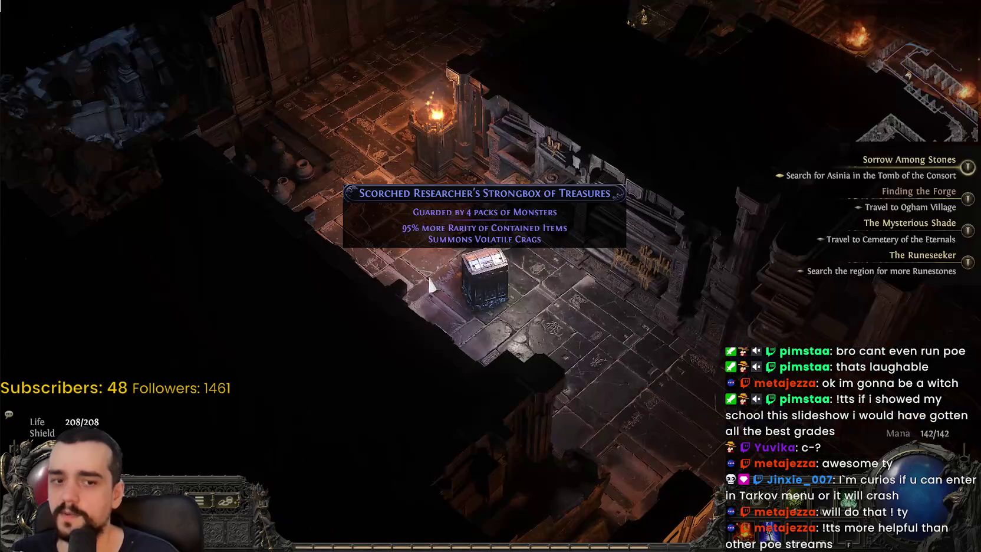
mouse_move(536, 282)
left_mouse_down()
mouse_move(525, 263)
mouse_move(641, 92)
mouse_move(748, 149)
mouse_move(344, 245)
mouse_move(402, 317)
mouse_move(420, 414)
mouse_move(507, 382)
mouse_move(545, 405)
left_mouse_up()
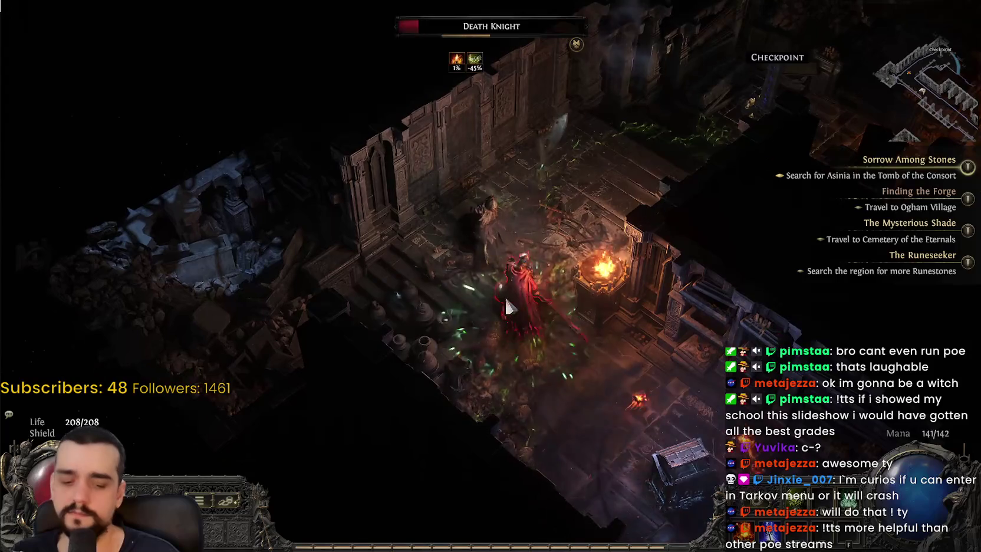
- Zoom around the chaos and spell damage passives without allocating, then run toward the Checkpoint
key("p")
scroll(526, 394, "up", 3)
scroll(525, 377, "down", 3)
scroll(585, 462, "up", 5)
scroll(684, 343, "down", 6)
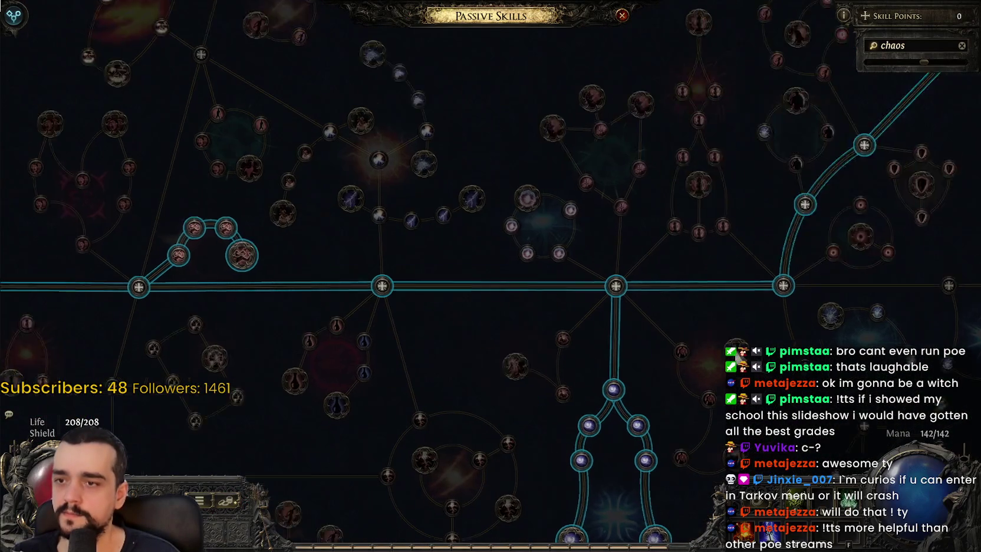
scroll(558, 263, "up", 4)
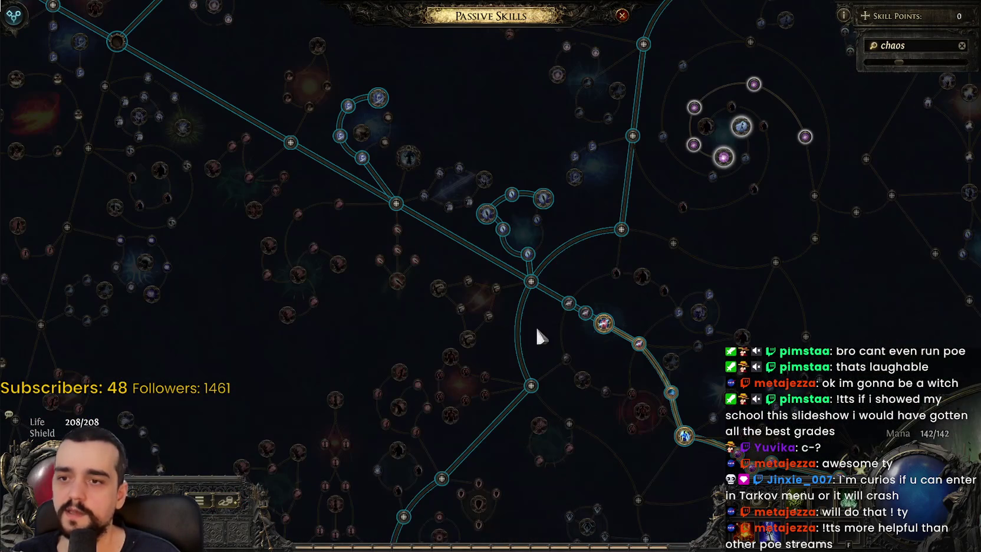
scroll(552, 267, "up", 5)
scroll(468, 385, "down", 7)
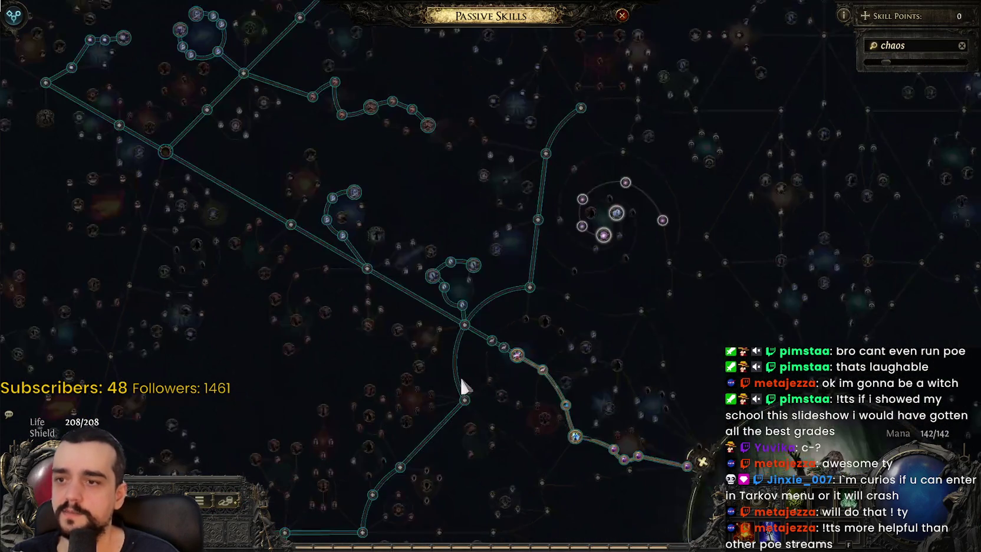
scroll(469, 333, "up", 5)
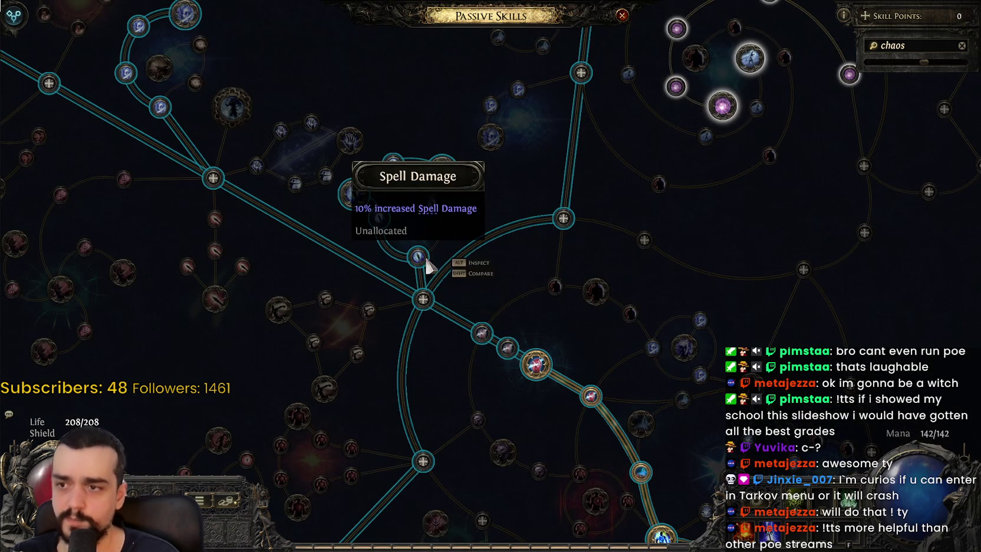
key("p")
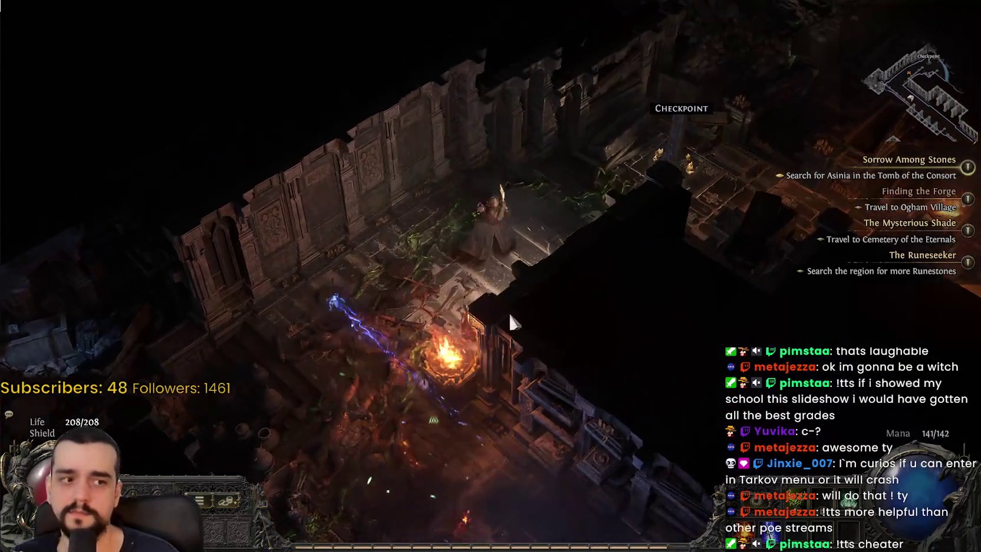
left_click(691, 235)
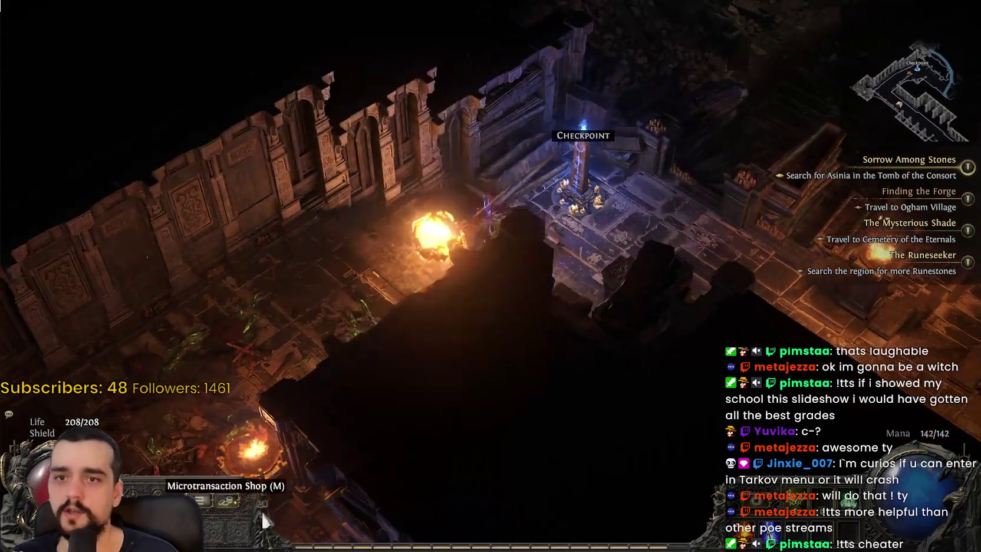
- Kill the Lightning Wraith and Risen Rattler pack guarding the strongbox
left_click(354, 465)
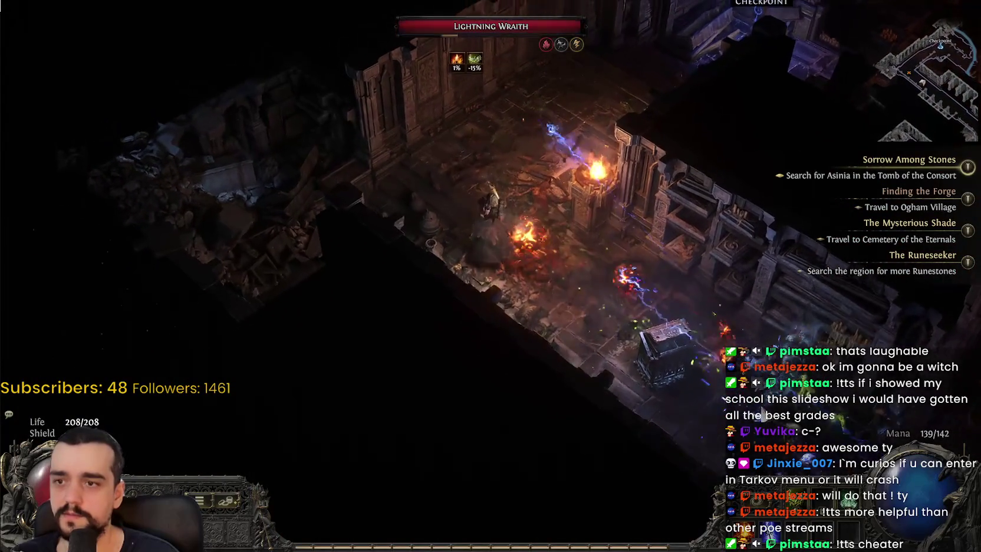
left_click(764, 411)
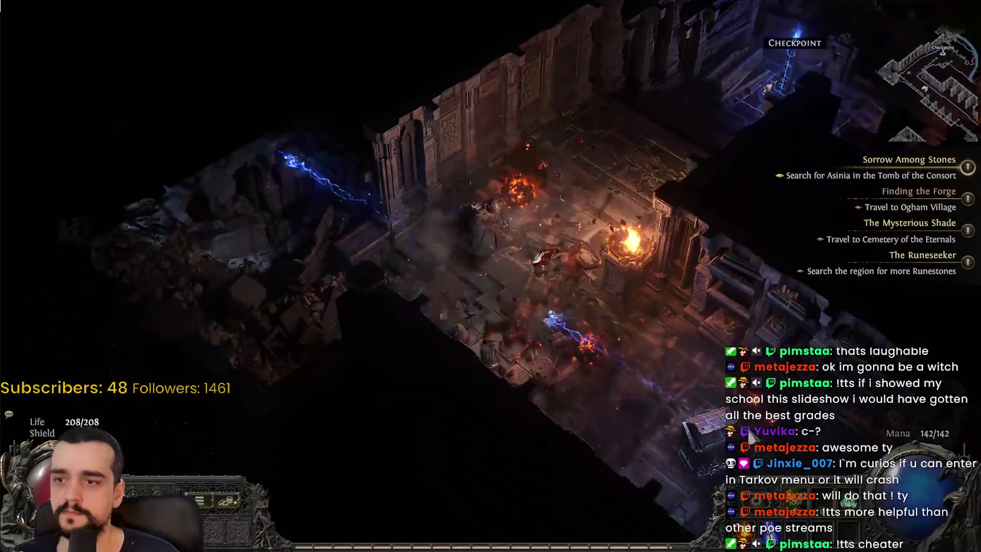
left_click(683, 414)
left_click(624, 370)
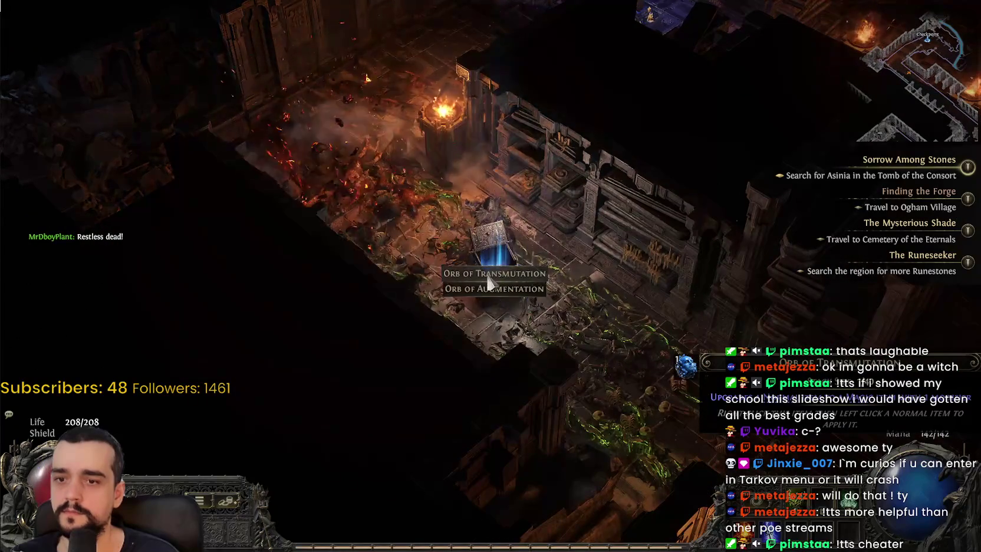
- Check the inventory for the dropped orbs, then walk on past the Checkpoint
key("i")
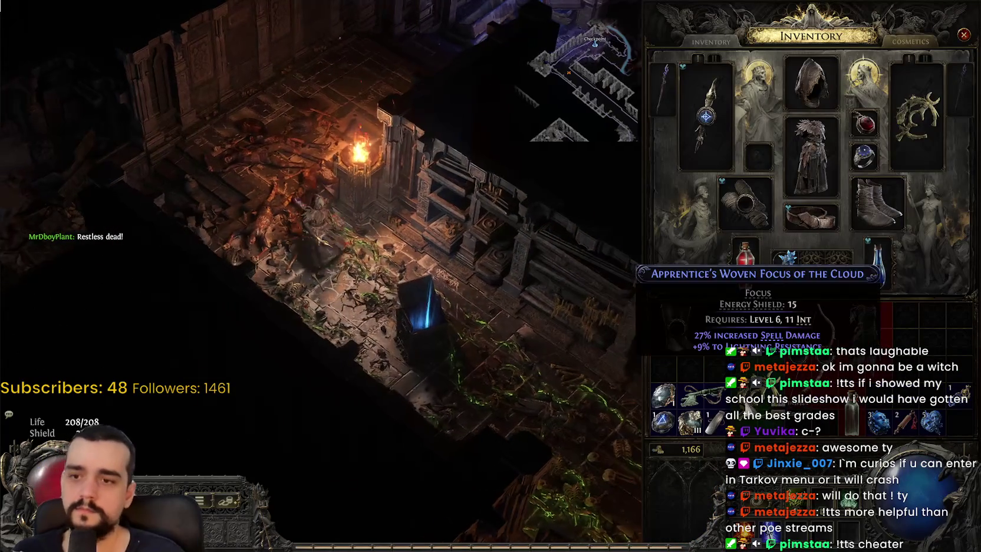
key("w")
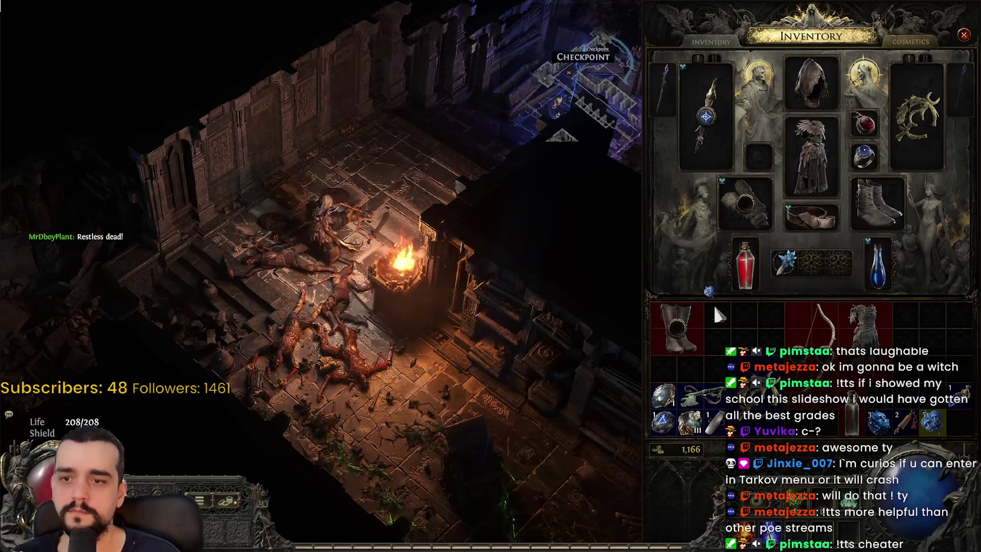
key("i")
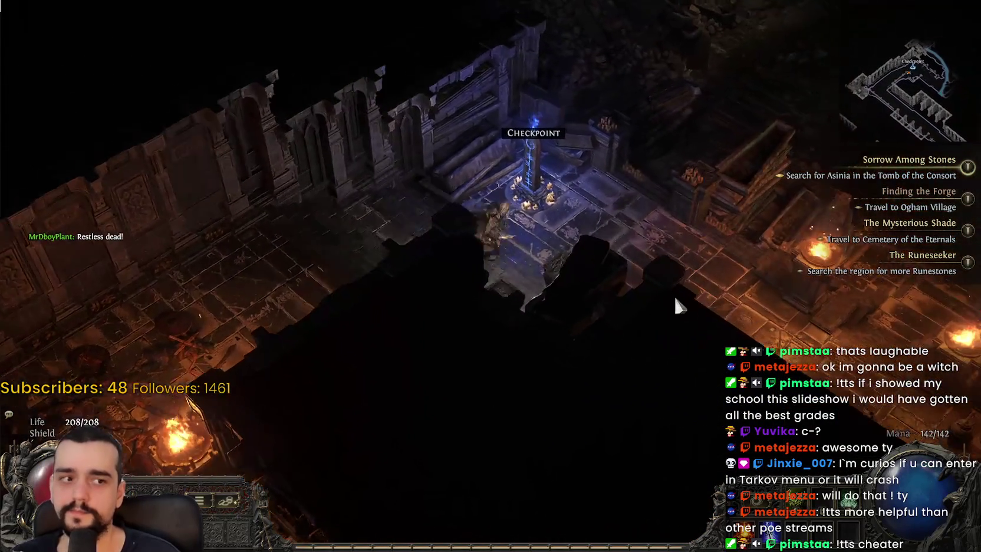
mouse_move(674, 295)
left_mouse_down()
mouse_move(605, 353)
mouse_move(668, 95)
mouse_move(501, 212)
mouse_move(442, 180)
mouse_move(453, 171)
mouse_move(529, 319)
mouse_move(650, 318)
mouse_move(703, 177)
mouse_move(519, 109)
mouse_move(448, 125)
mouse_move(341, 239)
mouse_move(335, 216)
mouse_move(306, 201)
mouse_move(405, 80)
mouse_move(529, 116)
mouse_move(573, 142)
mouse_move(524, 171)
mouse_move(387, 173)
mouse_move(360, 198)
mouse_move(300, 221)
mouse_move(329, 249)
mouse_move(266, 288)
mouse_move(388, 360)
mouse_move(362, 252)
mouse_move(718, 298)
mouse_move(696, 208)
mouse_move(651, 185)
mouse_move(715, 188)
mouse_move(809, 297)
mouse_move(768, 291)
mouse_move(574, 384)
mouse_move(422, 353)
mouse_move(586, 370)
mouse_move(664, 344)
mouse_move(712, 263)
mouse_move(741, 172)
mouse_move(657, 158)
mouse_move(588, 124)
mouse_move(731, 172)
mouse_move(507, 338)
mouse_move(412, 357)
mouse_move(370, 355)
mouse_move(333, 333)
mouse_move(342, 286)
mouse_move(383, 313)
mouse_move(579, 356)
mouse_move(578, 366)
mouse_move(672, 247)
mouse_move(652, 217)
mouse_move(653, 141)
mouse_move(615, 101)
mouse_move(561, 95)
mouse_move(506, 109)
mouse_move(421, 188)
mouse_move(341, 235)
mouse_move(250, 243)
mouse_move(220, 320)
mouse_move(298, 362)
mouse_move(407, 384)
mouse_move(493, 380)
mouse_move(608, 339)
mouse_move(691, 283)
mouse_move(705, 196)
mouse_move(695, 180)
mouse_move(607, 168)
mouse_move(495, 123)
mouse_move(655, 147)
mouse_move(686, 329)
mouse_move(569, 429)
mouse_move(489, 439)
mouse_move(658, 424)
mouse_move(642, 193)
left_mouse_up()
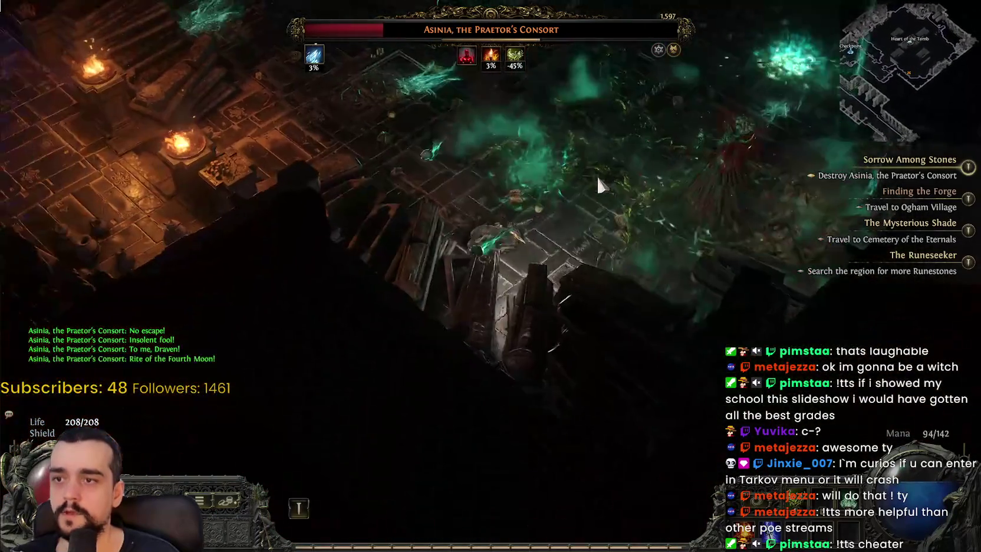
- Cast spells at Asinia from around the arena until her health bar is empty
left_click(598, 184)
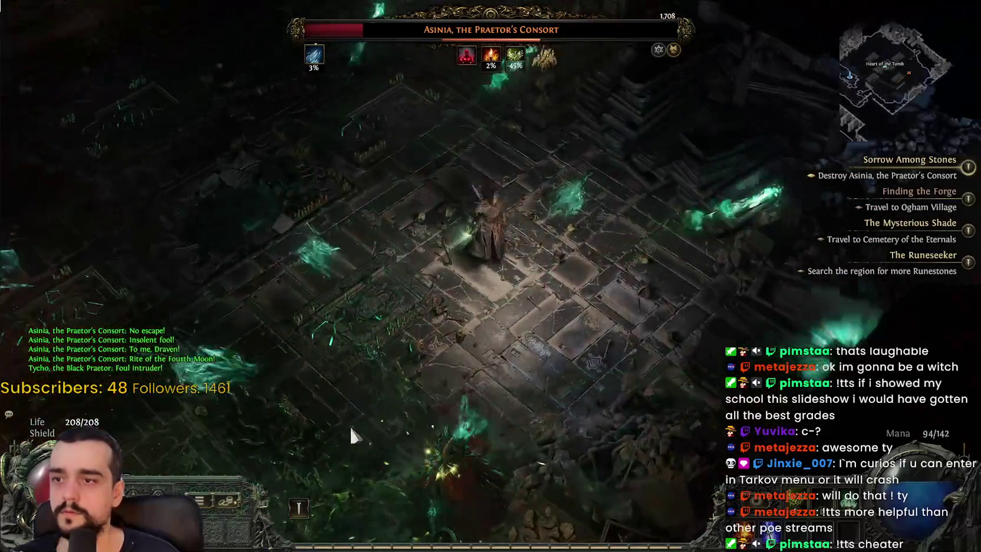
left_click(333, 423)
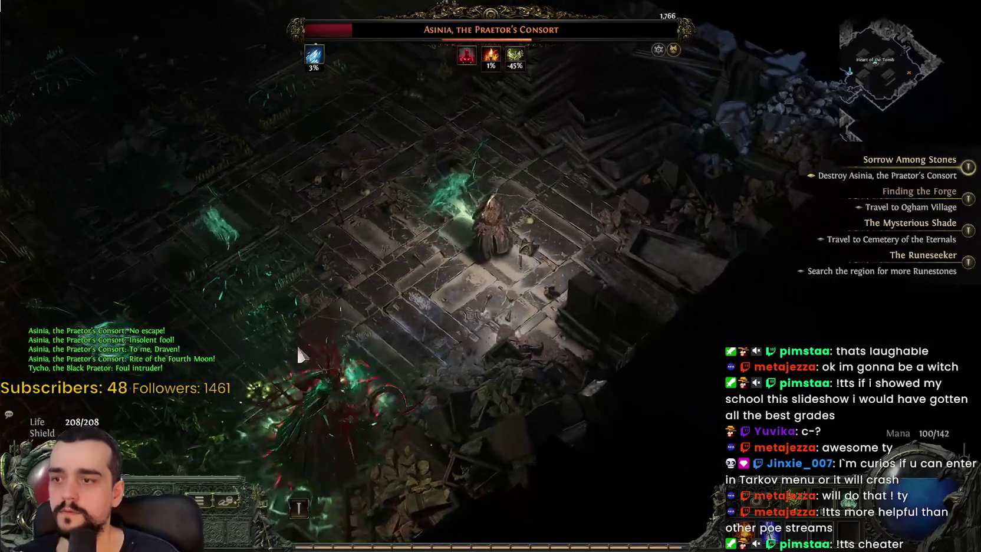
left_click(489, 389)
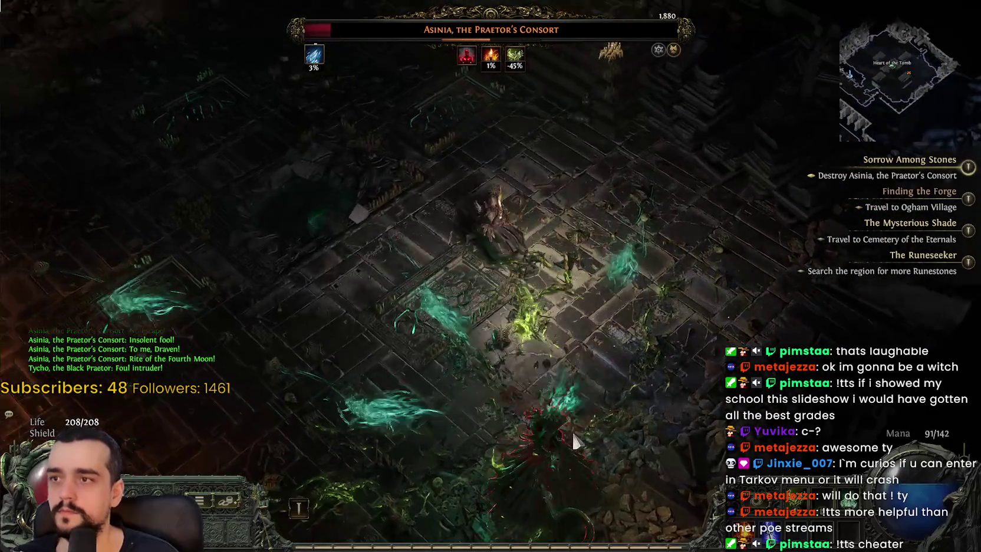
left_click(694, 359)
left_click(694, 358)
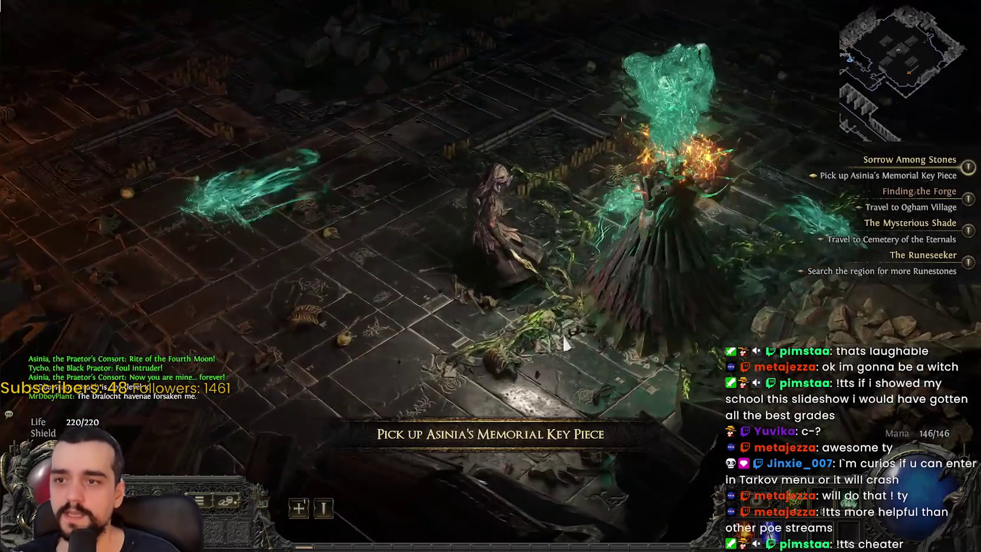
- Collect Asinia's Memorial Key Piece, check the Withered Wand's Victory Spell, and head for the Cemetery of the Eternals
left_click(565, 344)
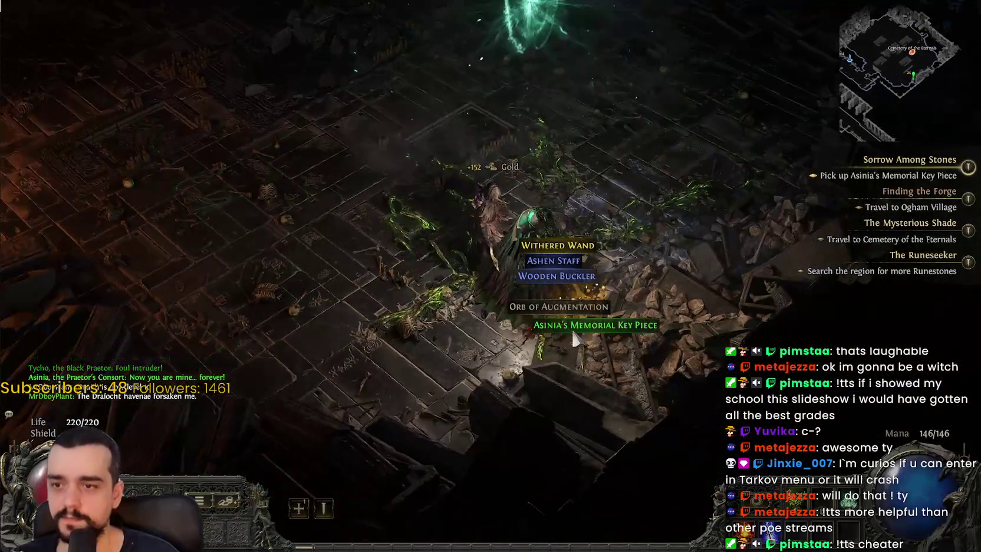
left_click(573, 327)
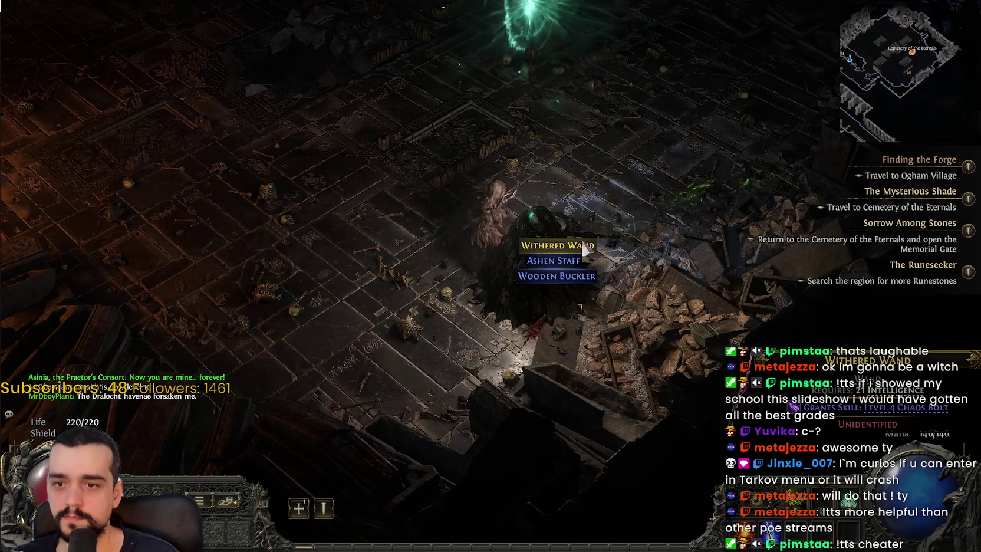
key("i")
mouse_move(720, 349)
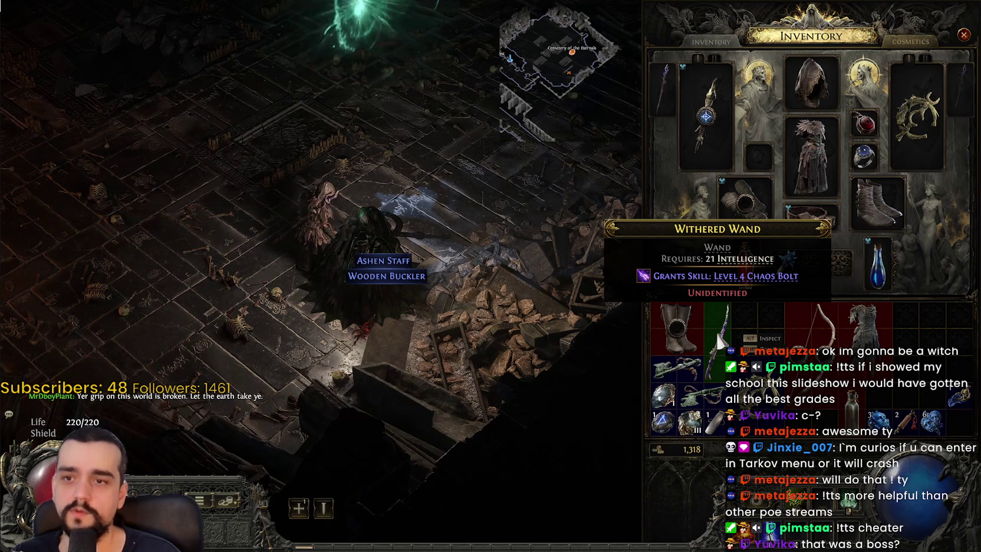
mouse_move(912, 419)
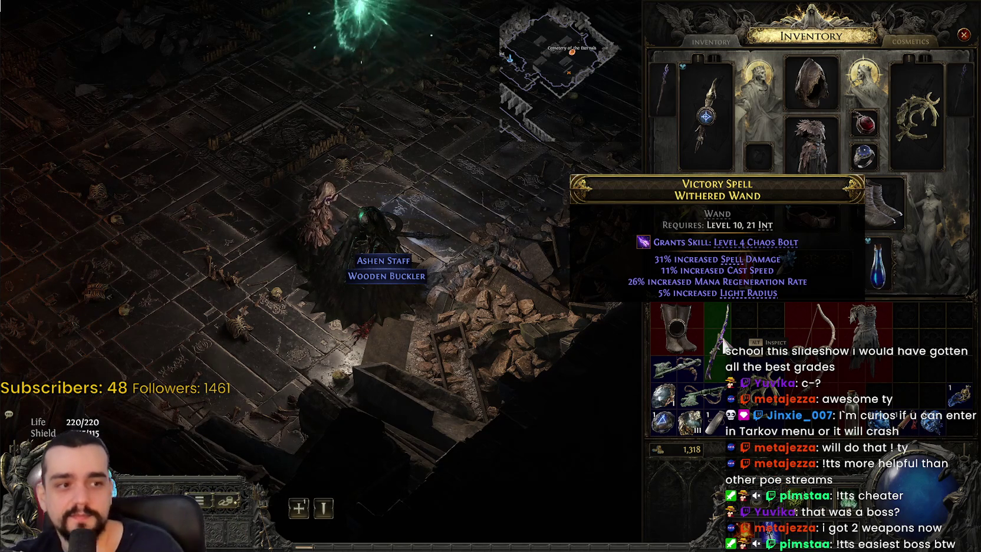
key("i")
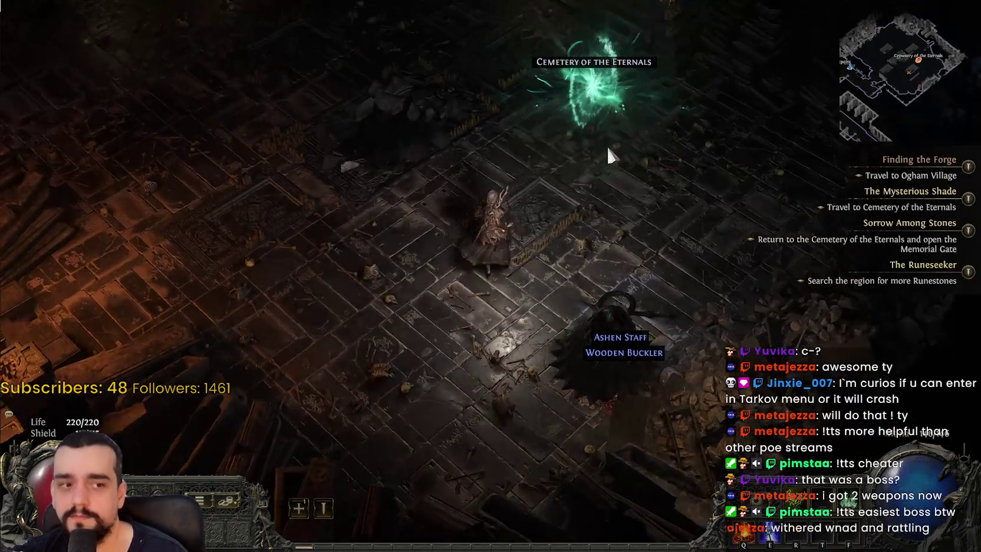
left_click(609, 155)
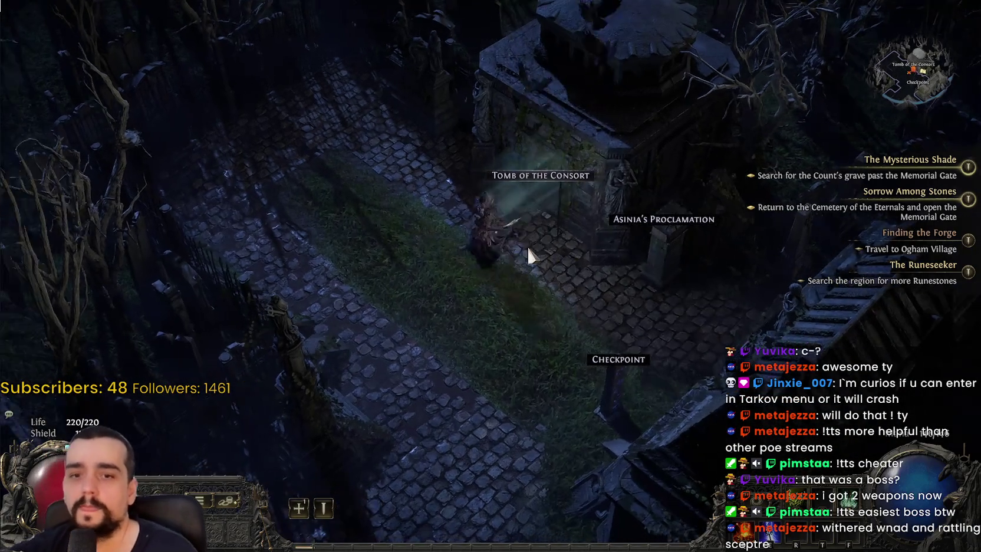
- Walk through the cemetery and take the portal back to Clearfell Encampment
left_click(504, 94)
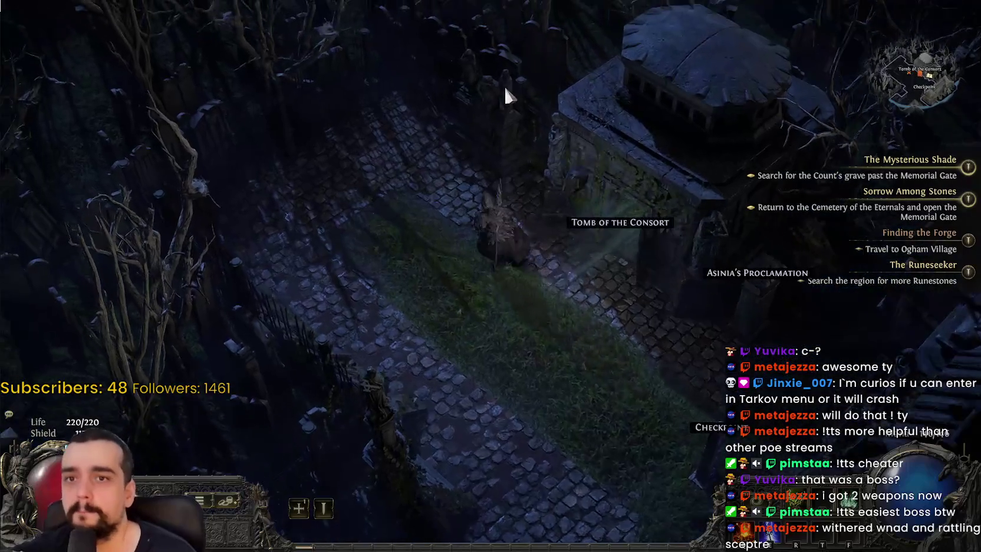
left_click(540, 368)
left_click(628, 354)
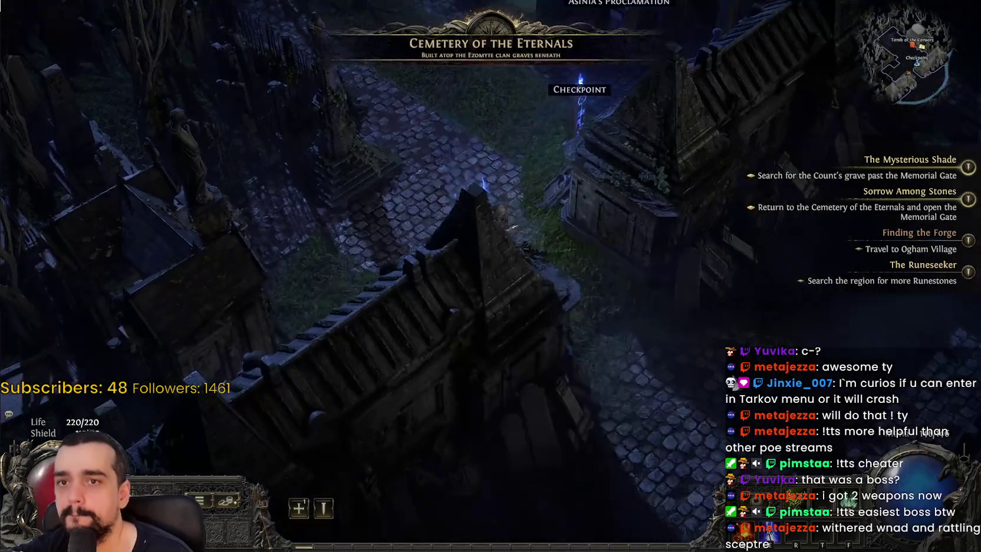
key("Tab")
key("Tab")
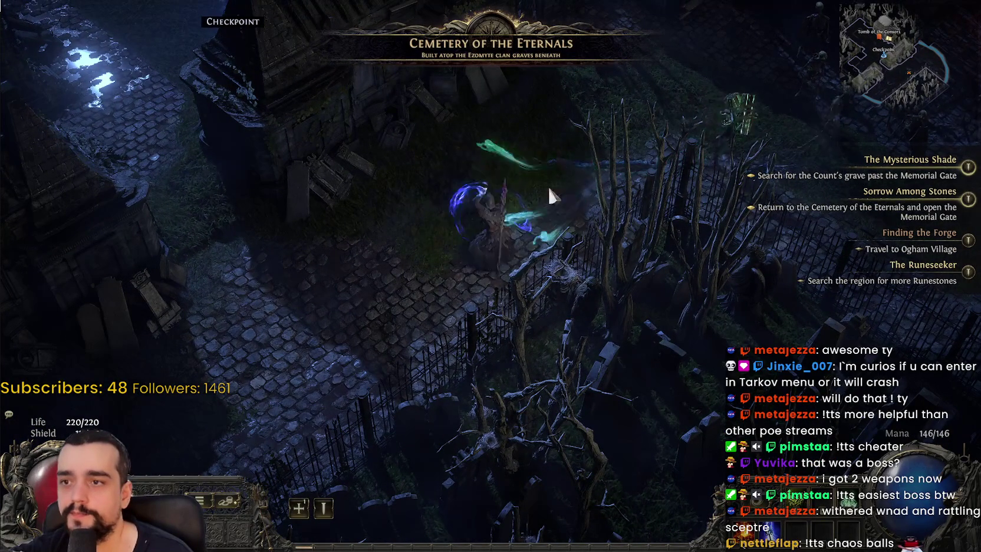
left_click(487, 191)
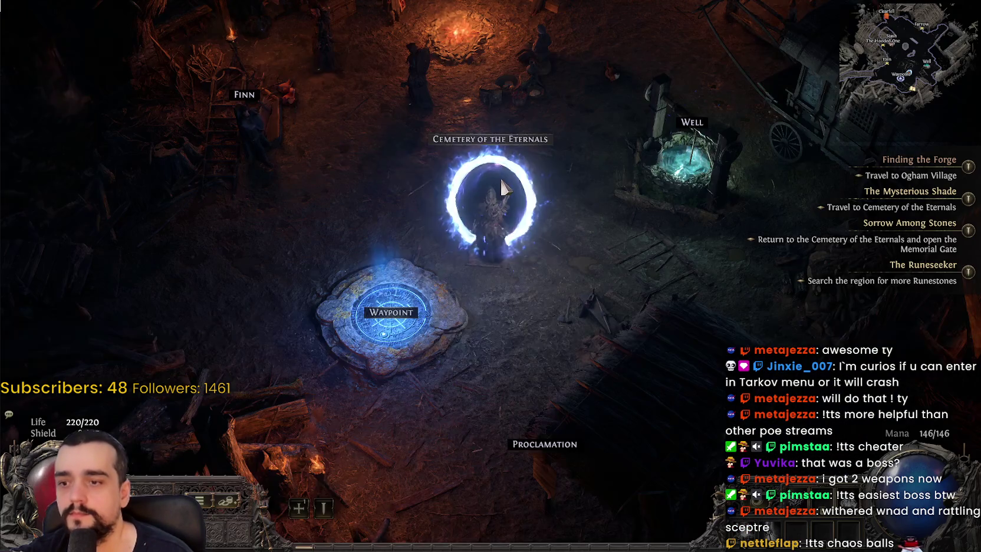
- Teleport from the encampment waypoint to the Cemetery of the Eternals
left_click(578, 219)
left_click(386, 407)
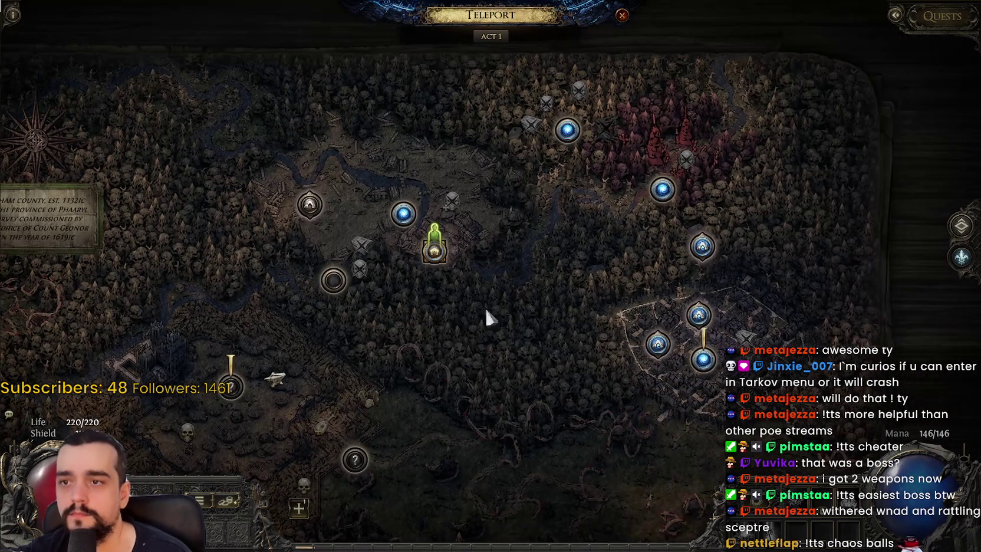
mouse_move(560, 135)
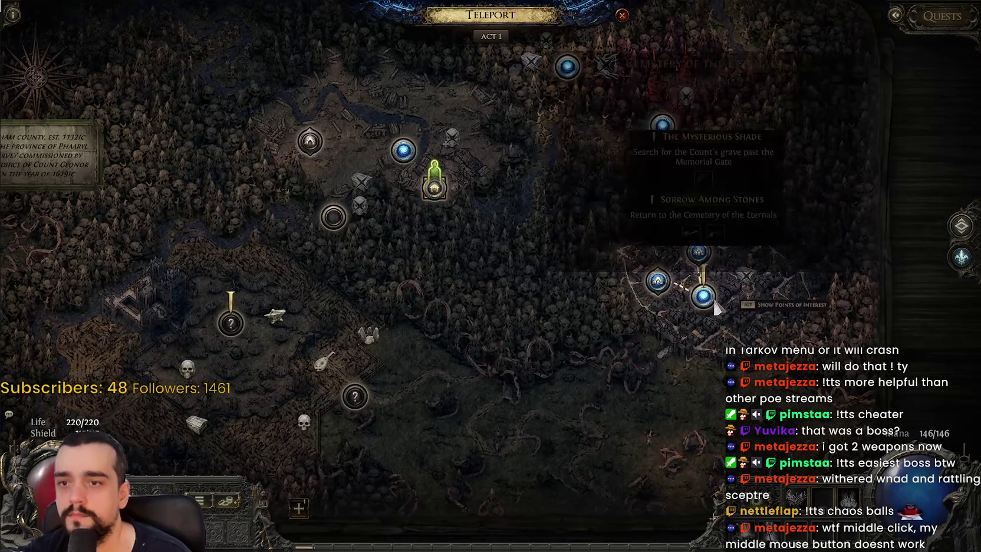
left_click(703, 295)
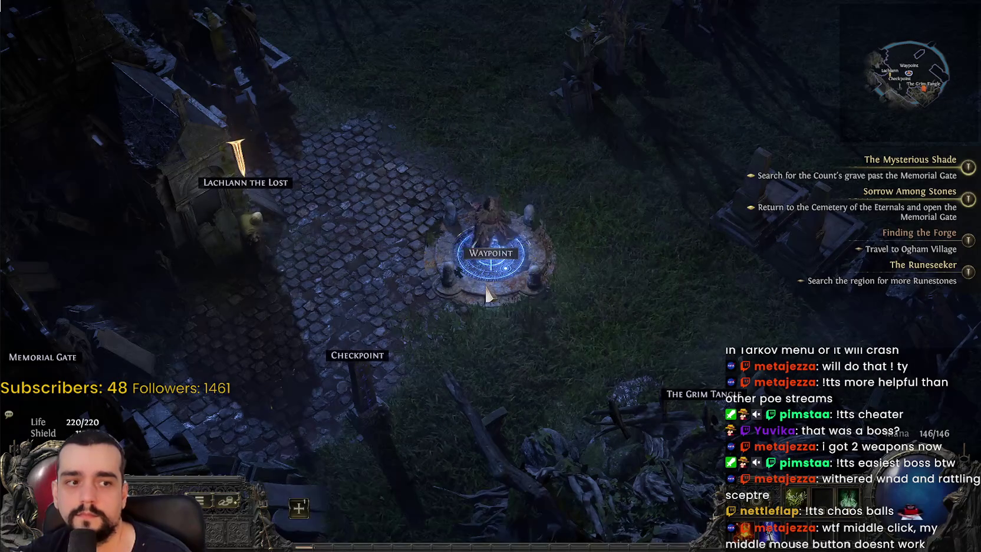
- Talk to Lachlann the Lost, then open the passive tree with 1 skill point available
mouse_move(487, 295)
left_mouse_down()
mouse_move(523, 232)
mouse_move(343, 285)
mouse_move(338, 273)
left_mouse_up()
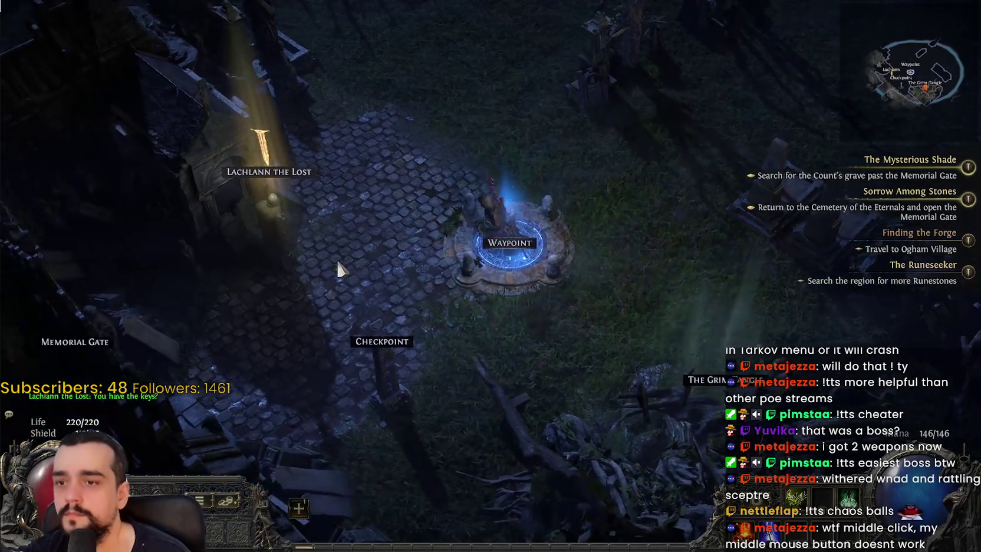
left_click(260, 176)
left_click(381, 400)
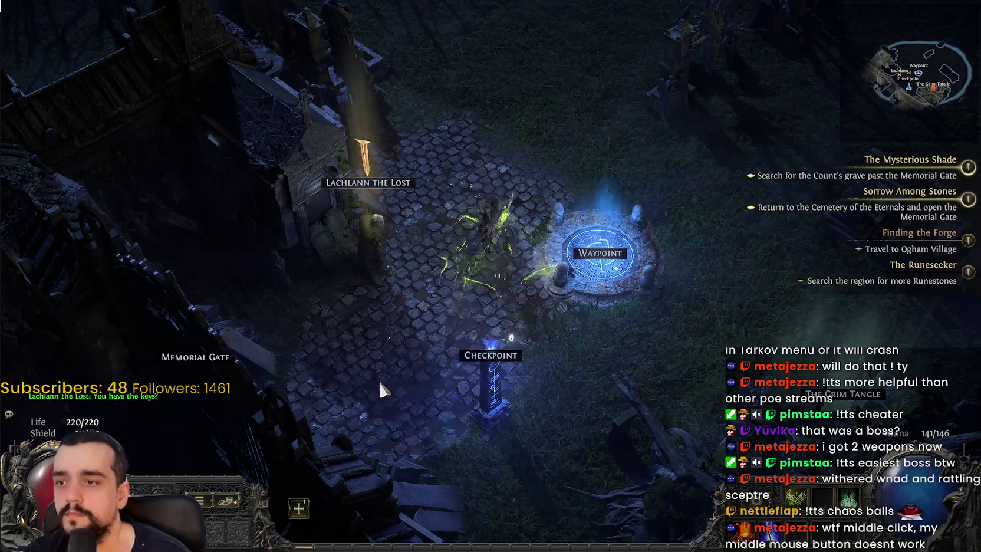
left_click(297, 509)
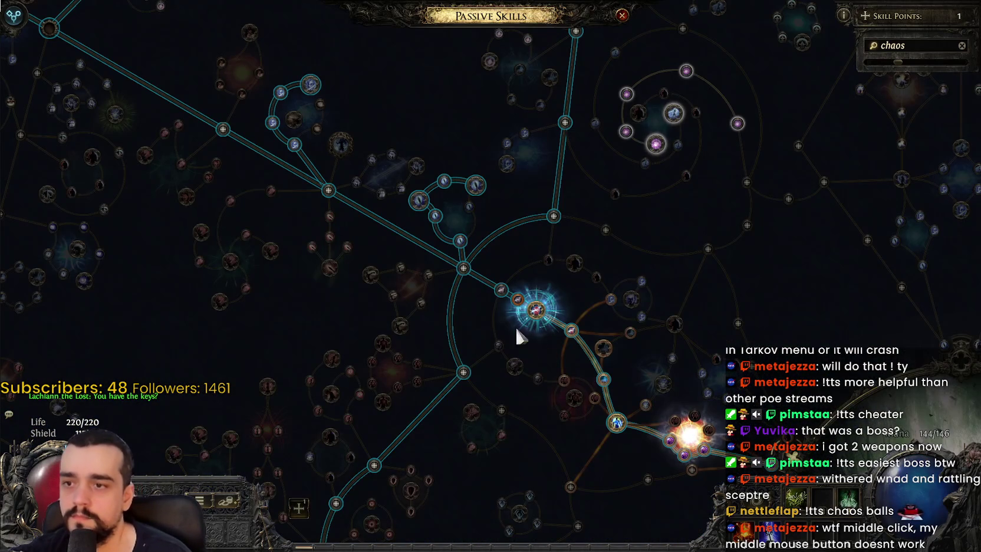
- Spend the last passive point on the Damage node beside Harbinger of Disaster, apply it, and close the tree
scroll(517, 336, "up", 3)
mouse_move(533, 276)
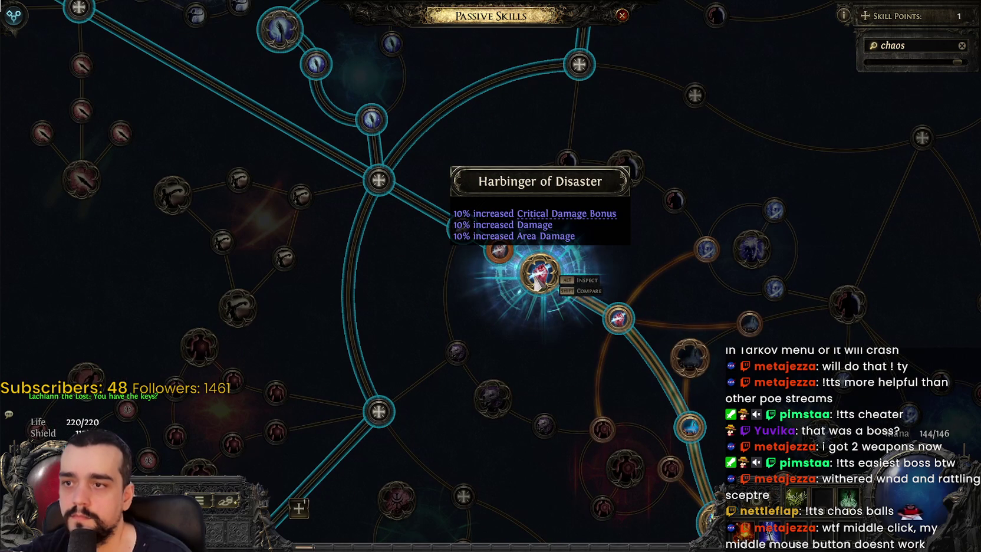
mouse_move(541, 291)
left_mouse_down()
mouse_move(523, 341)
mouse_move(598, 322)
left_mouse_up()
scroll(592, 319, "down", 5)
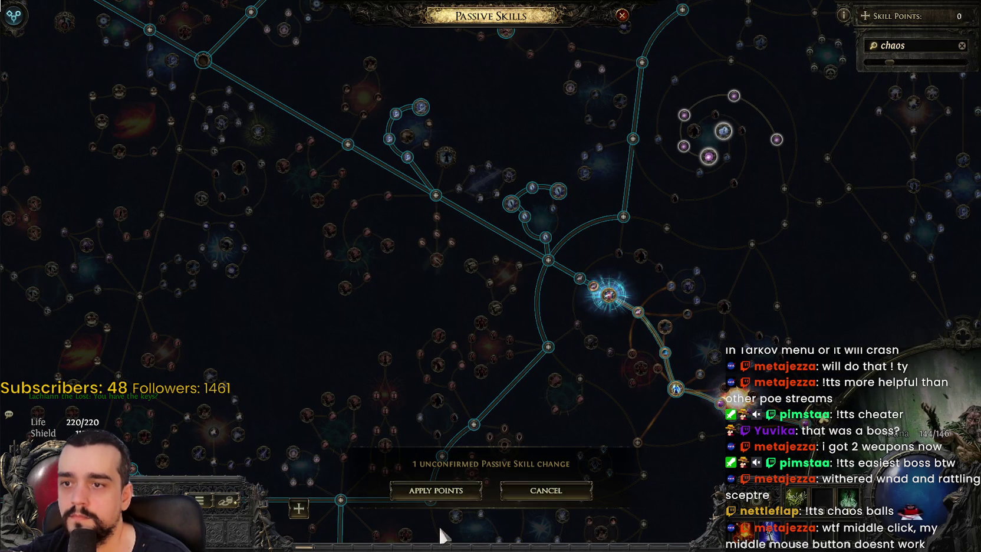
left_click(451, 487)
key("Escape")
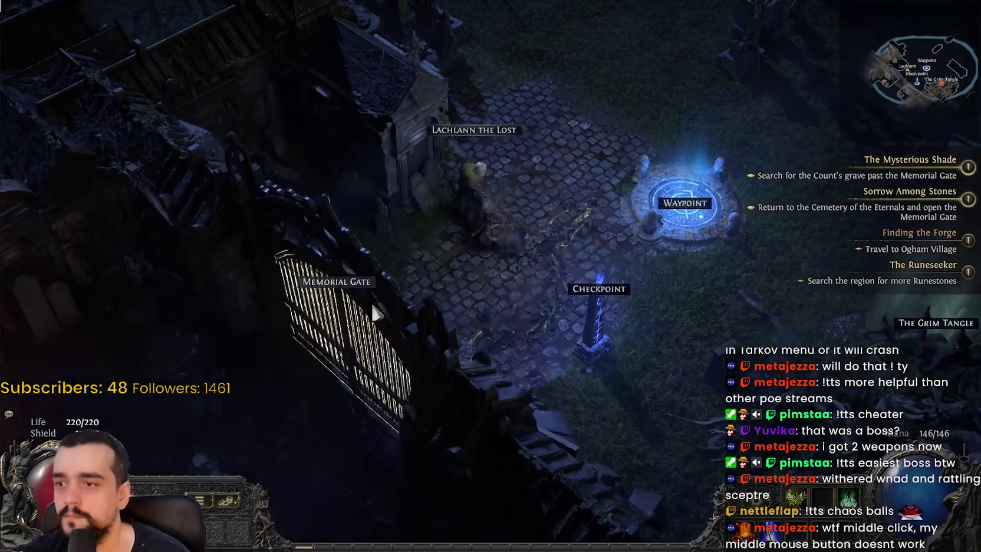
- Open the Memorial Gate and follow Lachlann through the cemetery to his tomb
left_click(459, 285)
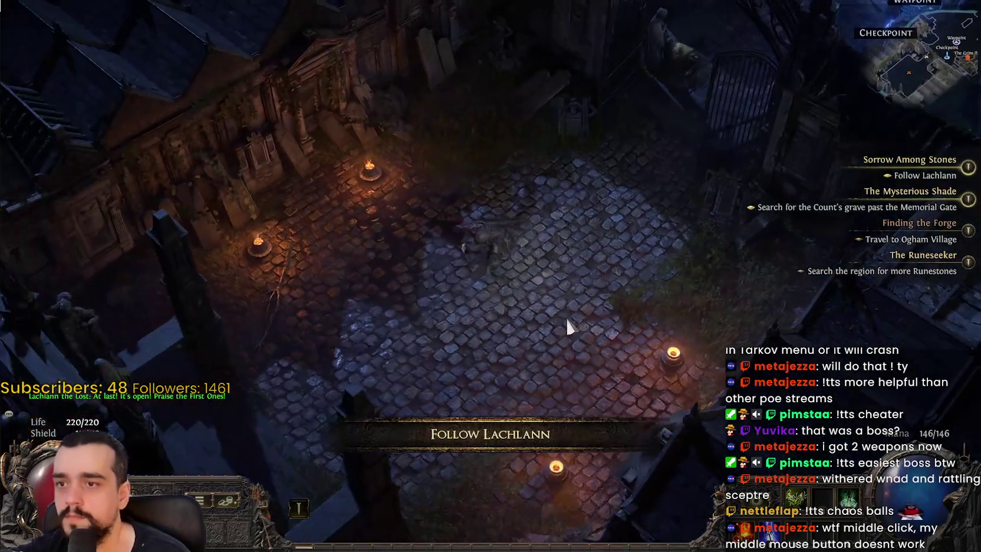
mouse_move(567, 326)
left_mouse_down()
mouse_move(184, 248)
mouse_move(315, 451)
mouse_move(326, 415)
mouse_move(342, 418)
left_mouse_up()
key("d")
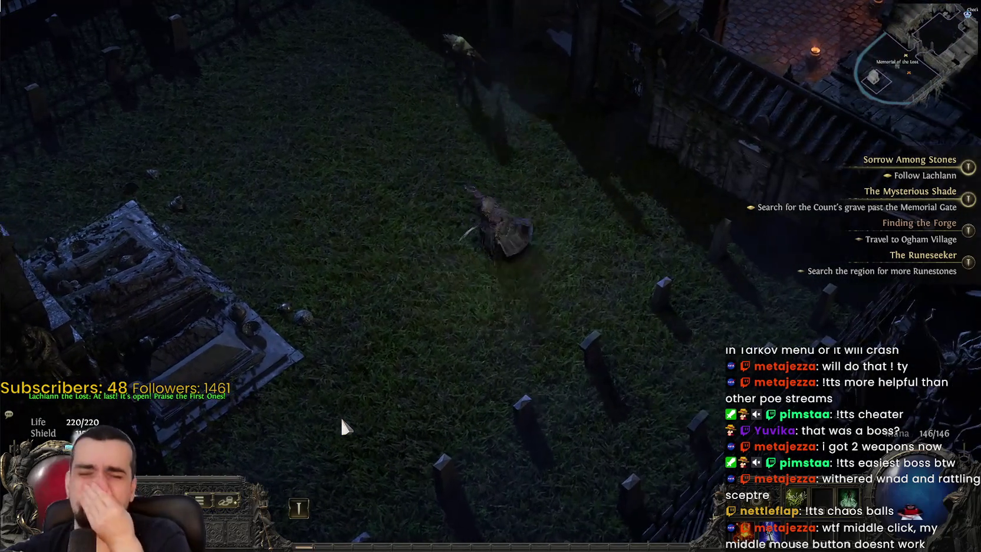
key("s")
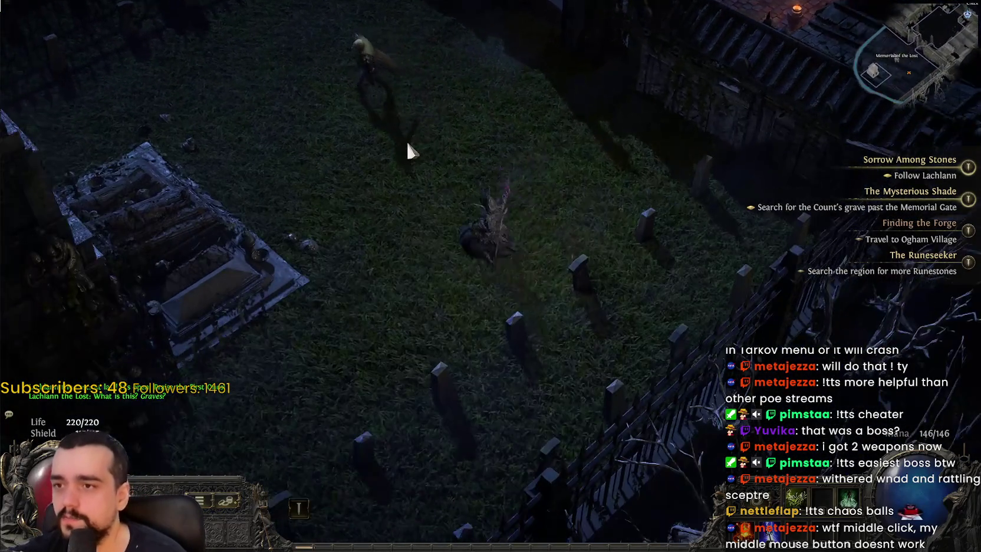
mouse_move(408, 143)
left_mouse_down()
mouse_move(250, 174)
mouse_move(324, 183)
mouse_move(320, 202)
left_mouse_up()
key("d")
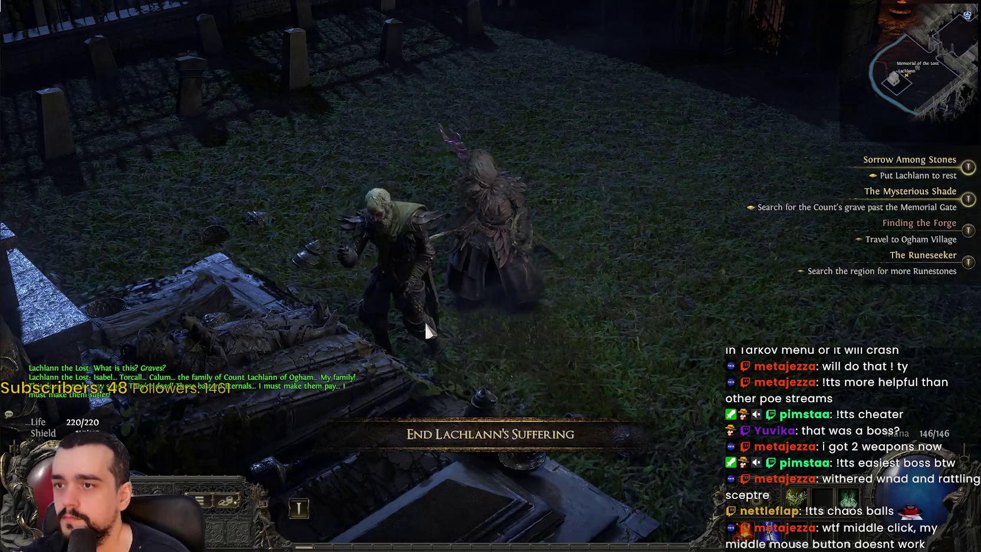
left_click(339, 300)
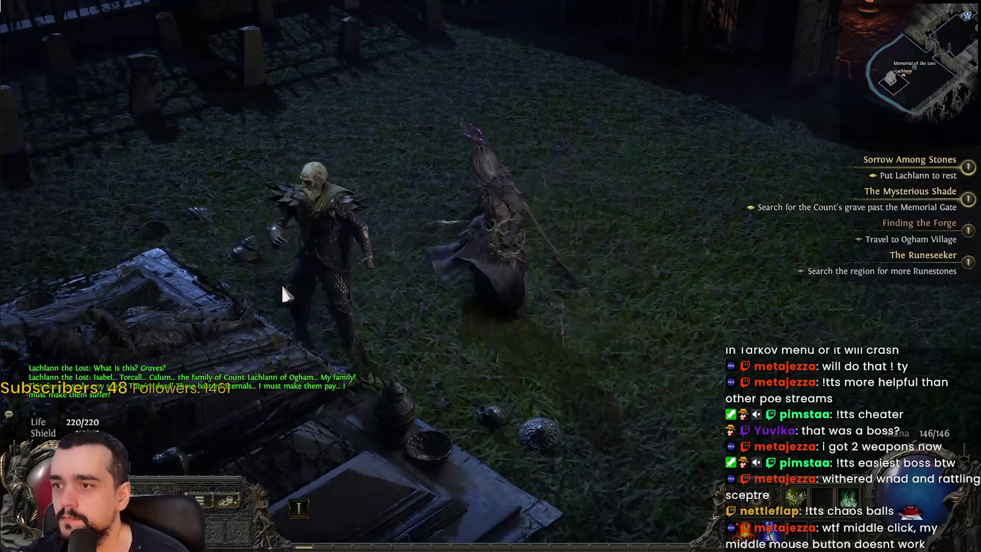
- Engage Lachlann at the tomb, casting spells on him as he transforms into the boss
left_click(248, 217)
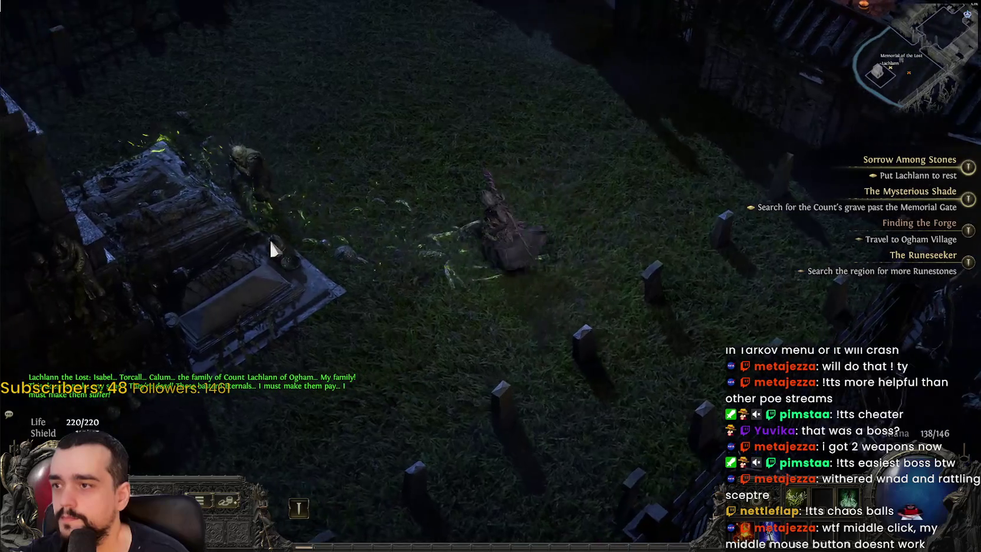
left_click(283, 197)
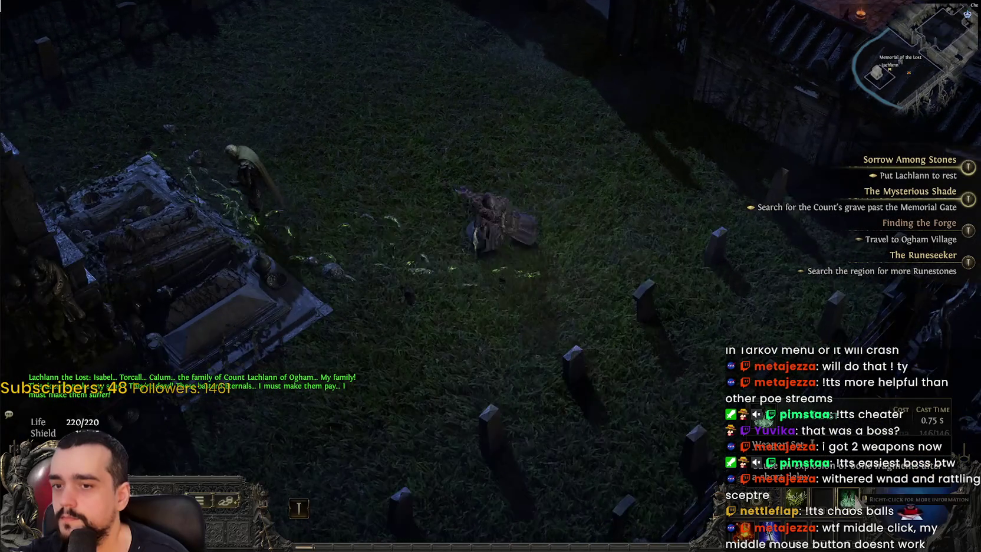
key("w")
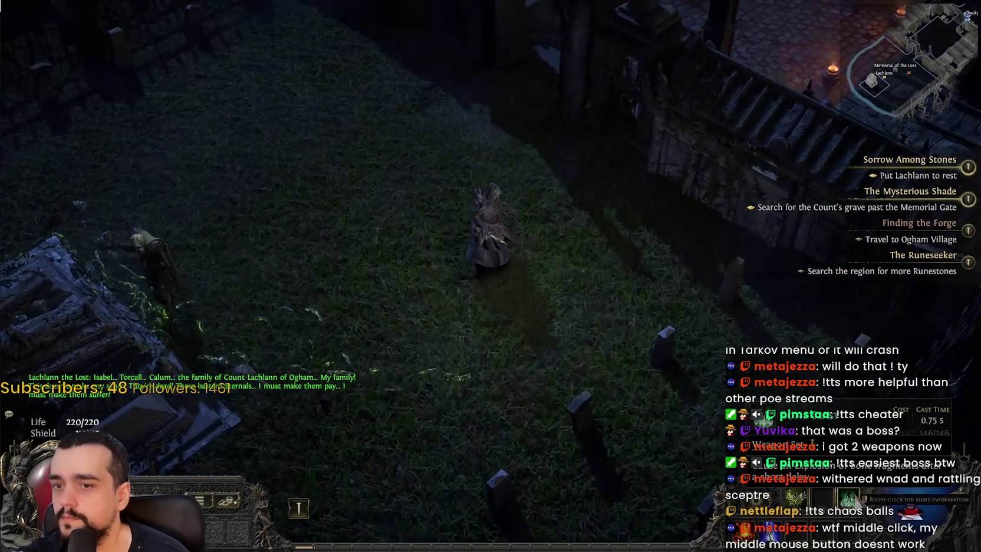
left_click(303, 313)
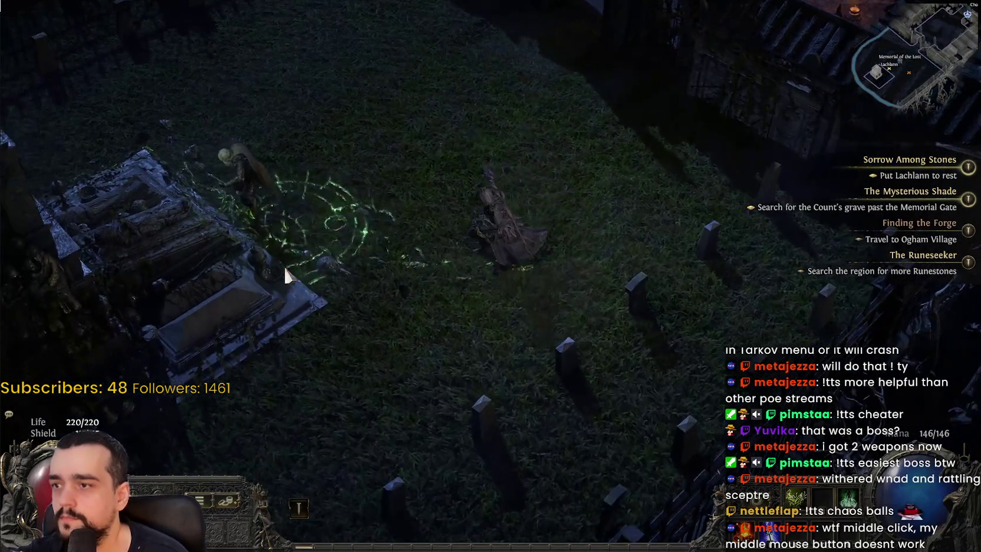
key("w")
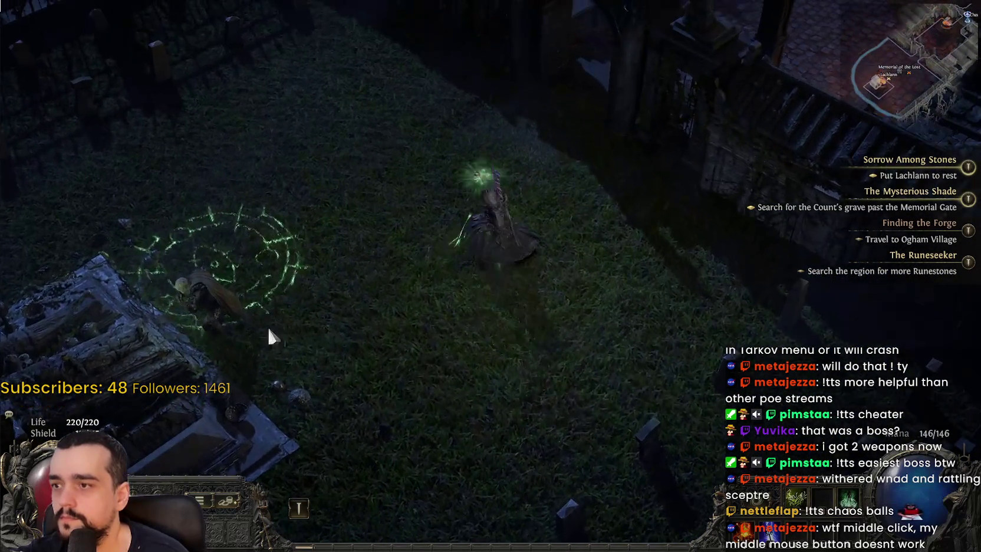
key("w")
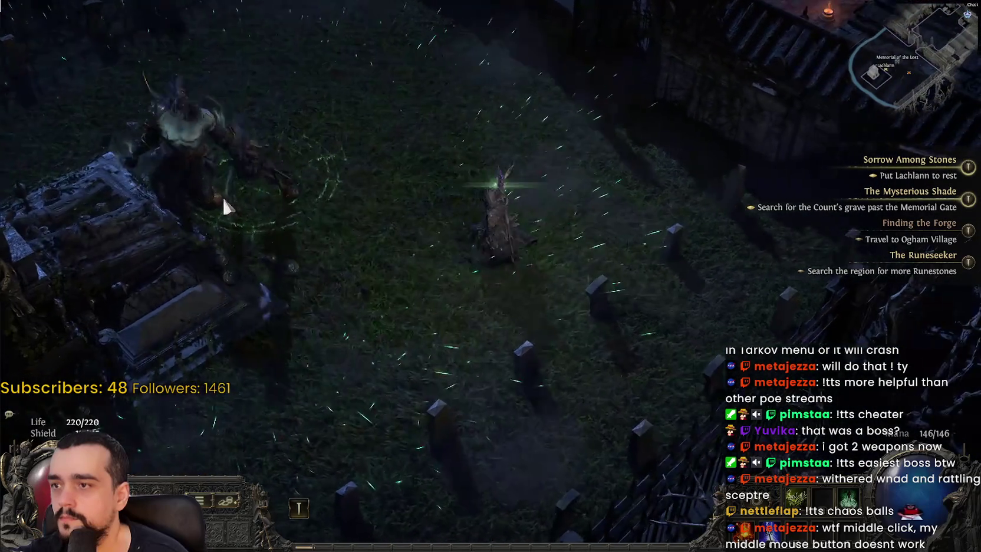
key("w")
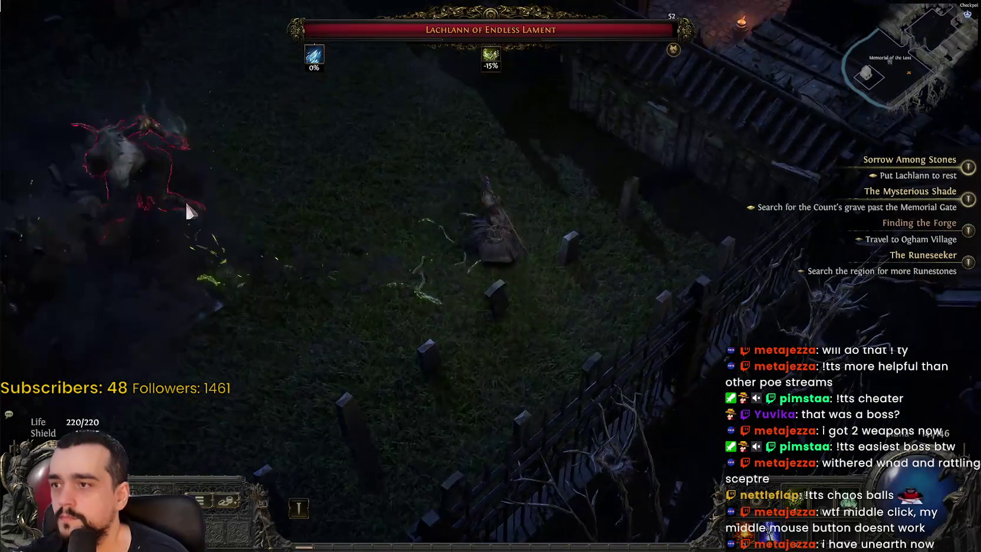
key("w")
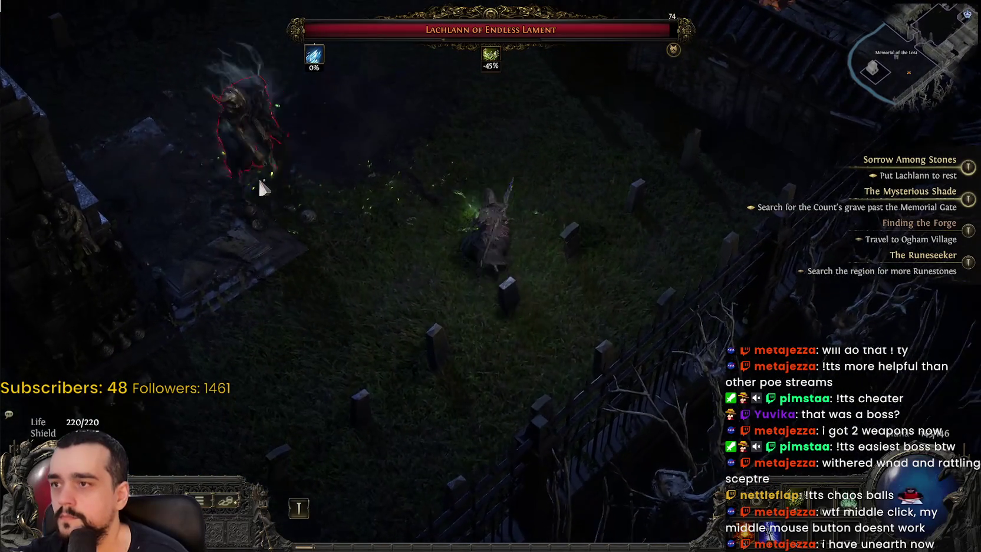
key("w")
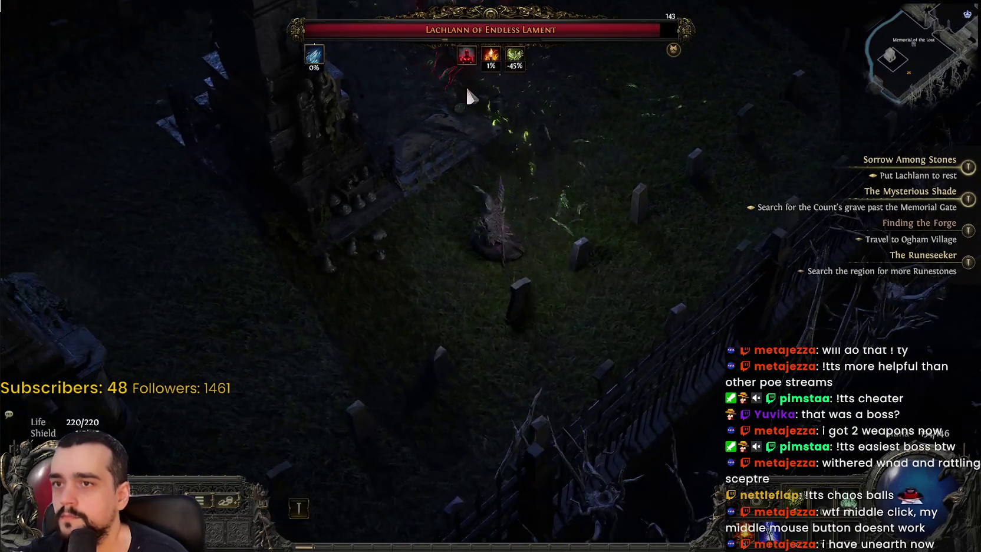
key("w")
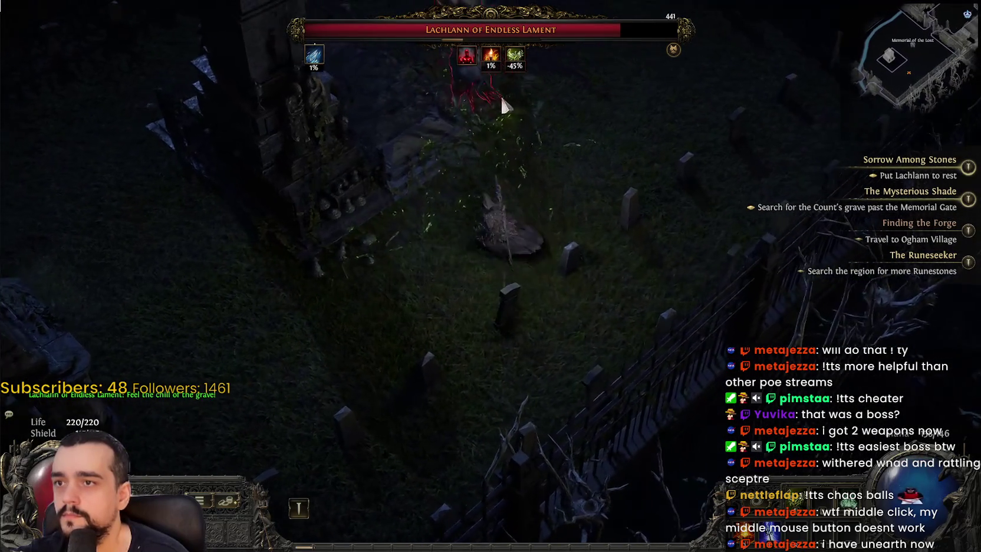
key("w")
- Keep hitting the boss with chaos spells while repositioning around the graveyard
left_click(616, 86)
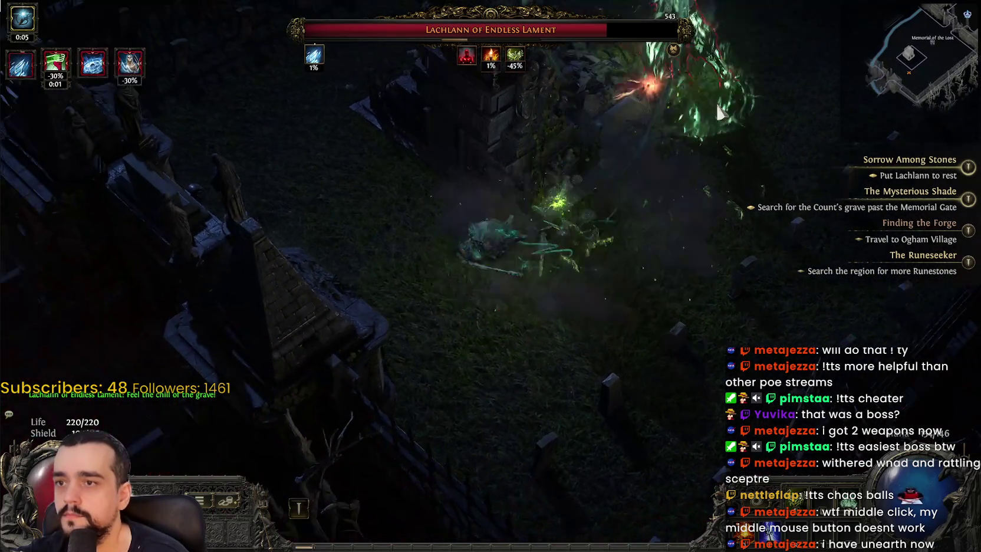
left_click(711, 80)
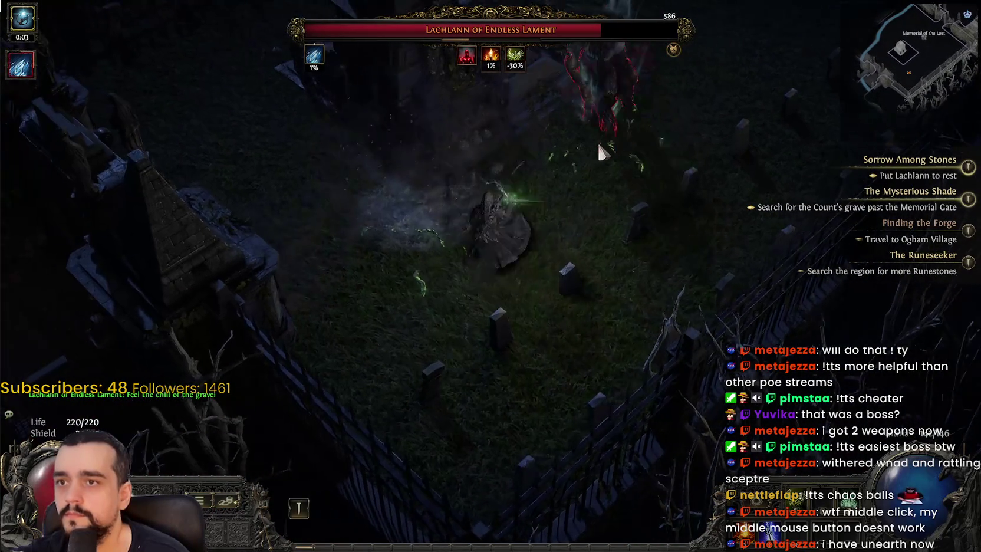
left_click(598, 149)
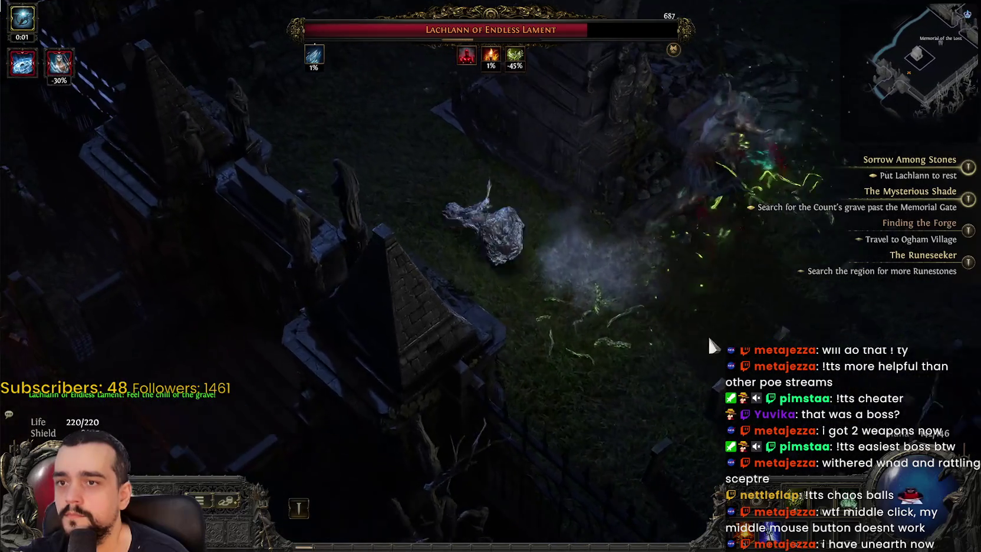
left_click(709, 339)
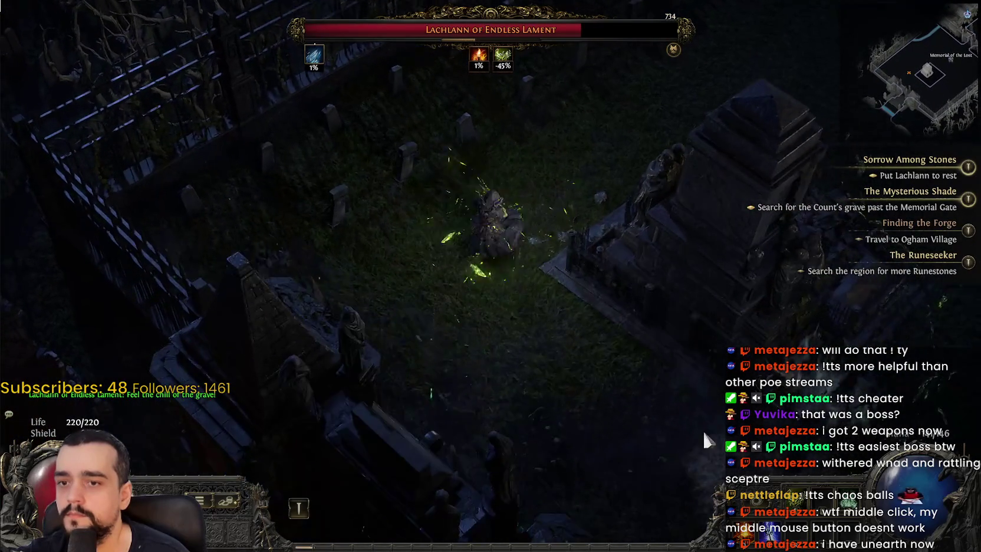
left_click(678, 370)
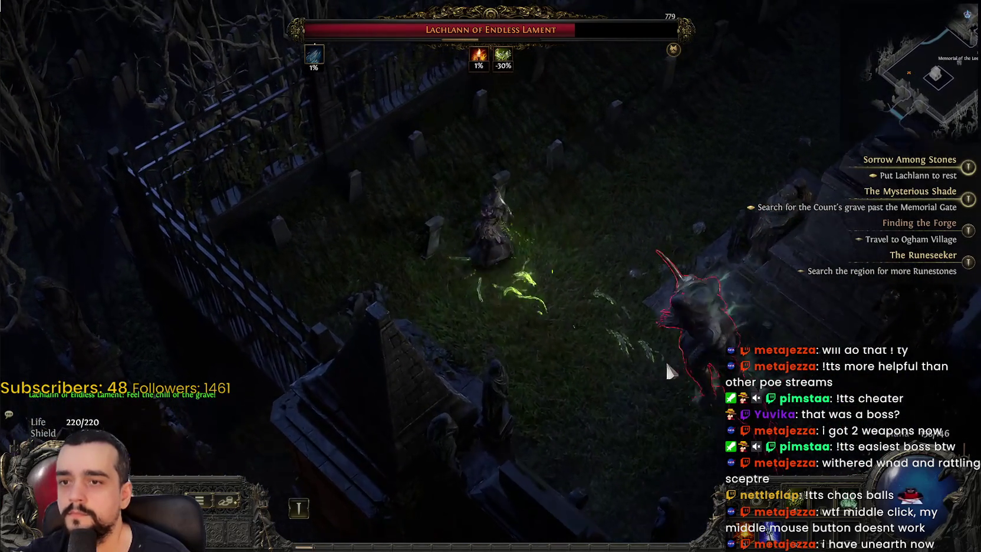
left_click(567, 349)
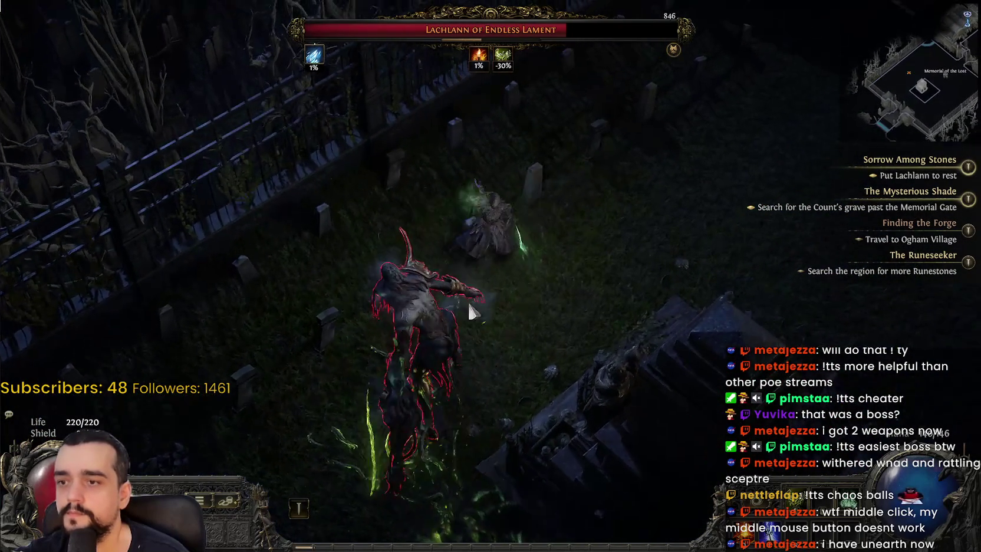
left_click(468, 318)
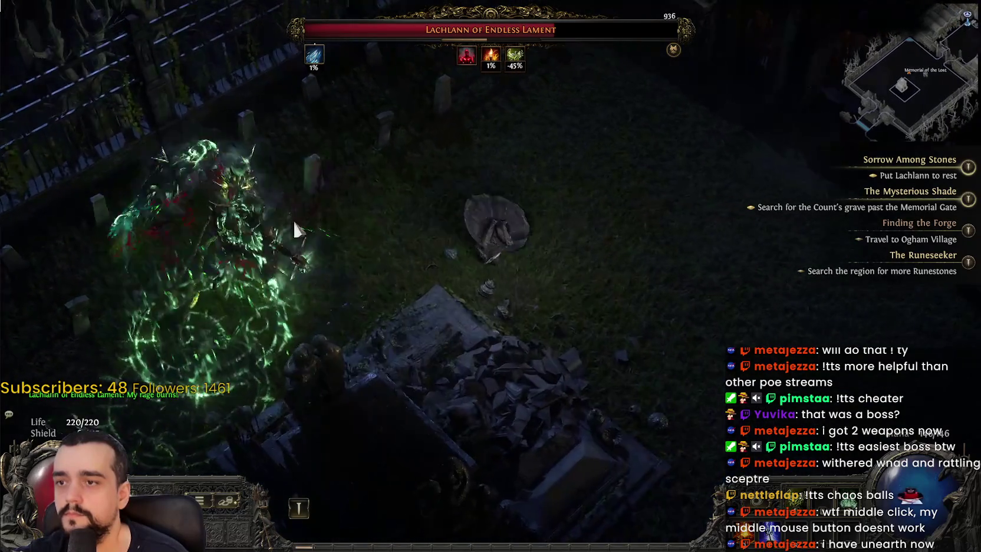
left_click(329, 234)
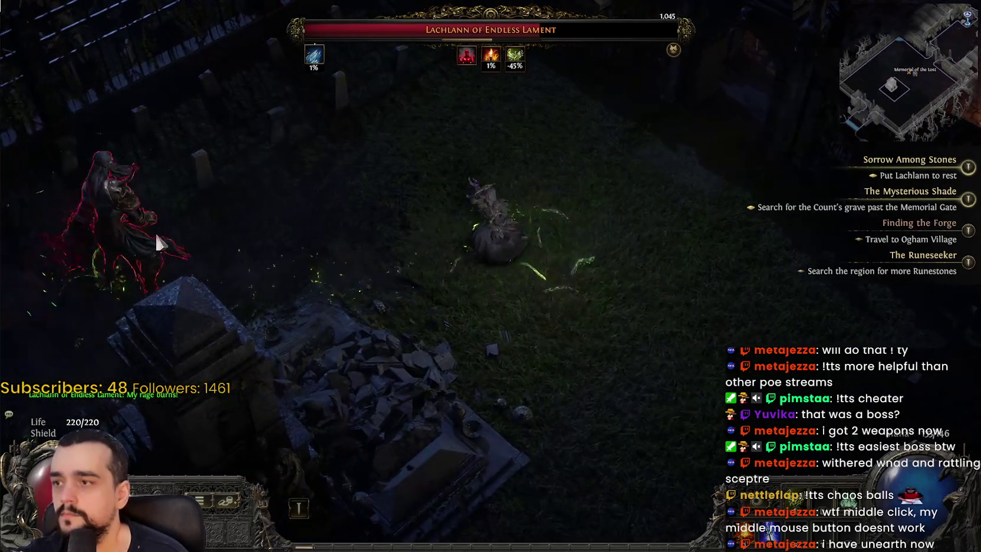
left_click(228, 252)
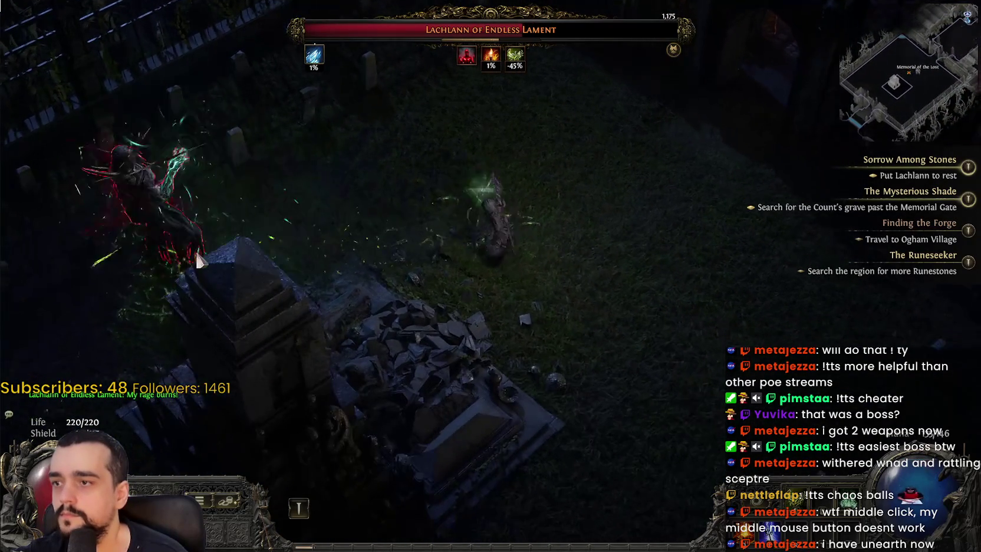
left_click(203, 230)
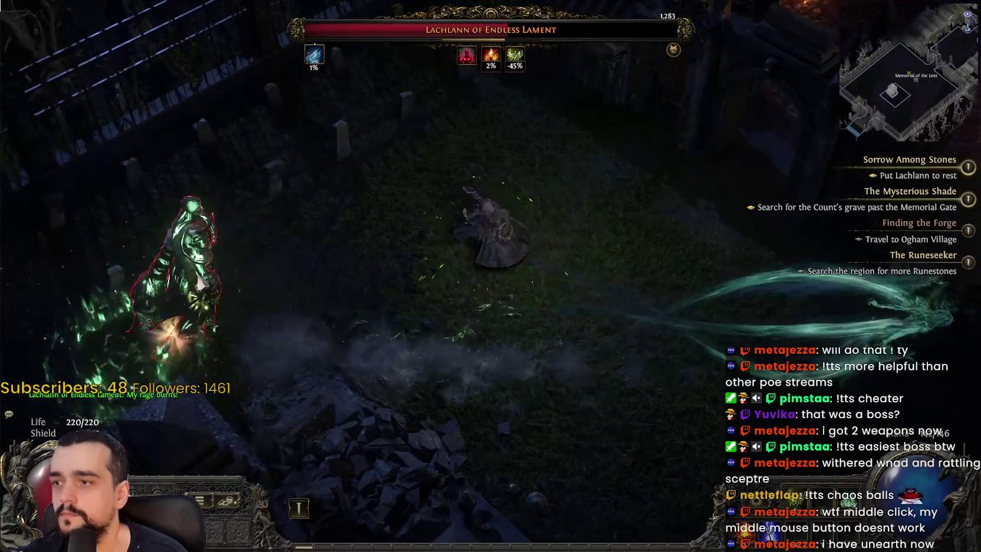
left_click(234, 111)
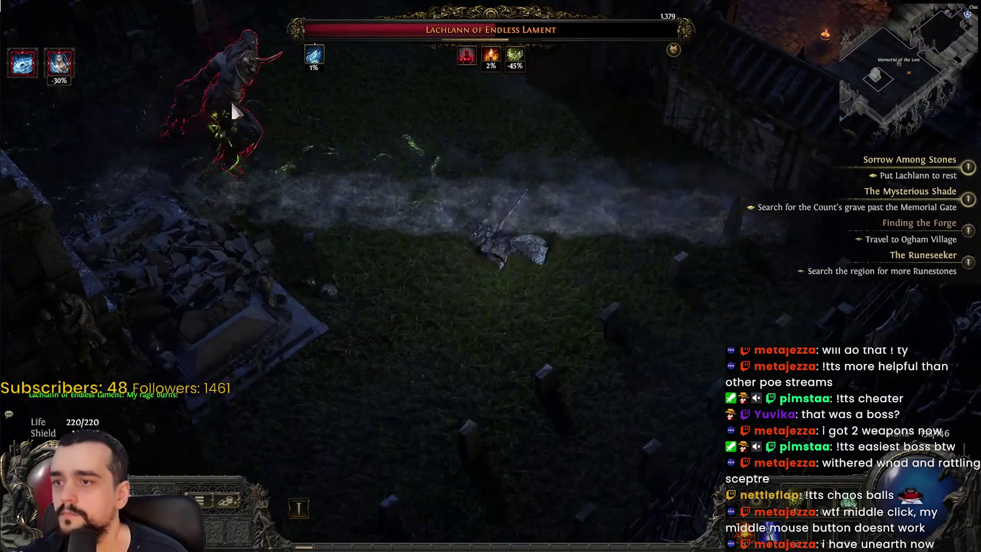
left_click(470, 158)
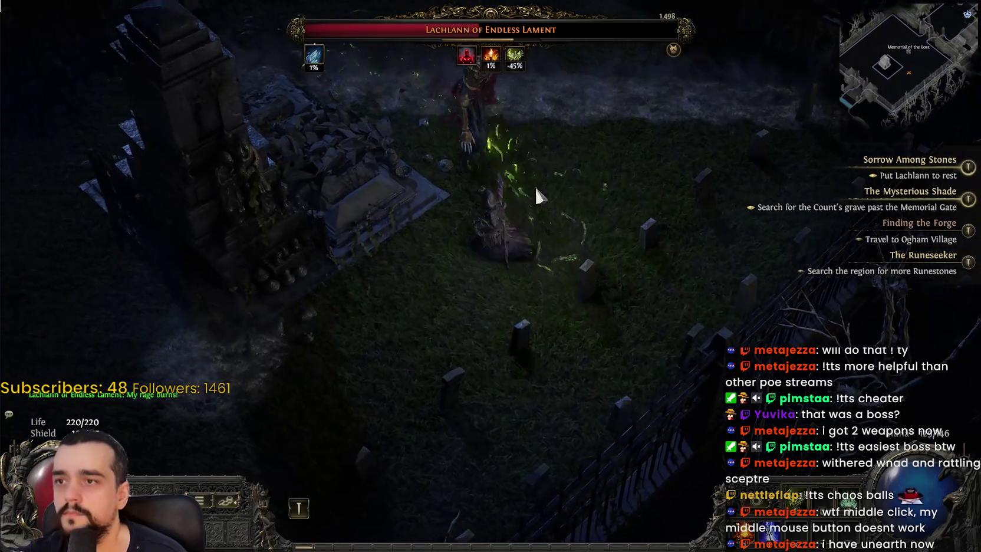
left_click(562, 159)
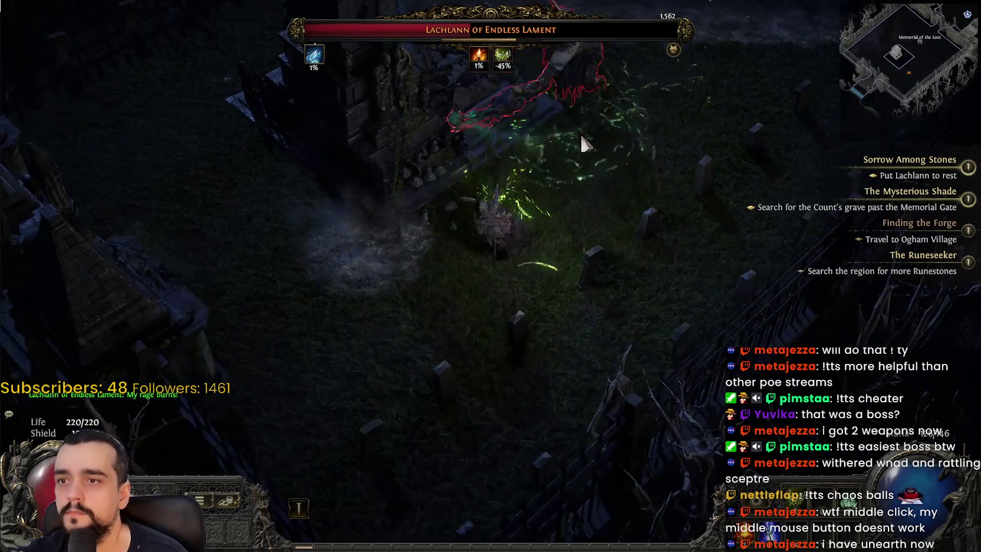
left_click(579, 137)
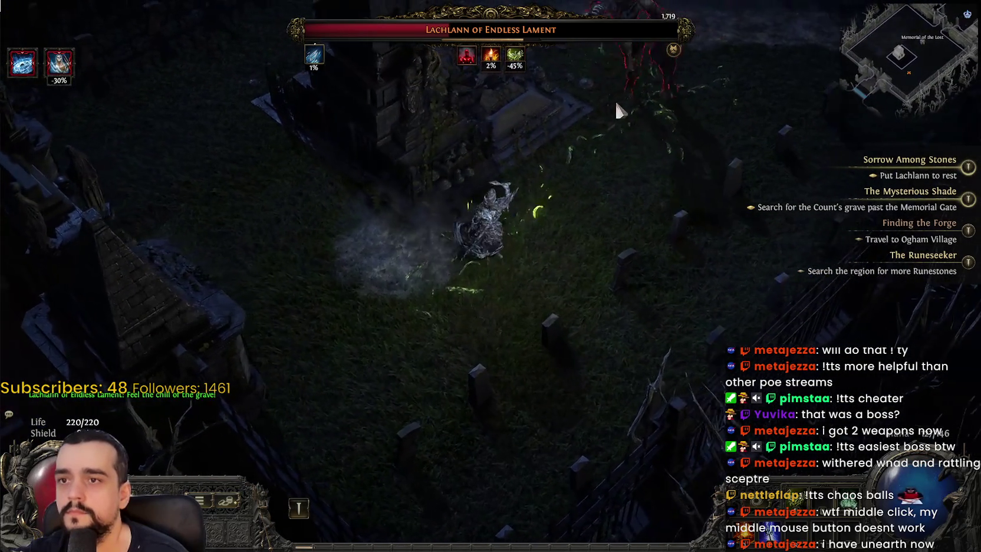
left_click(617, 94)
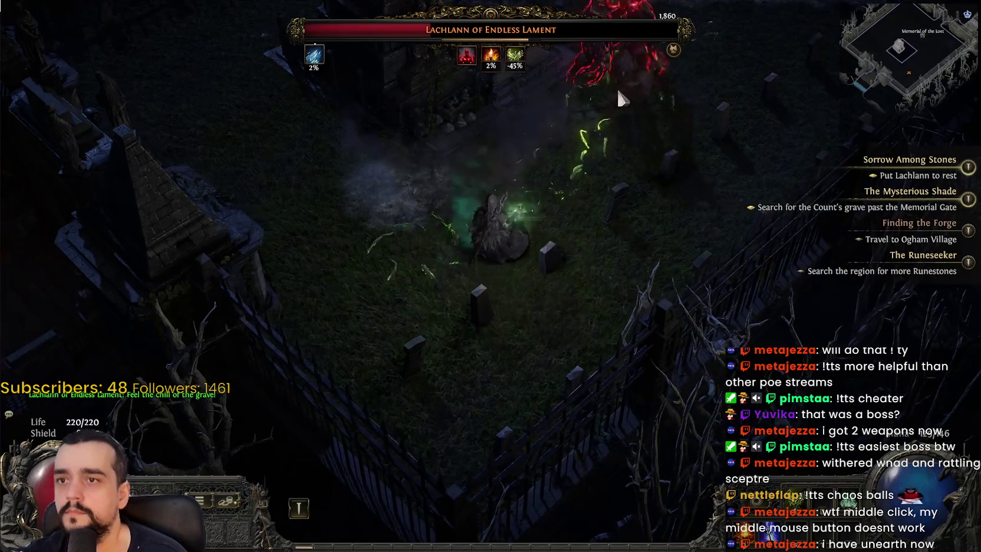
- Dodge past the obelisk while casting spectral and chaos spells until Lachlann dies
left_click(726, 230)
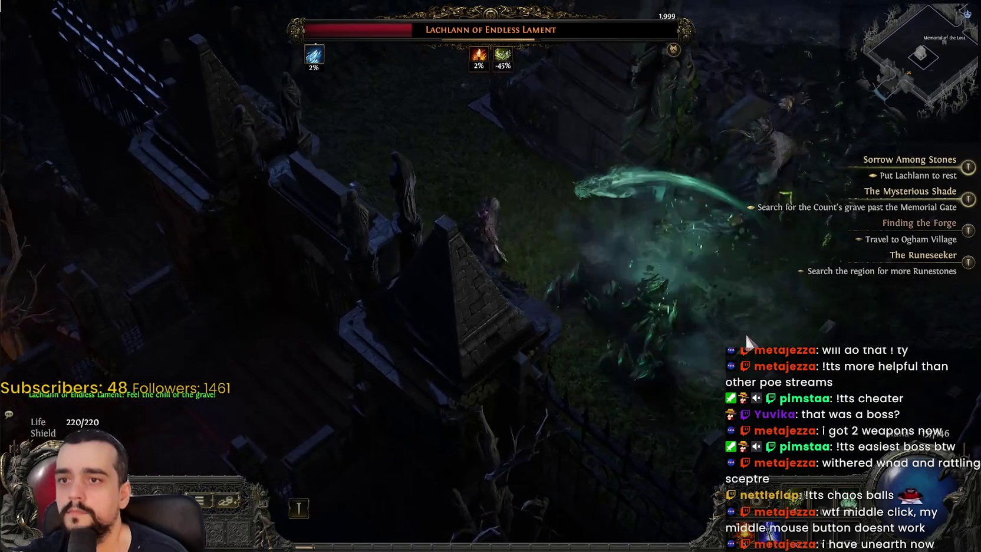
left_click(749, 151)
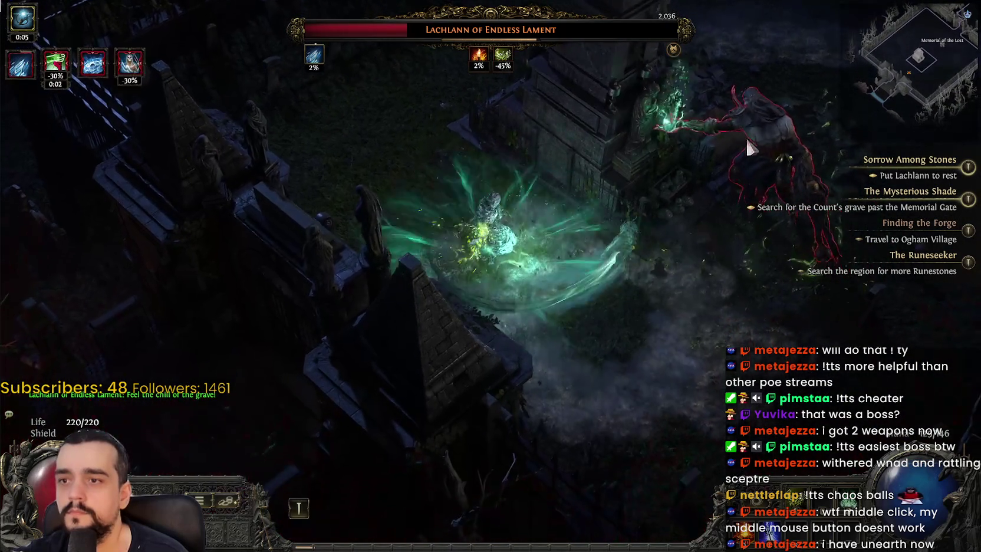
left_click(719, 178)
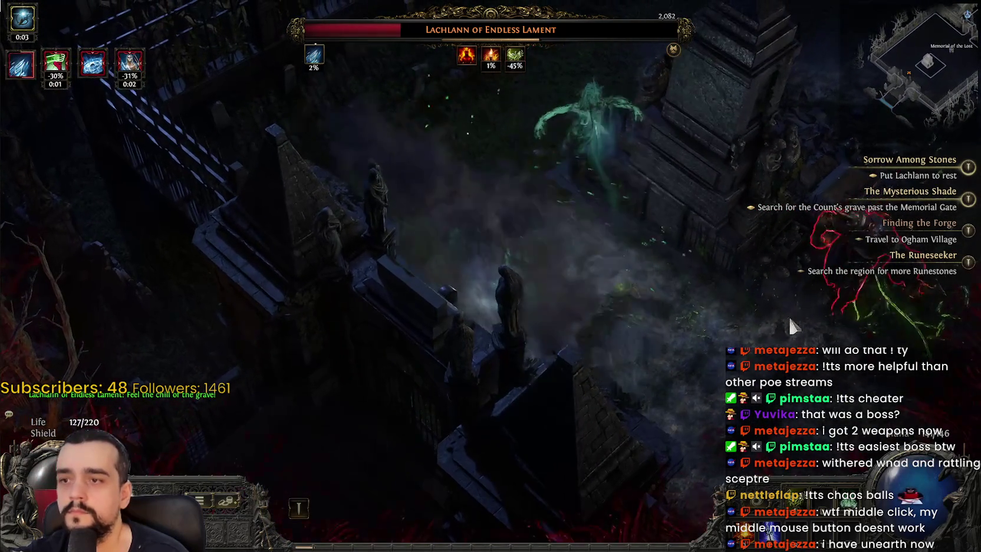
left_click(564, 240)
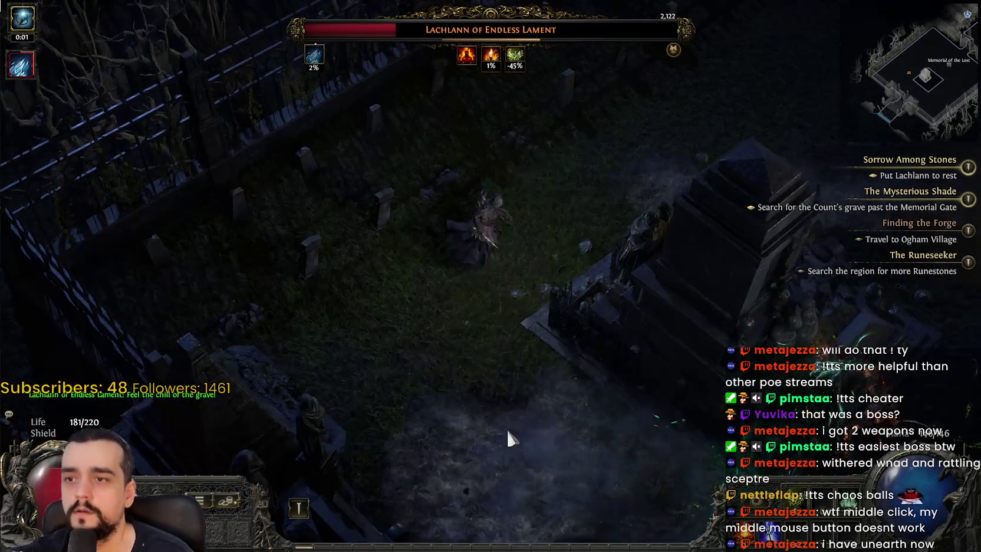
left_click(689, 468)
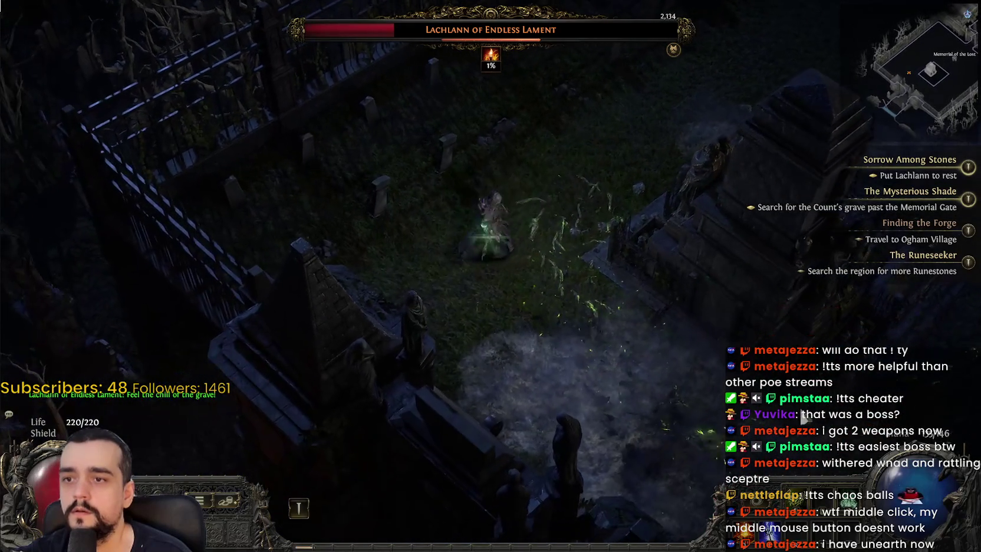
left_click(545, 419)
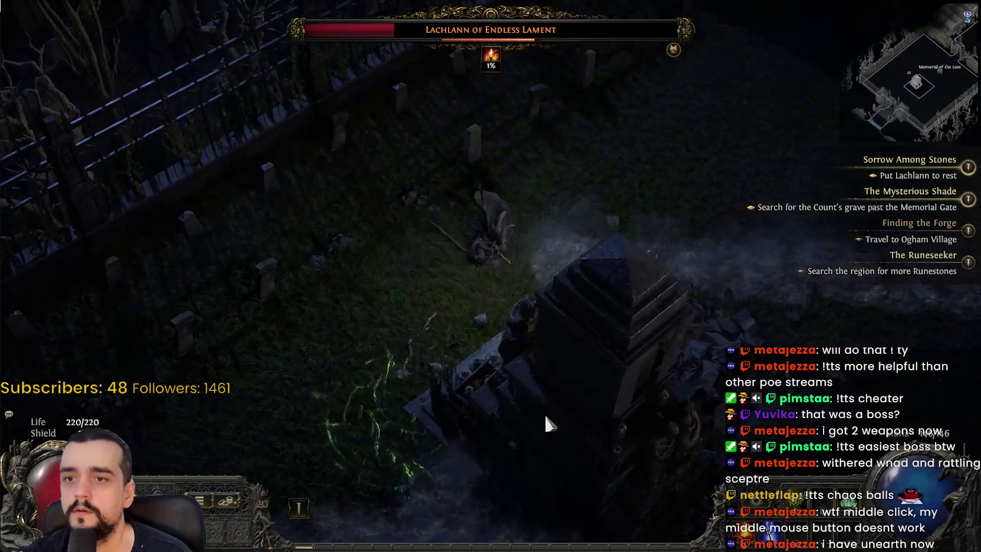
left_click(544, 412)
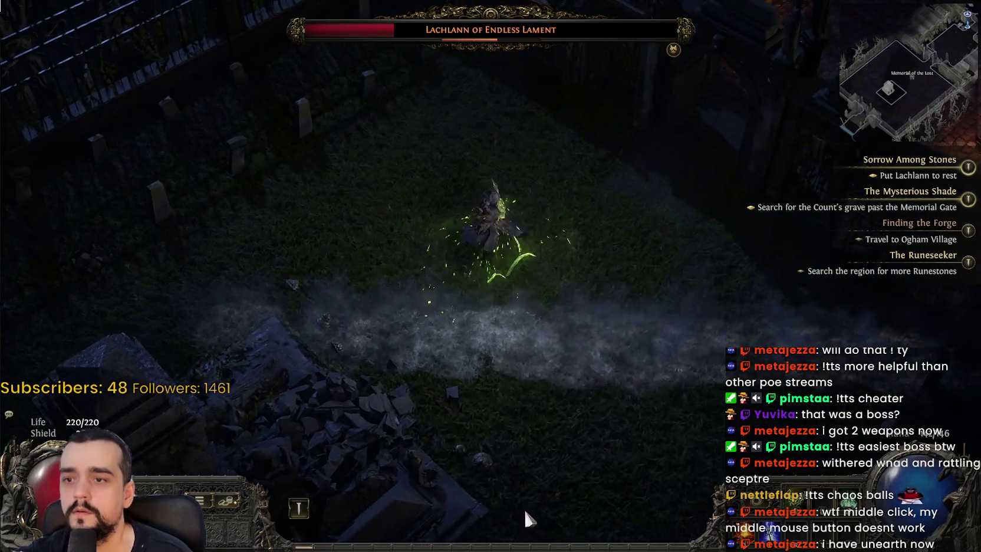
left_click(409, 496)
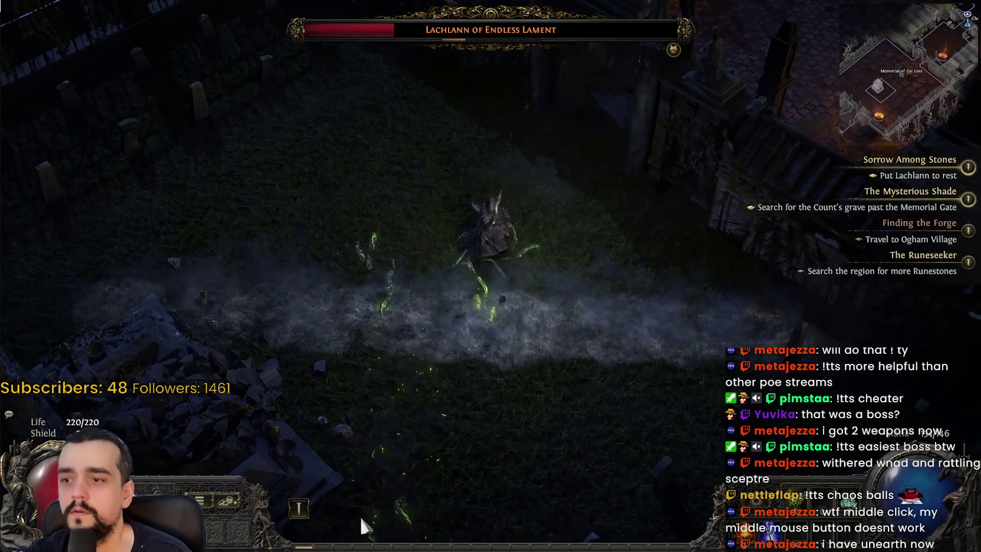
left_click(382, 498)
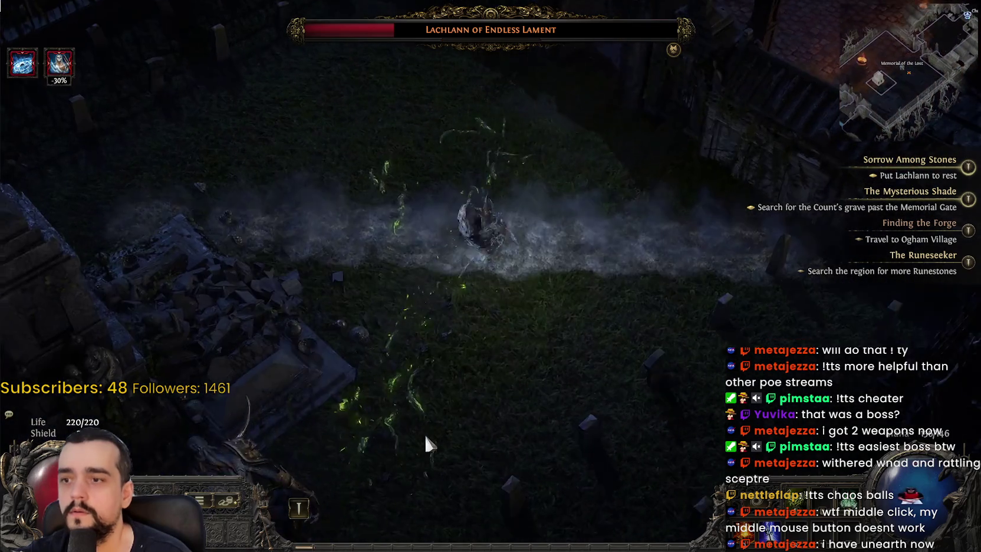
left_click(425, 437)
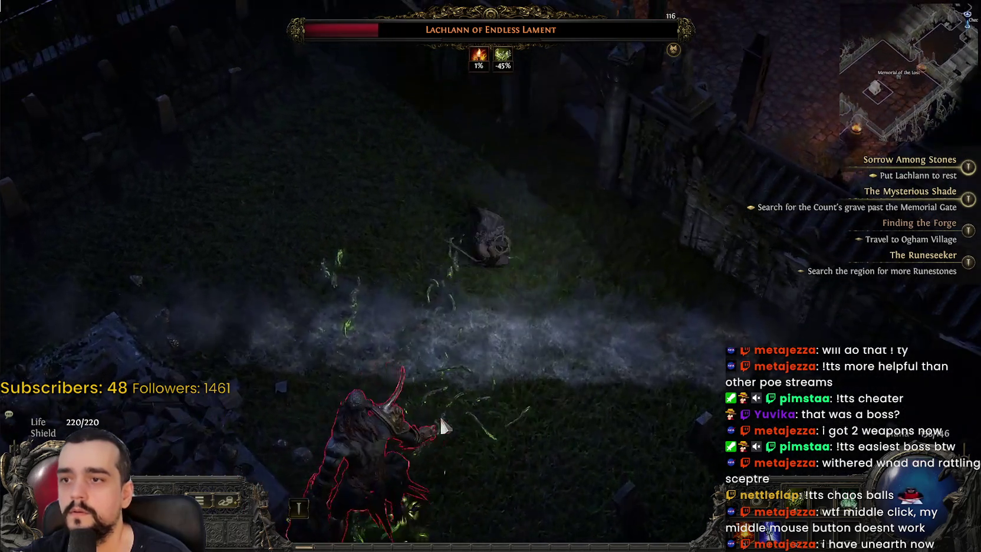
left_click(462, 402)
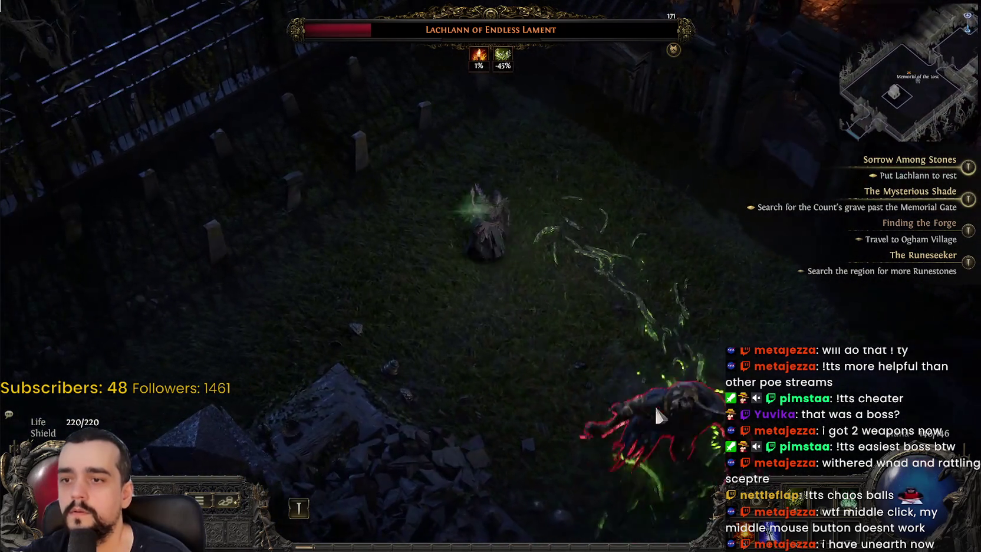
left_click(656, 409)
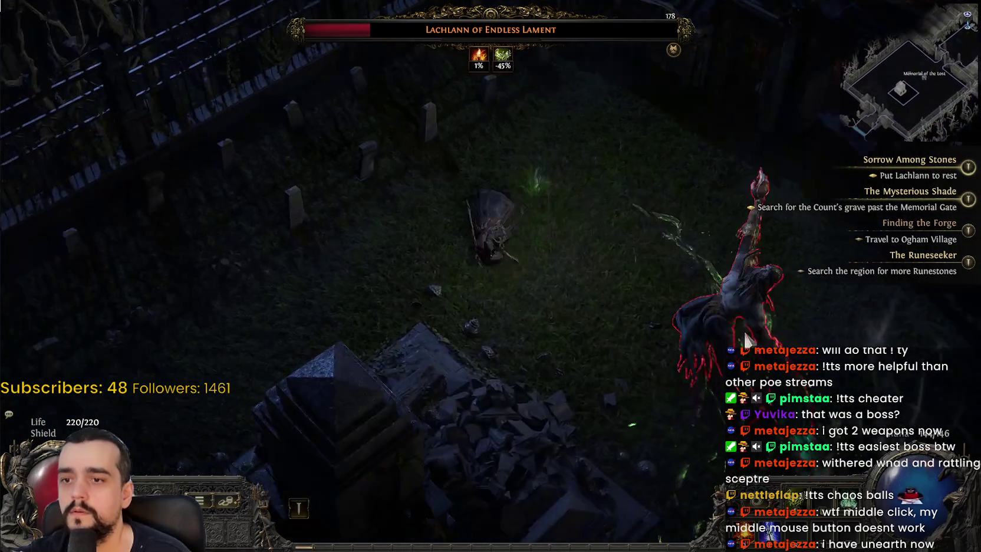
left_click(730, 243)
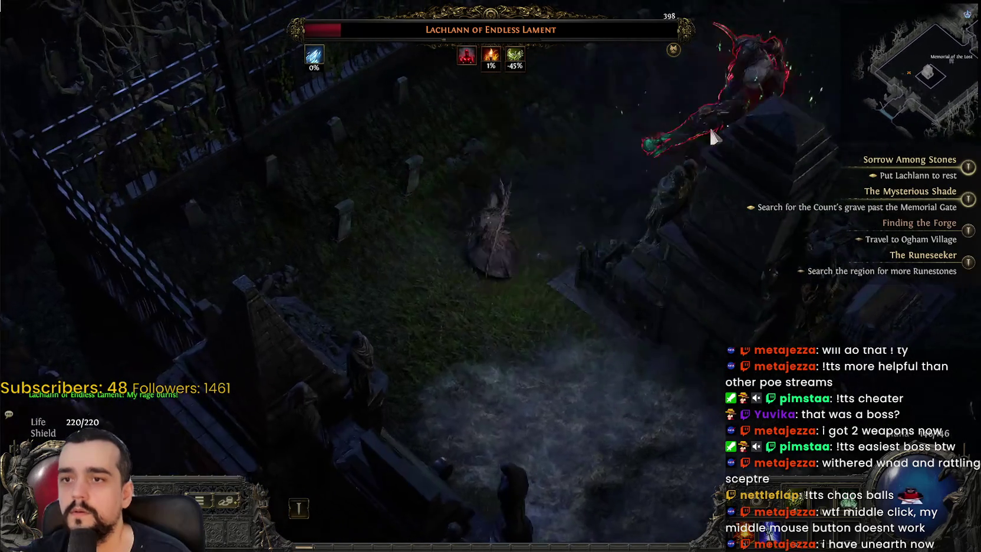
left_click(707, 122)
left_click(661, 156)
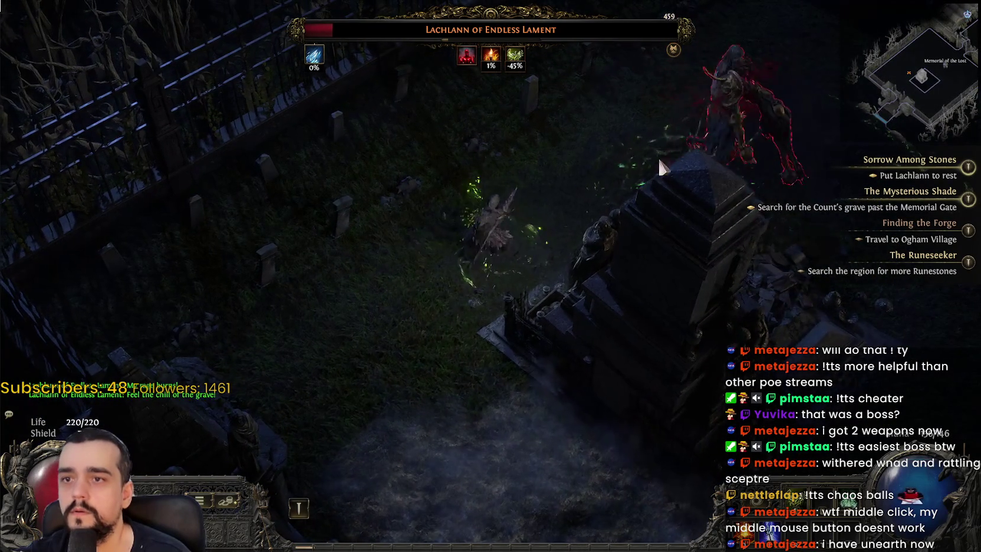
left_click(672, 95)
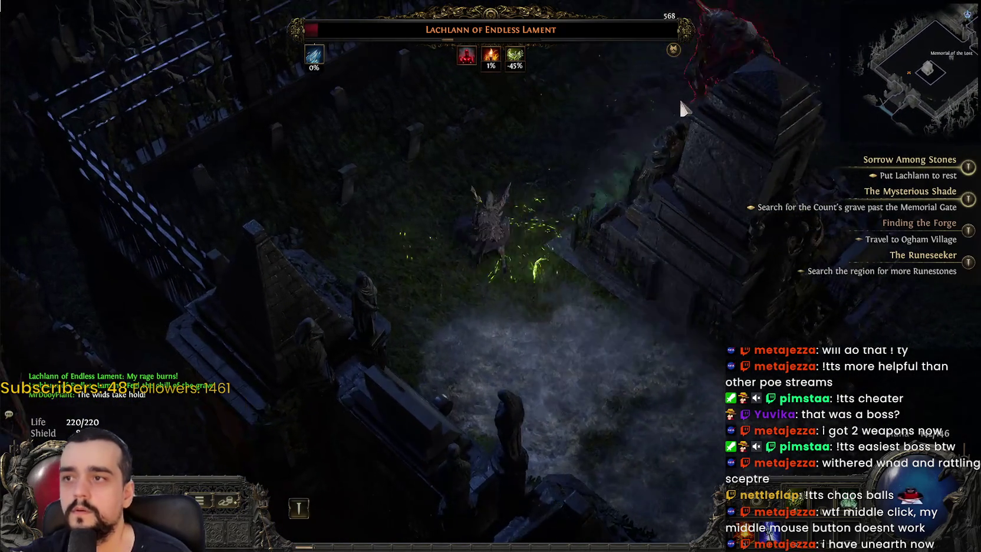
left_click(681, 158)
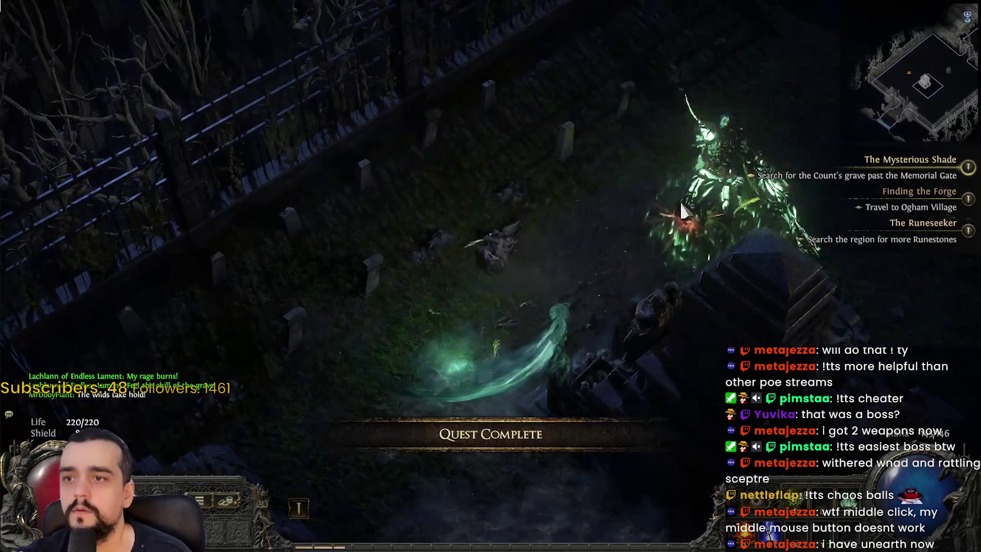
- Move to the boss's drop spot and reveal the loot labels
left_click(656, 263)
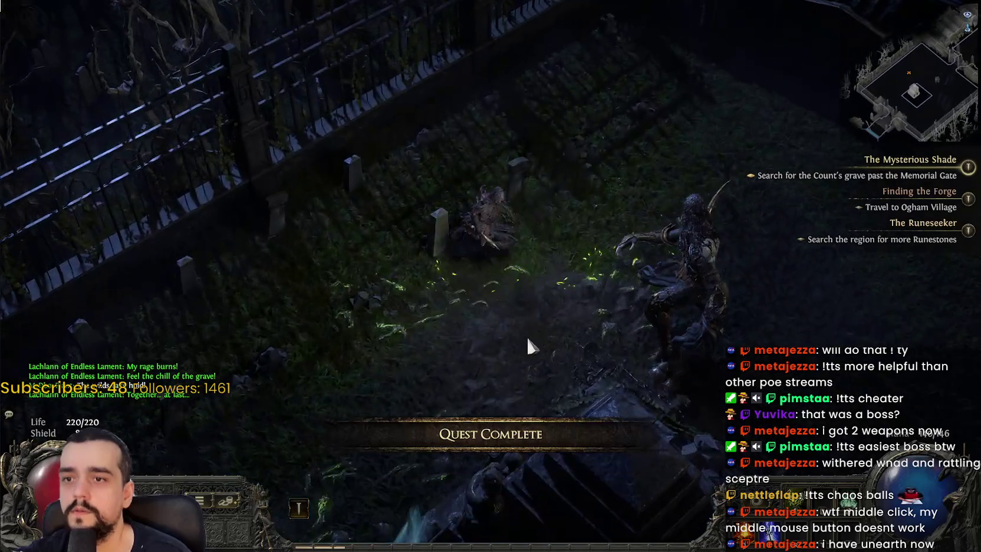
key("d")
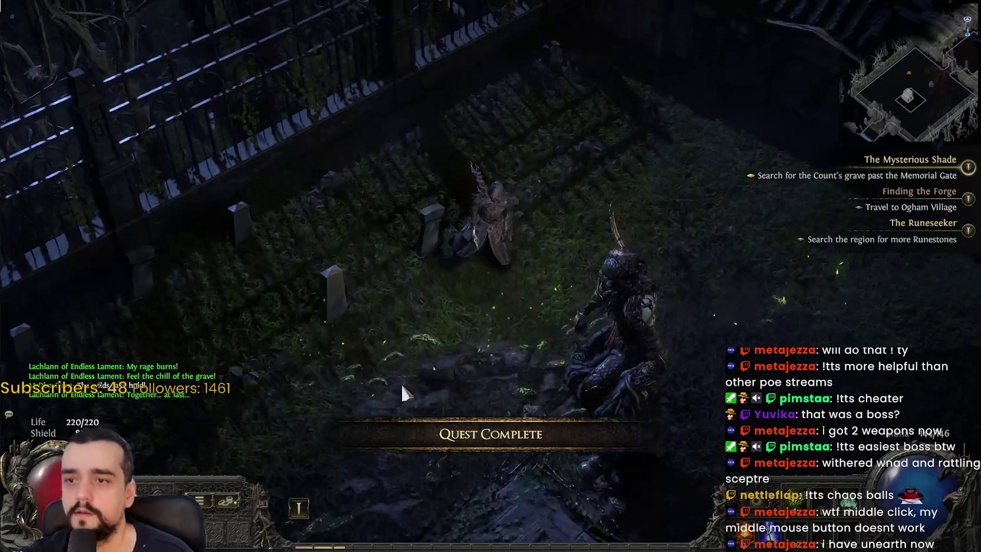
key("w")
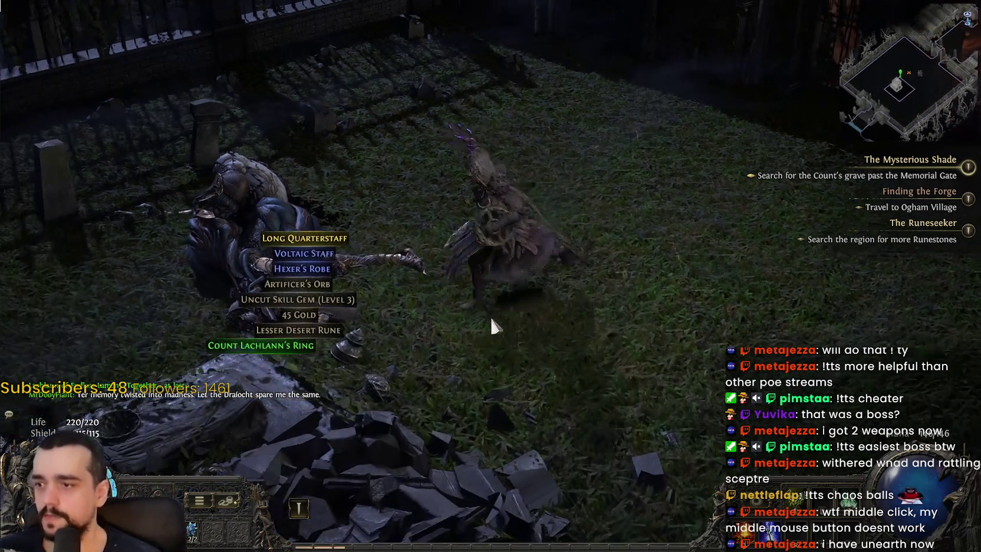
- Pick up the 45 Gold, Artificer's Orb, gem, rune, Hexer's Robe and Count Lachlann's Ring
left_click(205, 333)
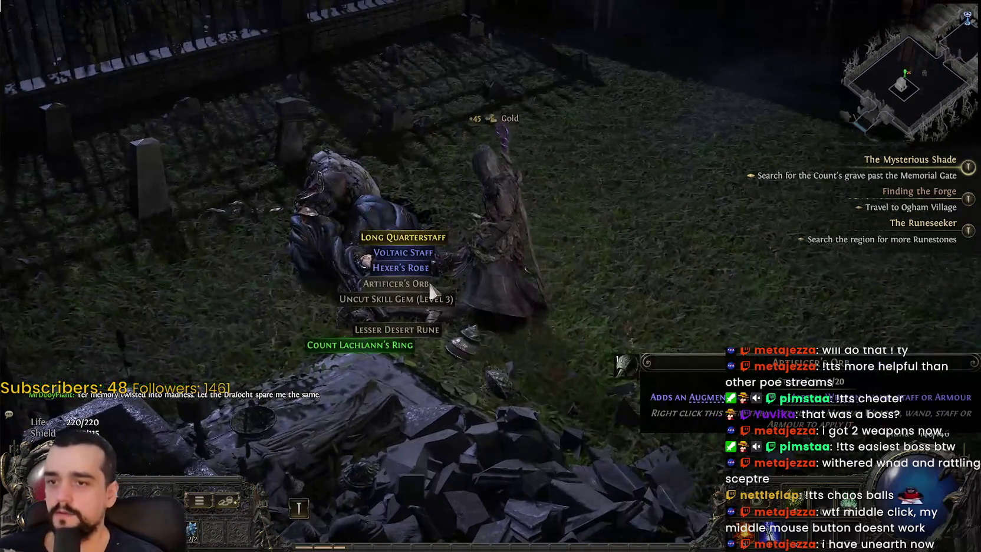
left_click(430, 289)
left_click(415, 298)
left_click(407, 328)
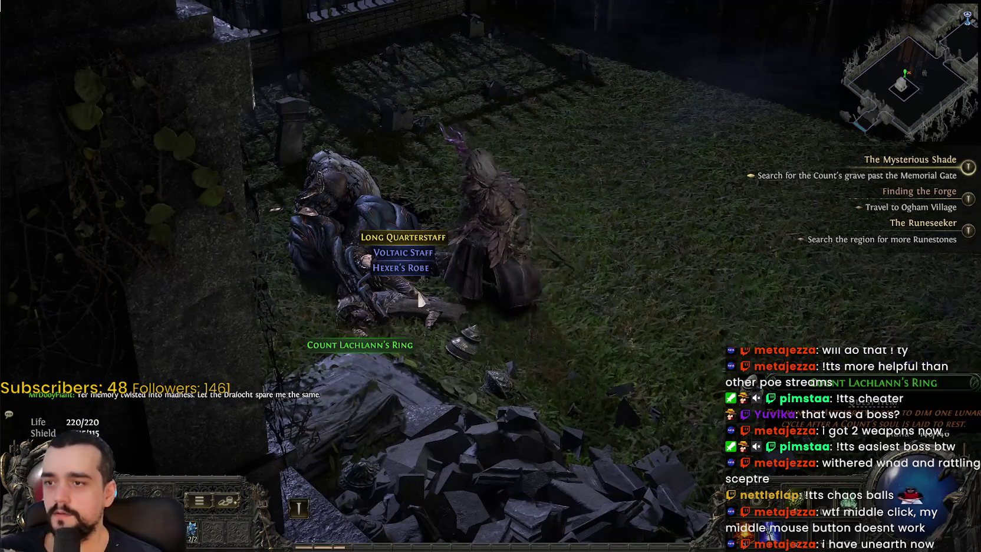
left_click(406, 269)
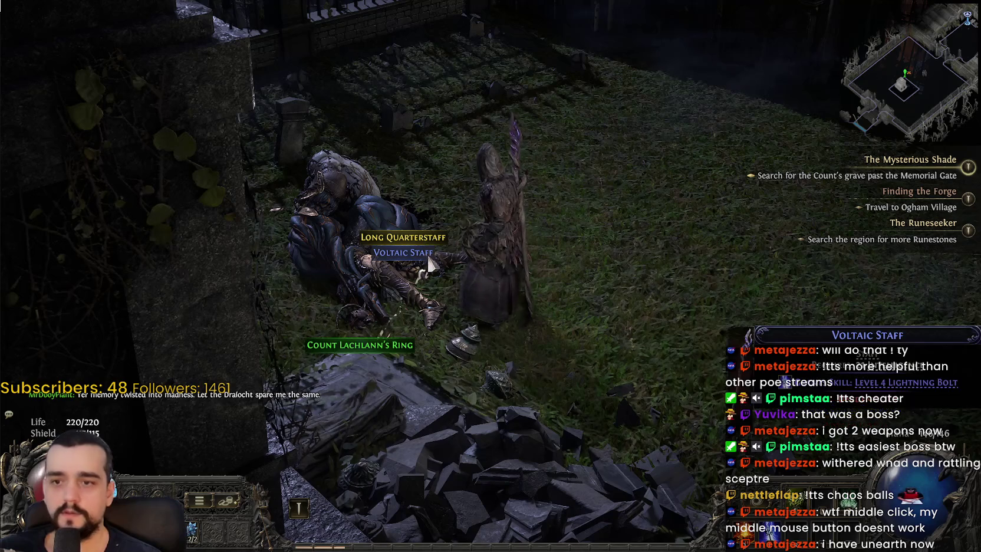
left_click(428, 265)
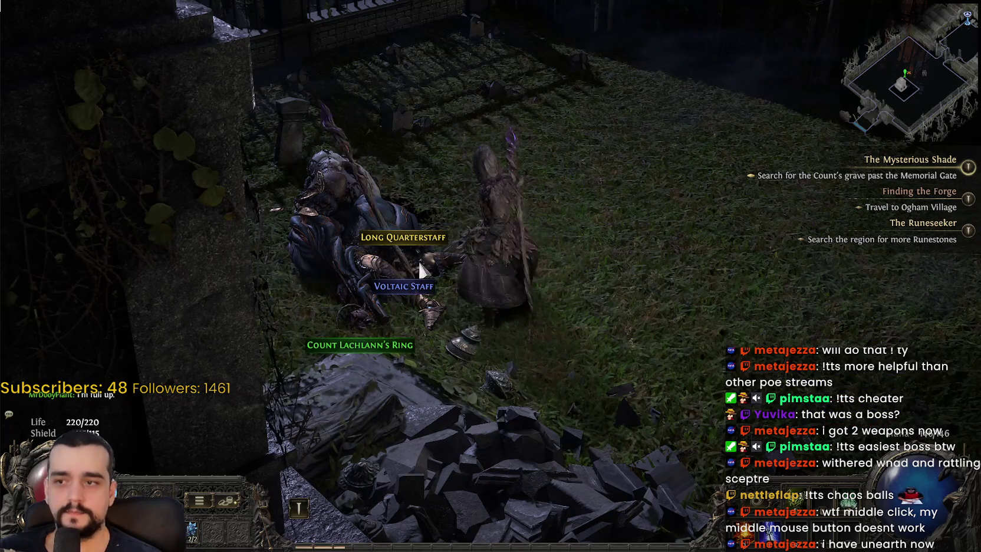
left_click(396, 349)
- Drop the equipped focus and take the Voltaic Staff into the inventory
key("i")
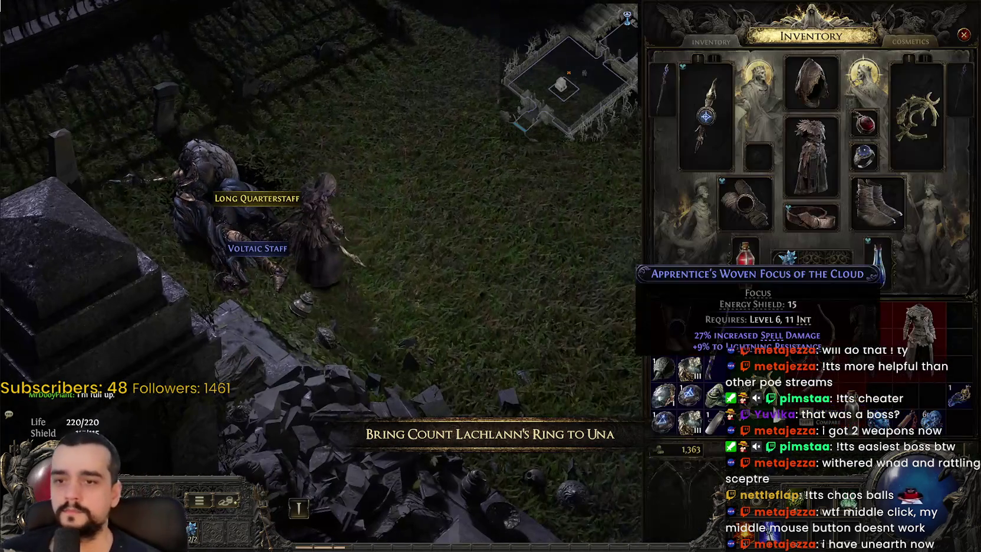
left_click(739, 378)
left_click(451, 227)
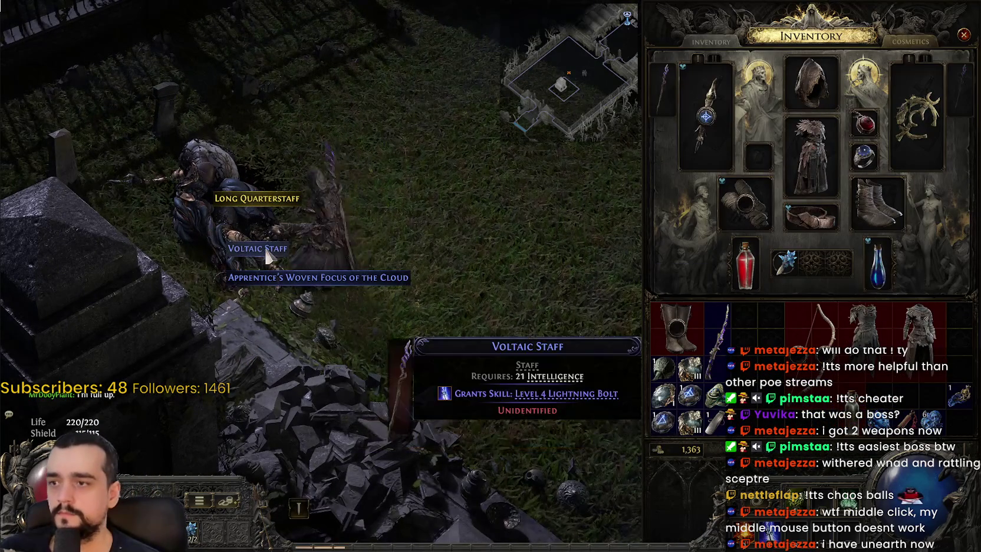
left_click(333, 266)
left_click(712, 339)
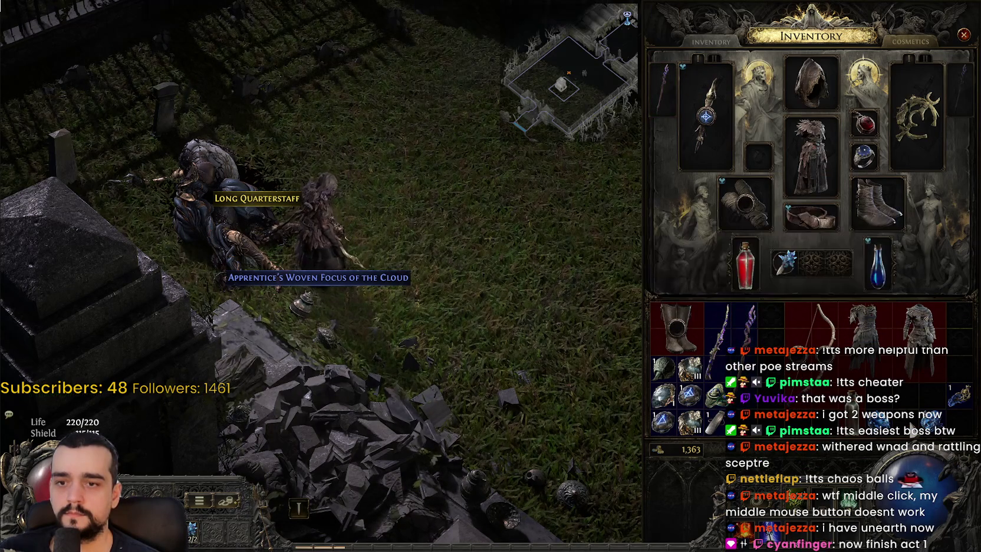
- Pick up the Apprentice's Woven Focus and drop the Voltaic Staff back onto the grass
left_click(413, 277)
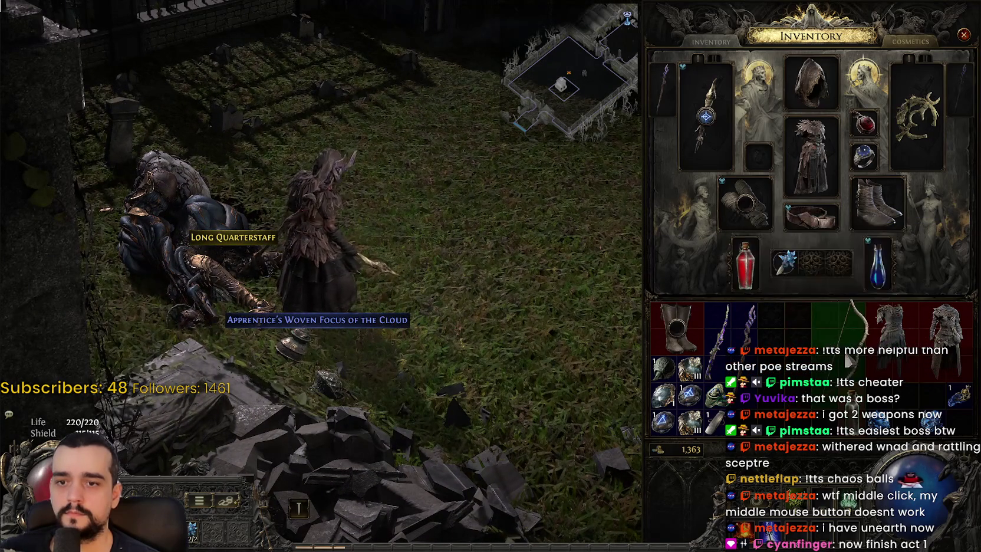
left_click(381, 328)
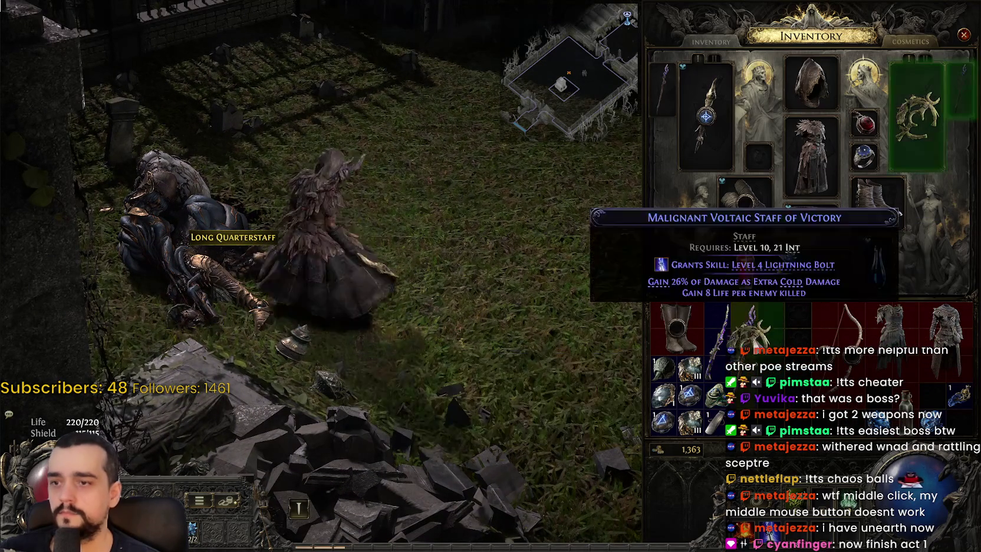
left_click(262, 250)
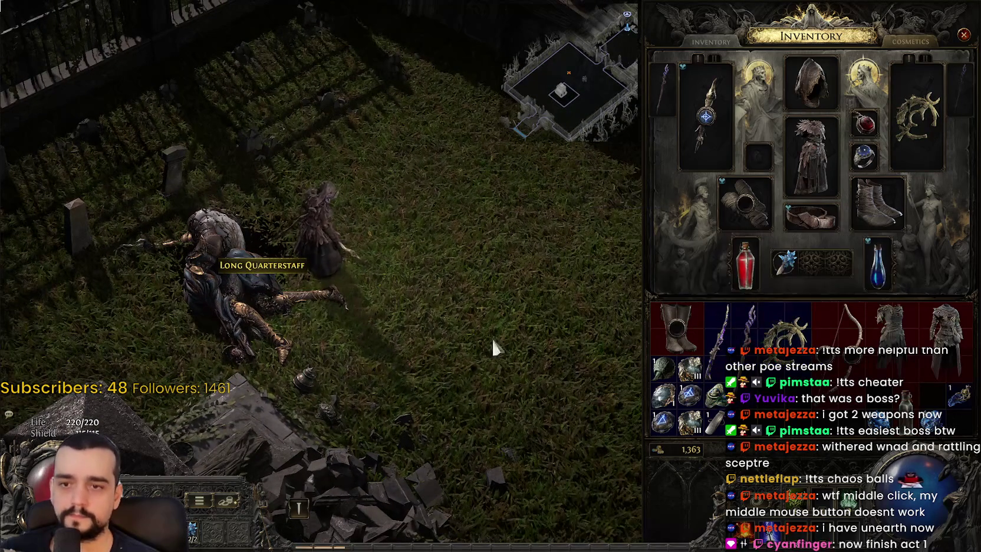
left_click(745, 339)
left_click(518, 245)
left_click(263, 265)
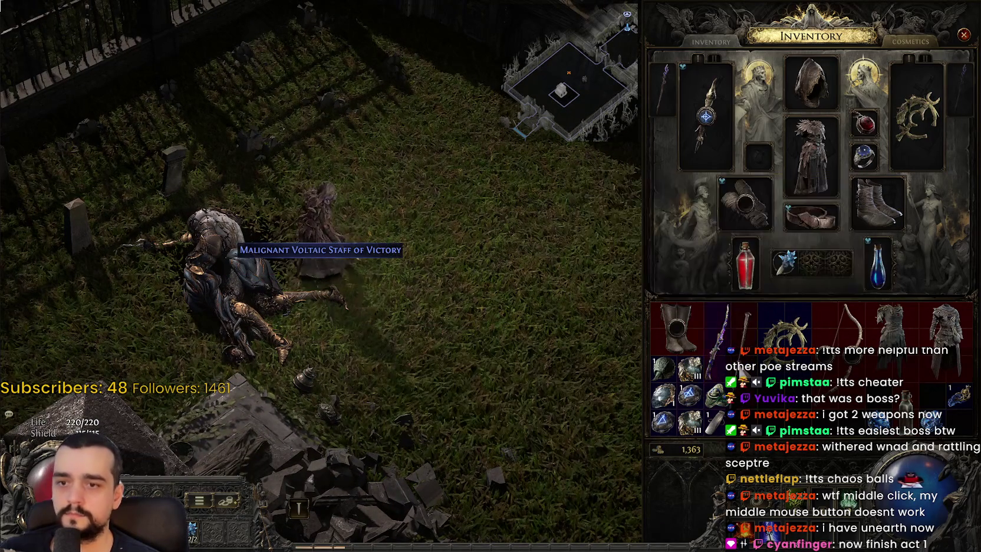
left_click(748, 335)
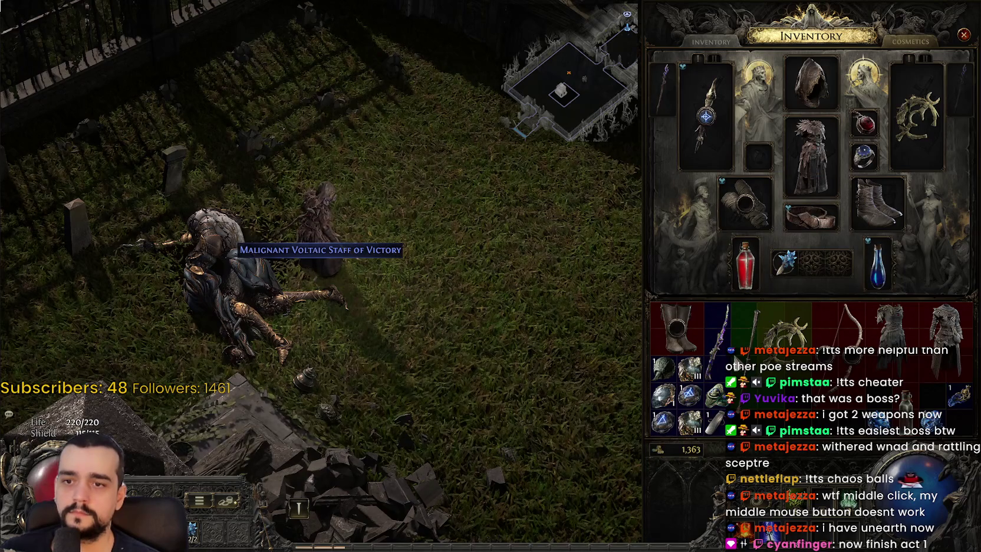
left_click(490, 292)
key("i")
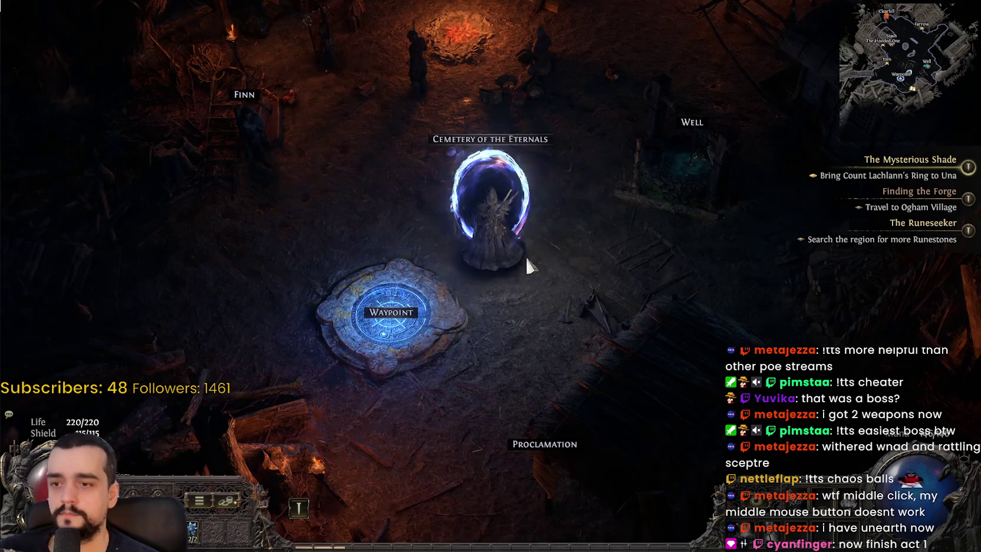
- Walk from the portal to Una, hand over Count Lachlann's Ring, and open the stash
left_click(524, 254)
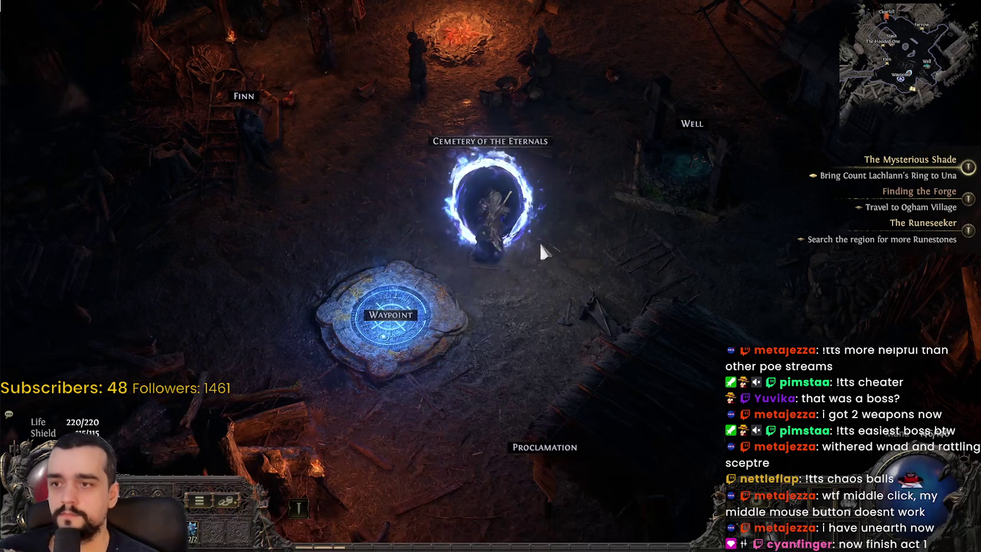
left_click(435, 221)
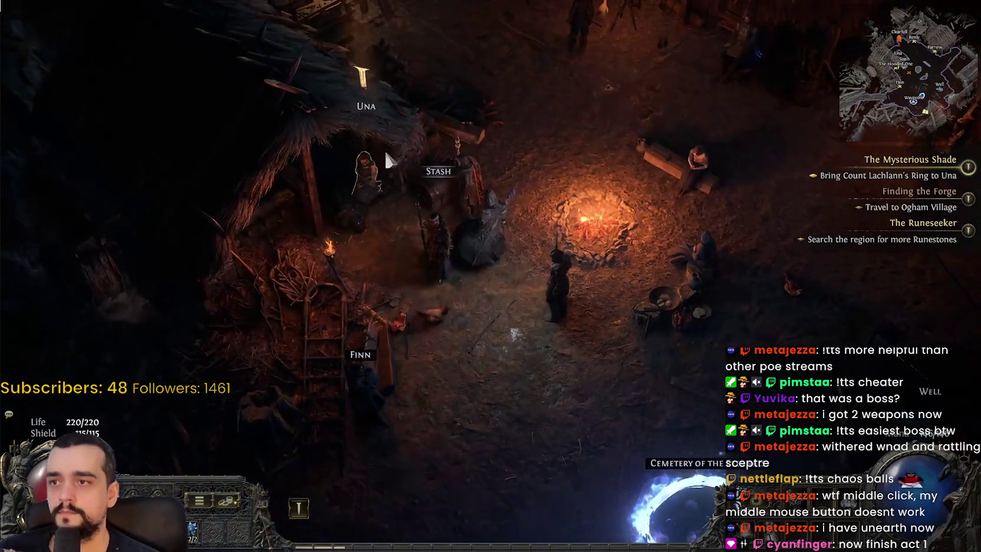
left_click(386, 159)
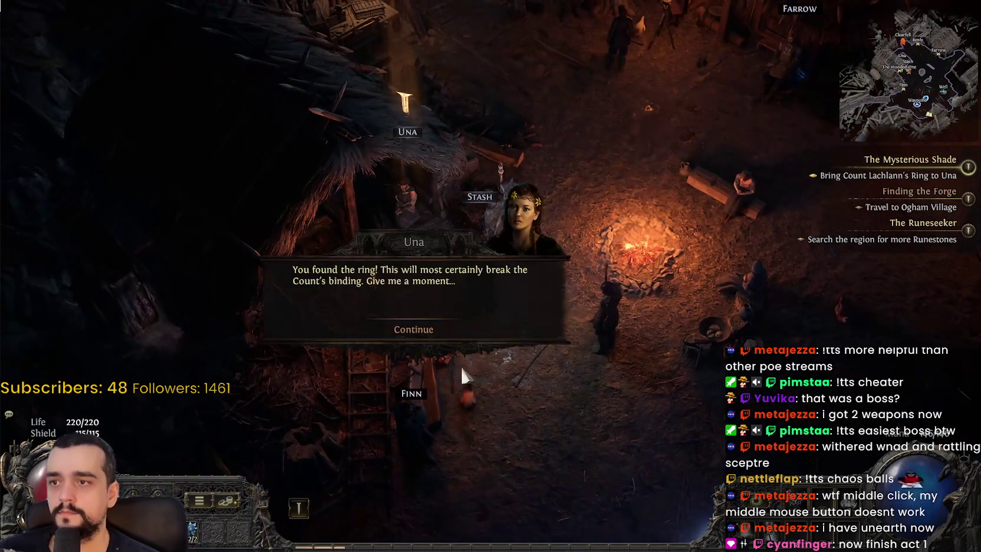
left_click(425, 341)
left_click(500, 220)
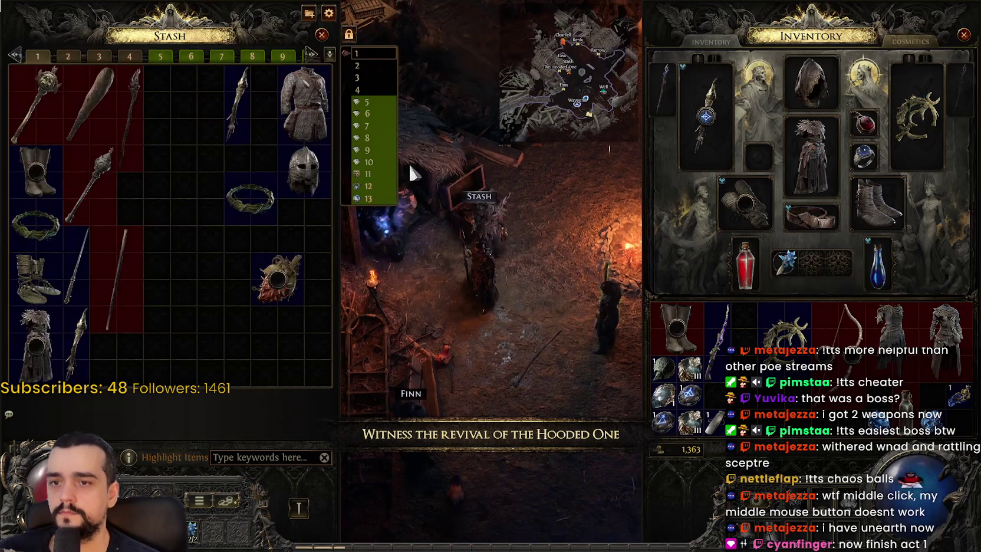
- Store the Withered Wand, the bow and the focus in the stash
left_click(719, 348)
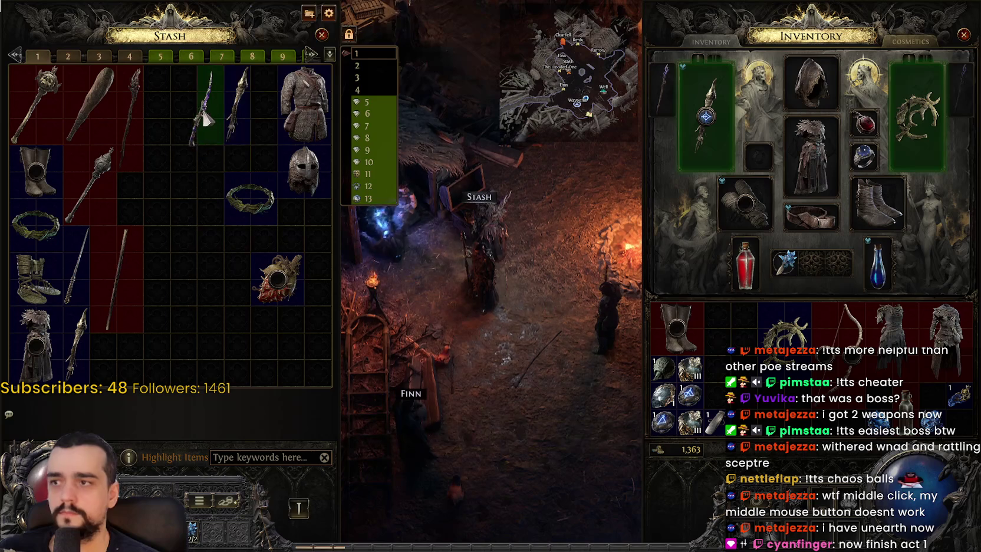
left_click(843, 336)
left_click(306, 342)
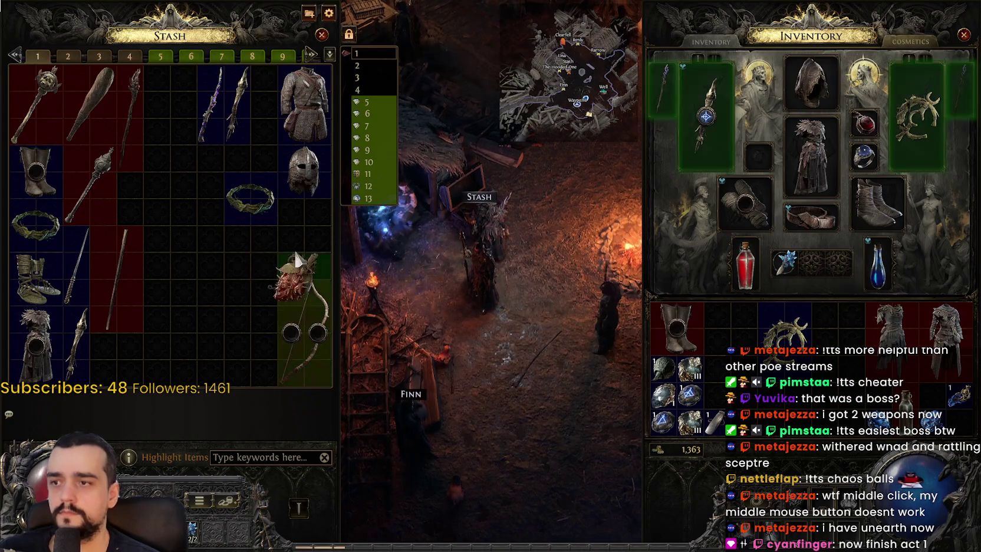
left_click(307, 242)
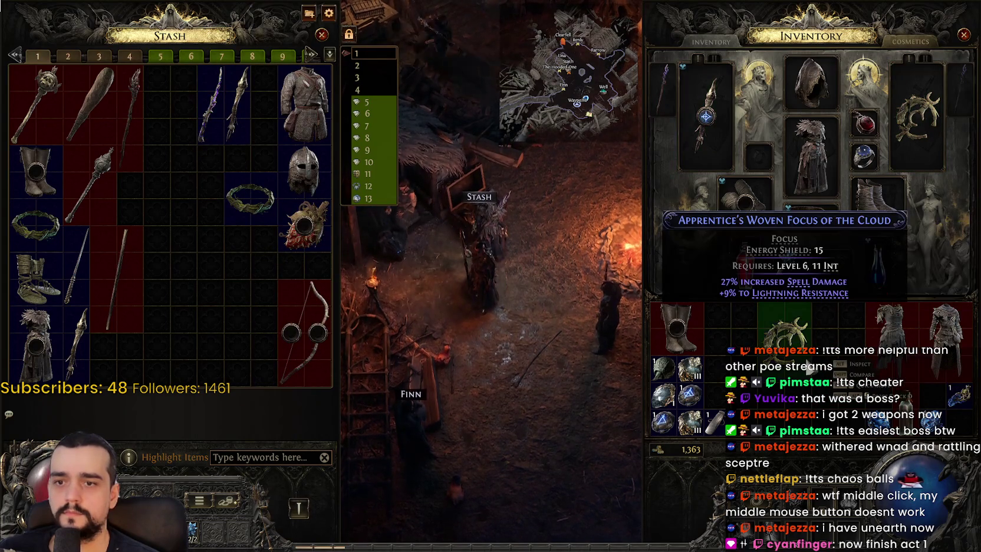
left_click(784, 339)
left_click(251, 348)
left_click(676, 327)
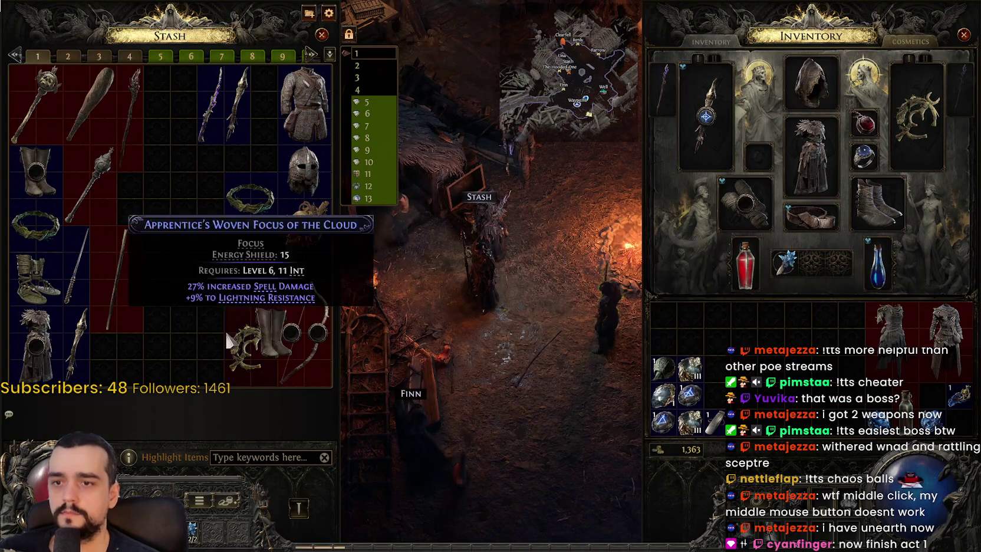
- Store the Tattered Robe and the second robe, then close the stash
left_click(889, 344)
left_click(233, 282)
left_click(943, 336)
left_click(171, 265)
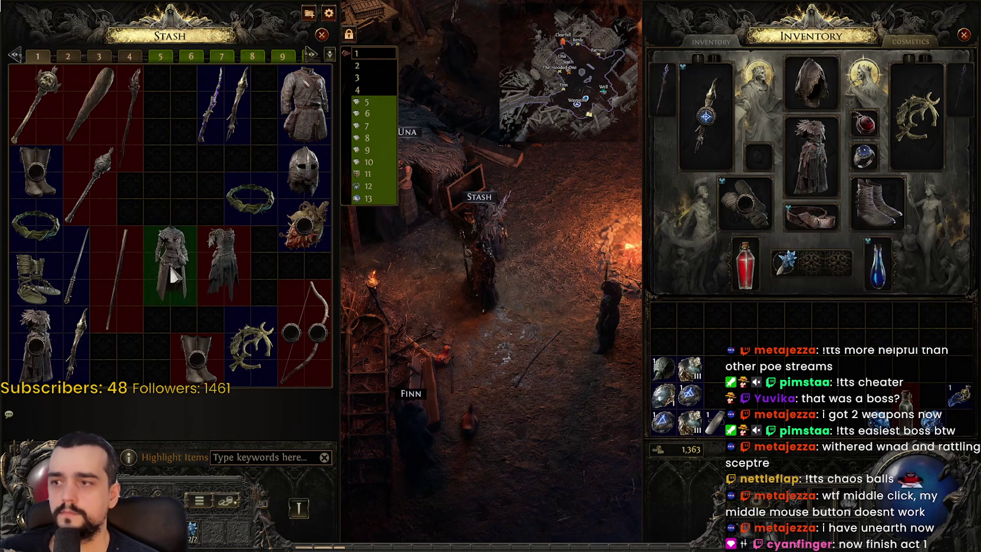
key("Escape")
left_click(421, 213)
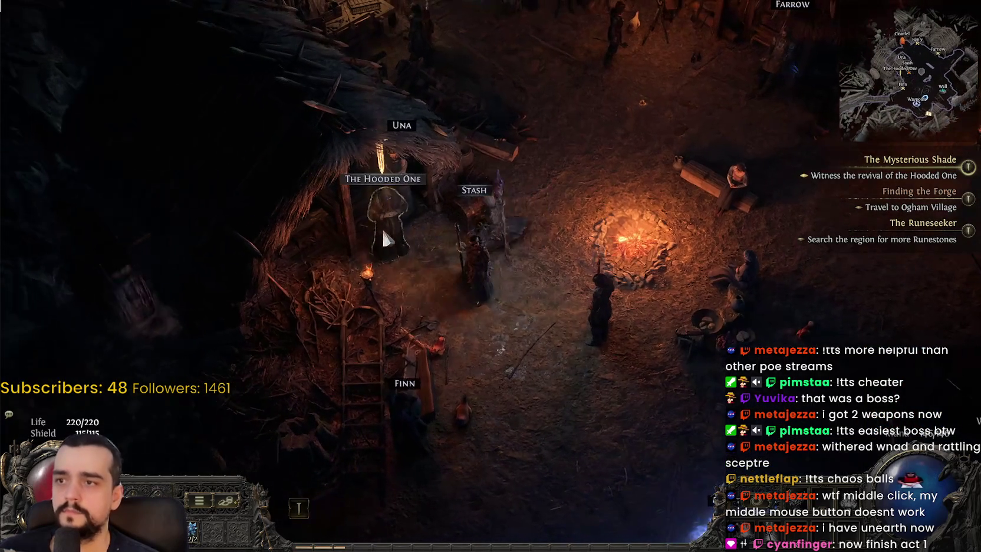
- Talk through The Hooded One's dialogue about the Seed and accept the new quest
left_click(403, 377)
left_click(396, 375)
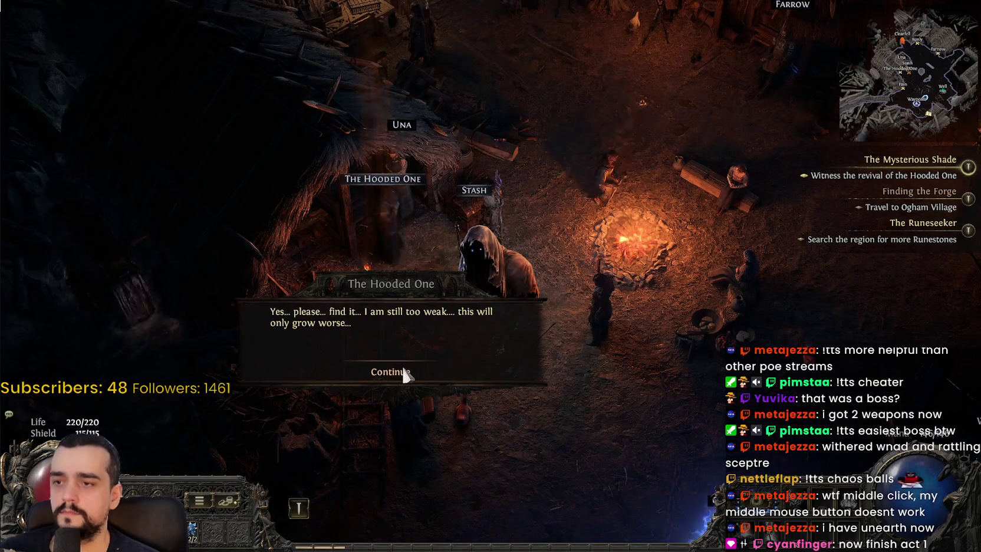
left_click(405, 373)
left_click(455, 333)
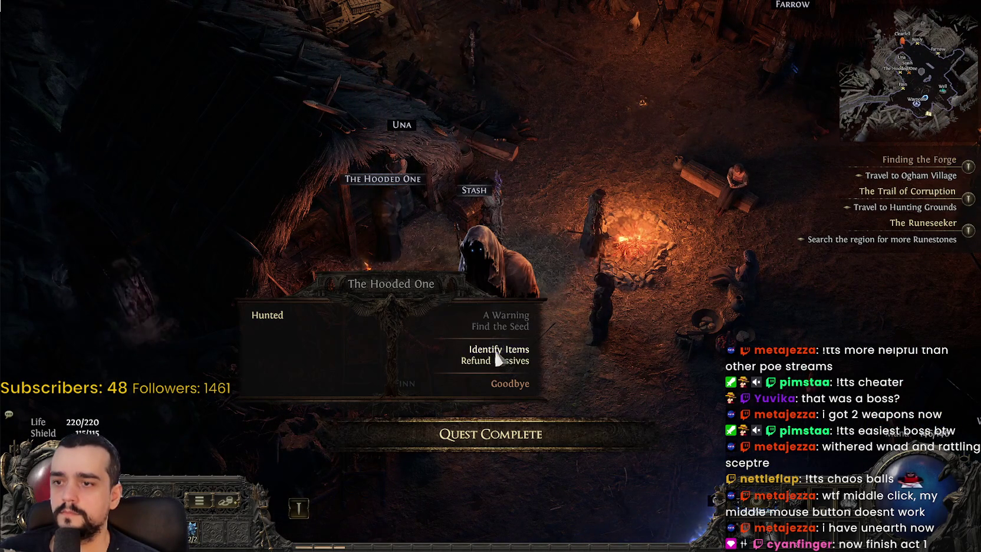
left_click(512, 384)
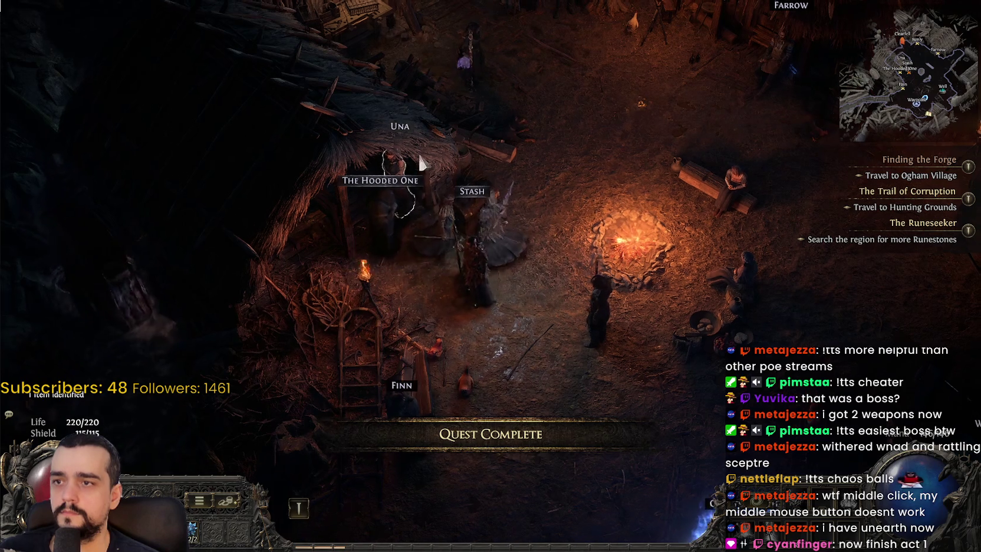
- Walk through the encampment toward the cemetery portal and waypoint, then open the inventory
left_click(499, 142)
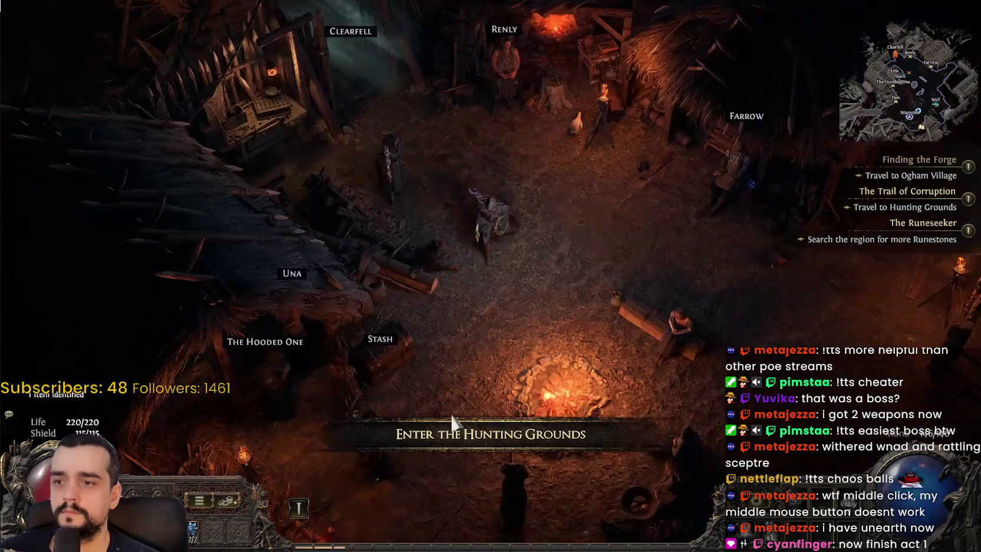
left_click(451, 422)
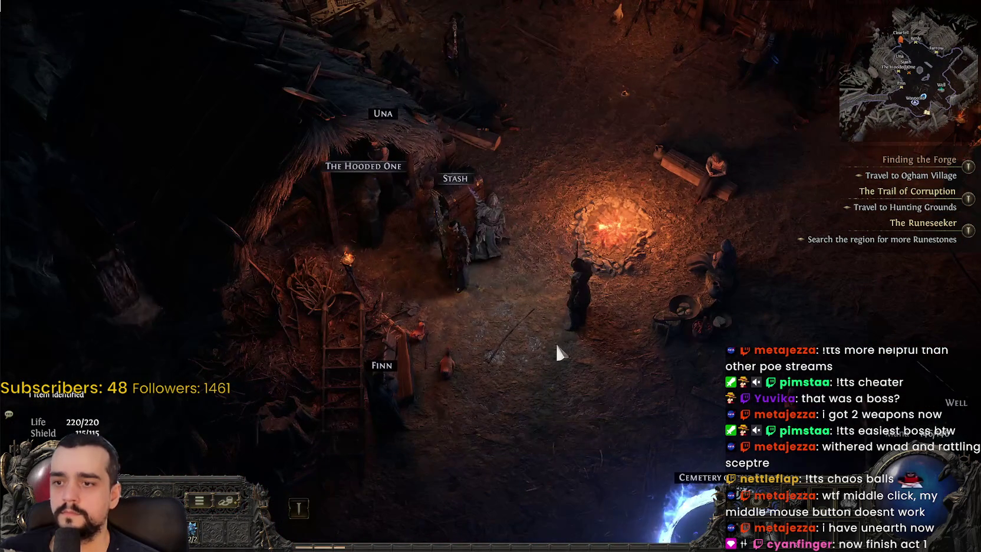
left_click(508, 328)
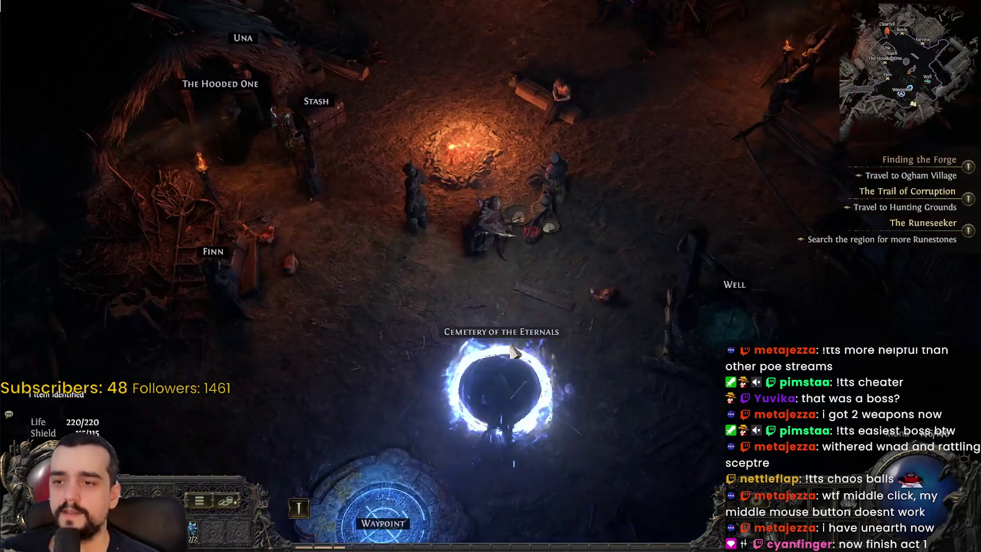
key("i")
key("i")
key("i")
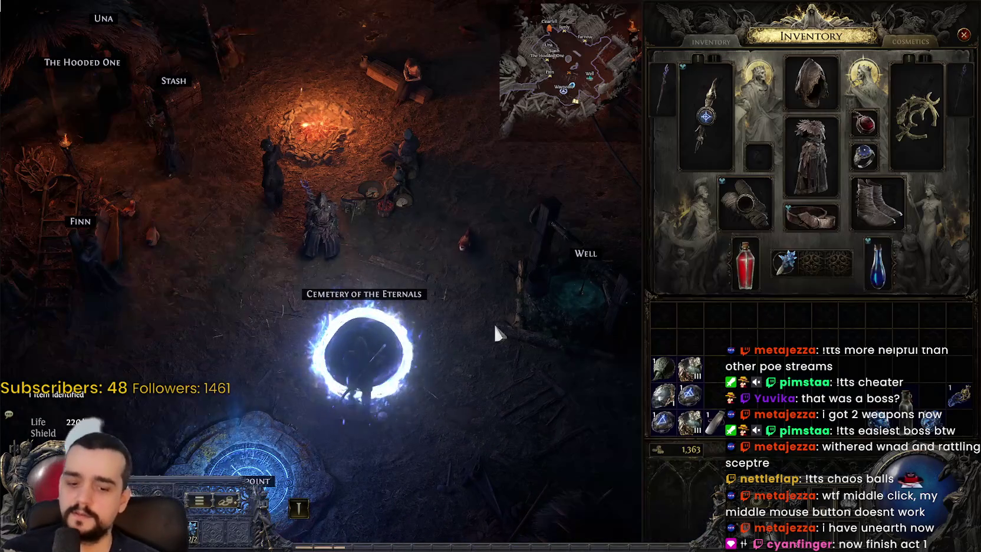
- Try gemcutting the Uncut Skill Gem, then reopen the inventory and return to the stash
right_click(690, 394)
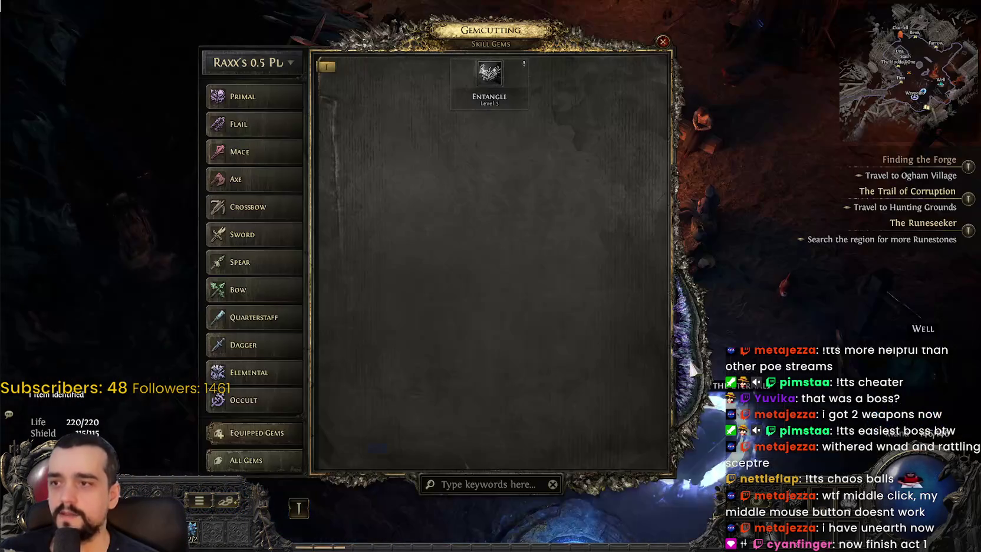
key("Escape")
key("i")
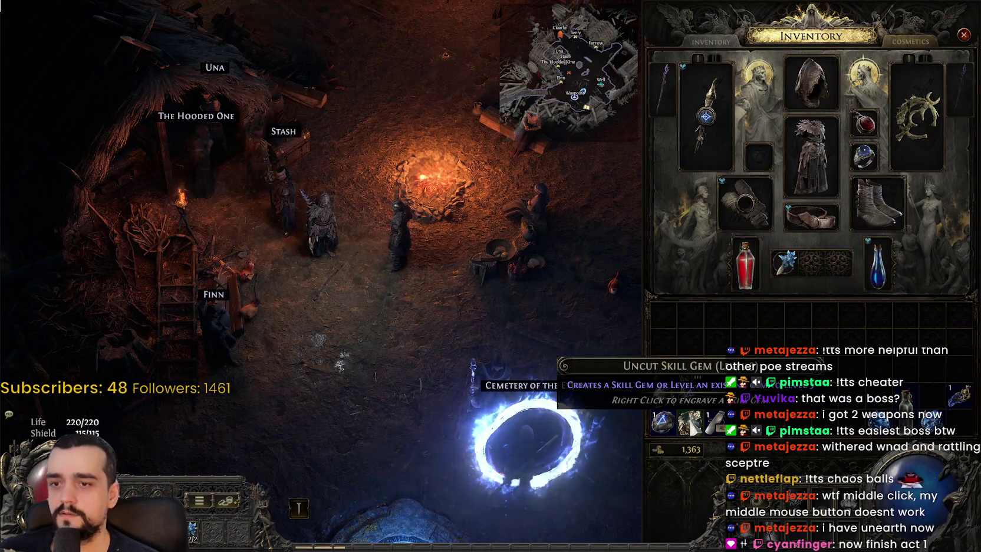
left_click(283, 131)
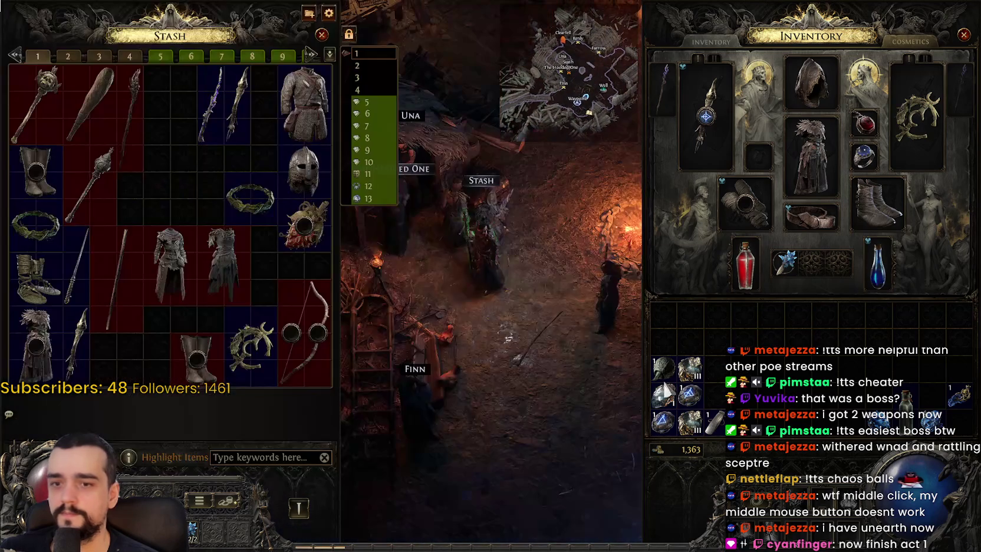
- On stash tab 11, return the flask and store the Lesser Desert and Glacial Runes, then check tab 13
left_click(362, 175)
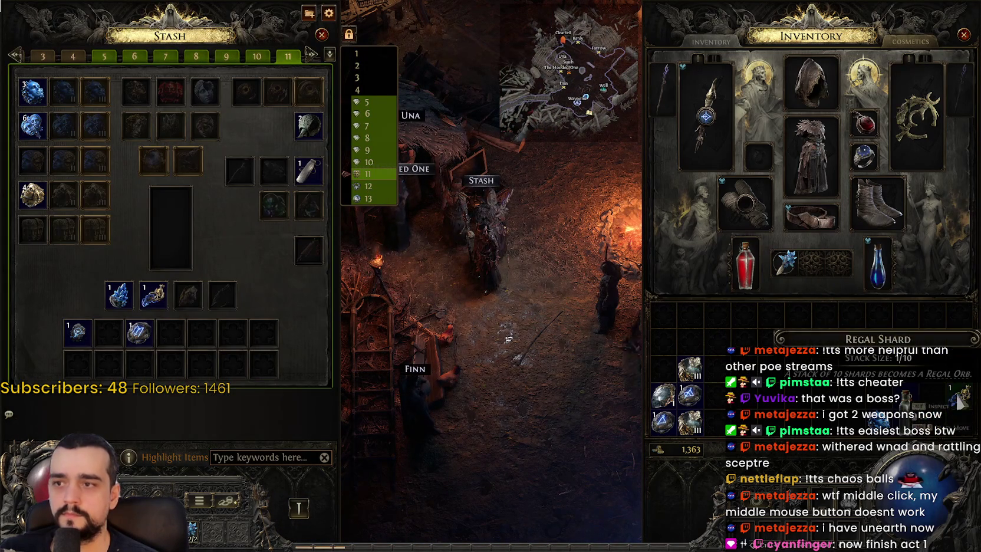
left_click(959, 327)
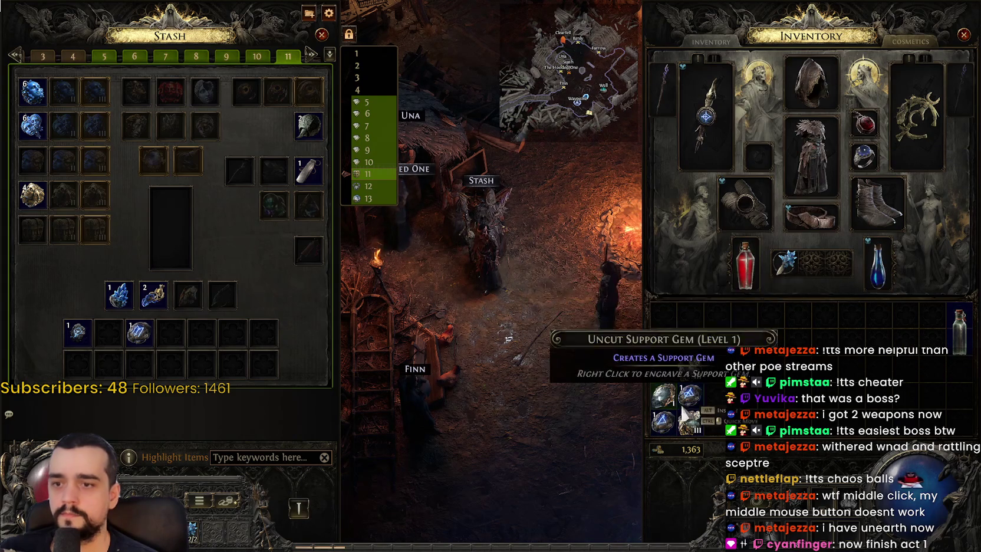
left_click(696, 404, "ctrl")
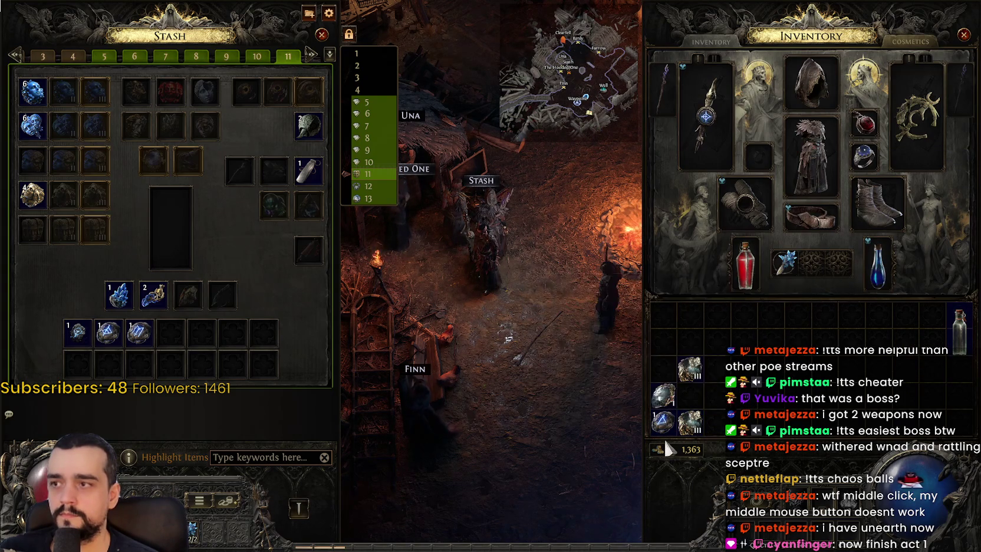
left_click(663, 431, "ctrl")
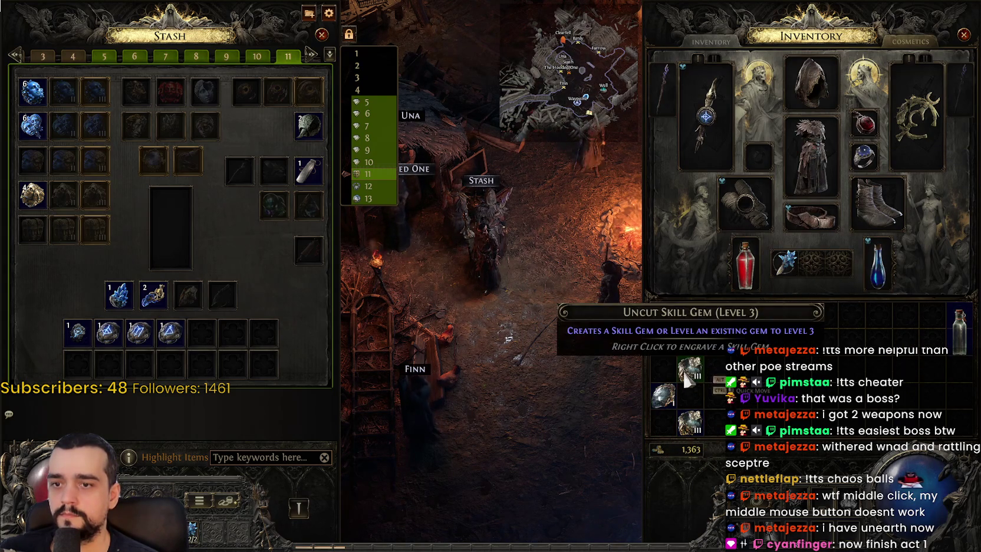
left_click(363, 199)
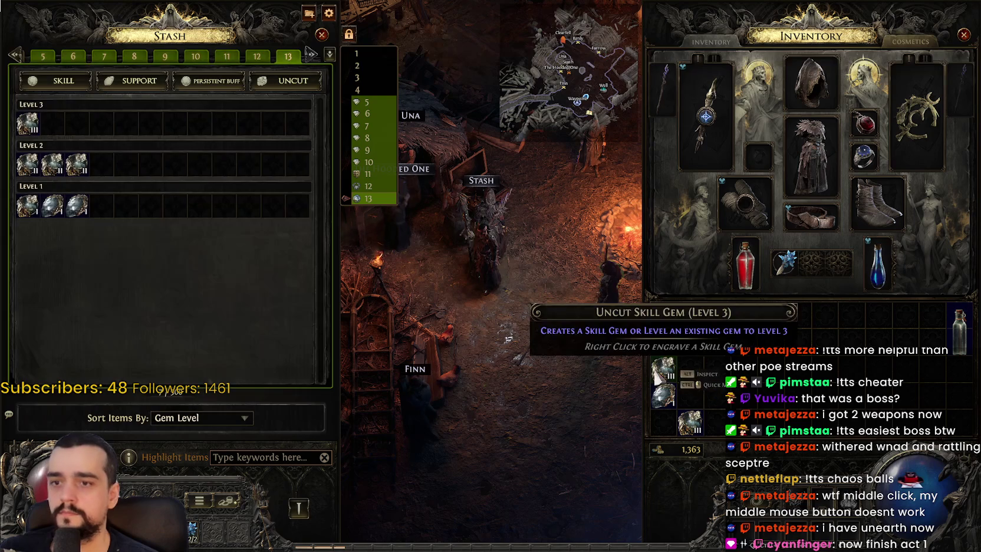
key("Escape")
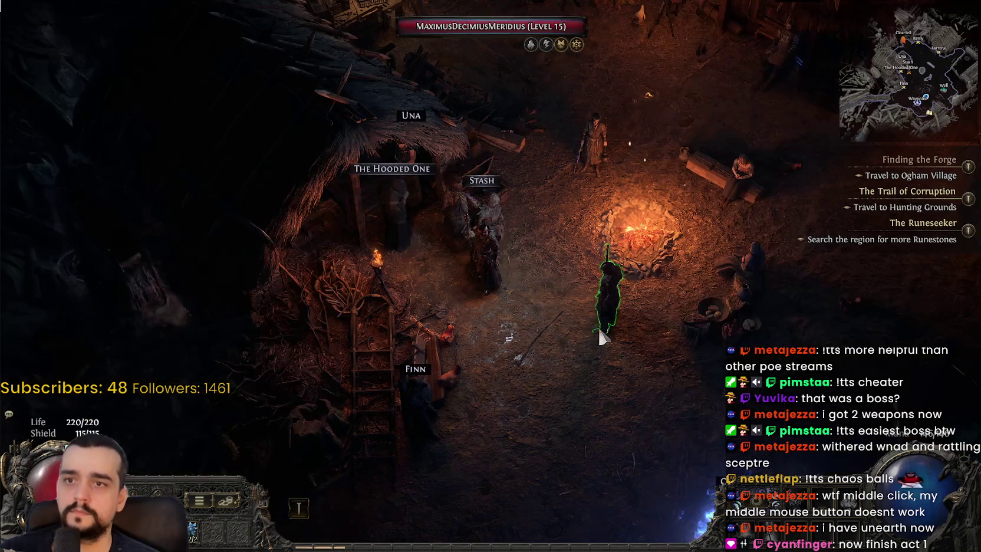
- Teleport from the encampment waypoint to the Hunting Grounds waypoint on the Act 1 map
left_click(544, 379)
left_click(542, 359)
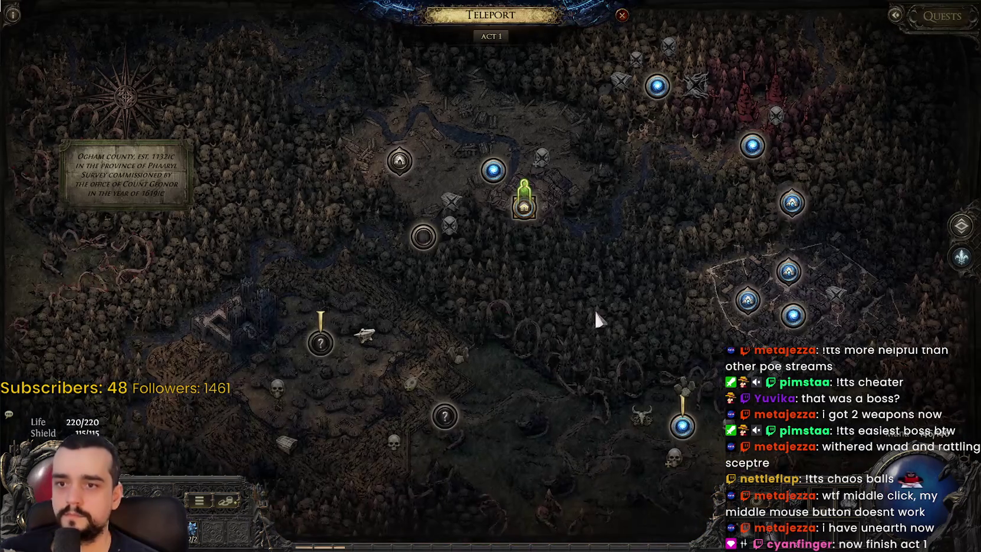
left_click_drag(594, 309, 498, 267)
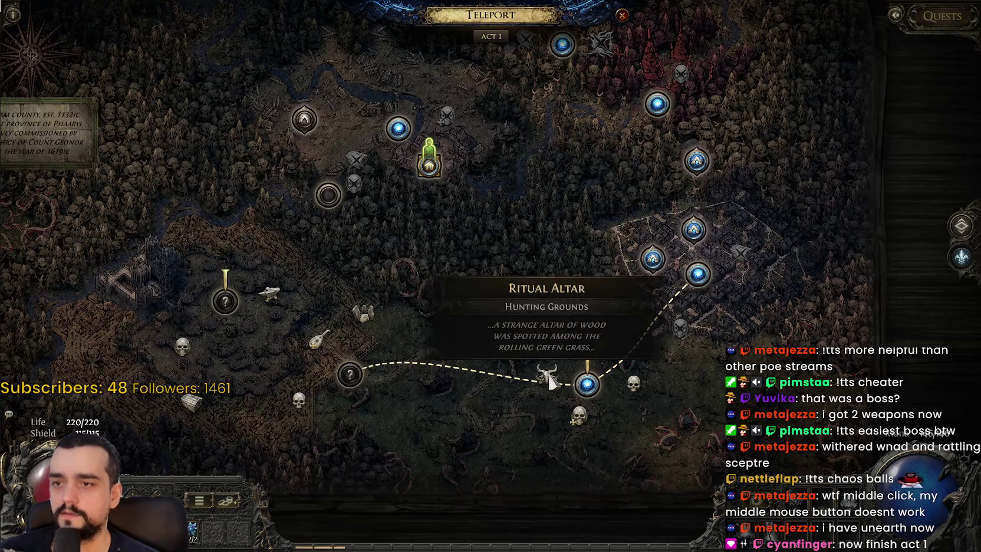
left_click(588, 384)
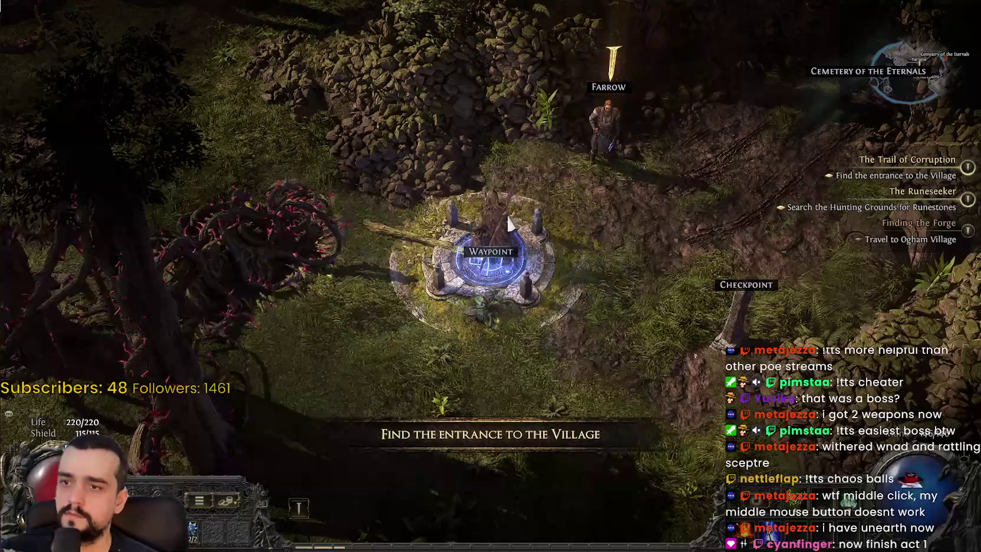
- Talk to Farrow at the Hunting Grounds waypoint and finish the dialogue
left_click(510, 201)
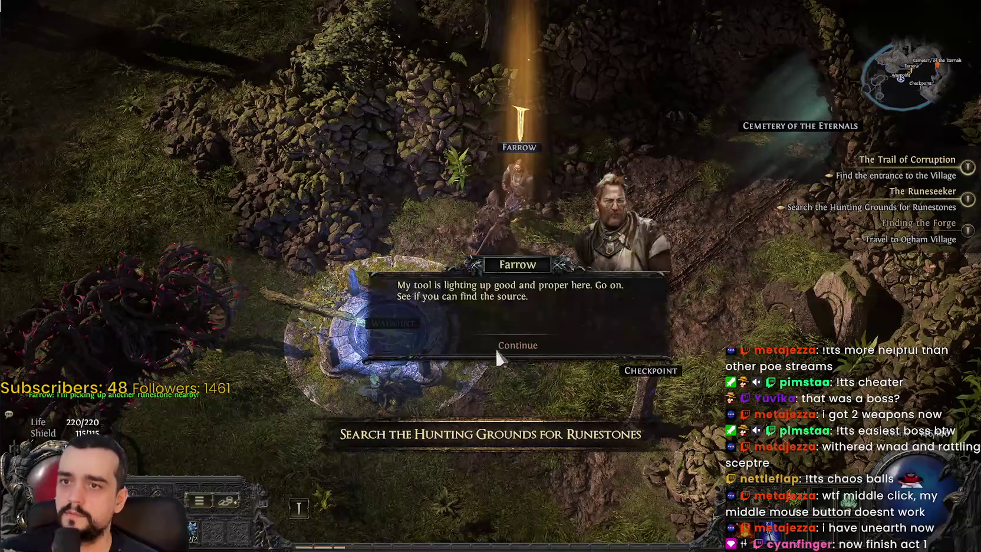
left_click(518, 346)
left_click(525, 350)
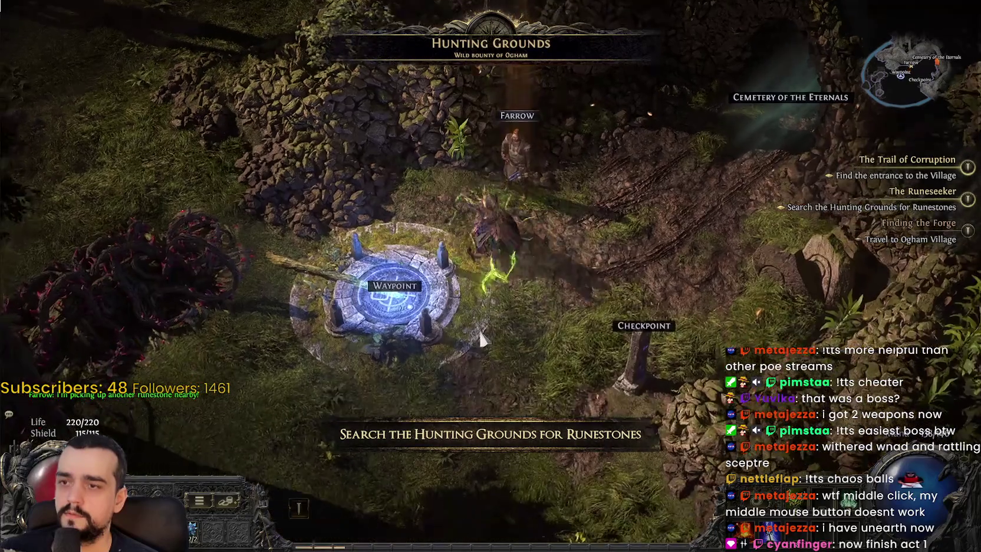
- Check the Act 1 world map, then head up-left away from the waypoint
key("u")
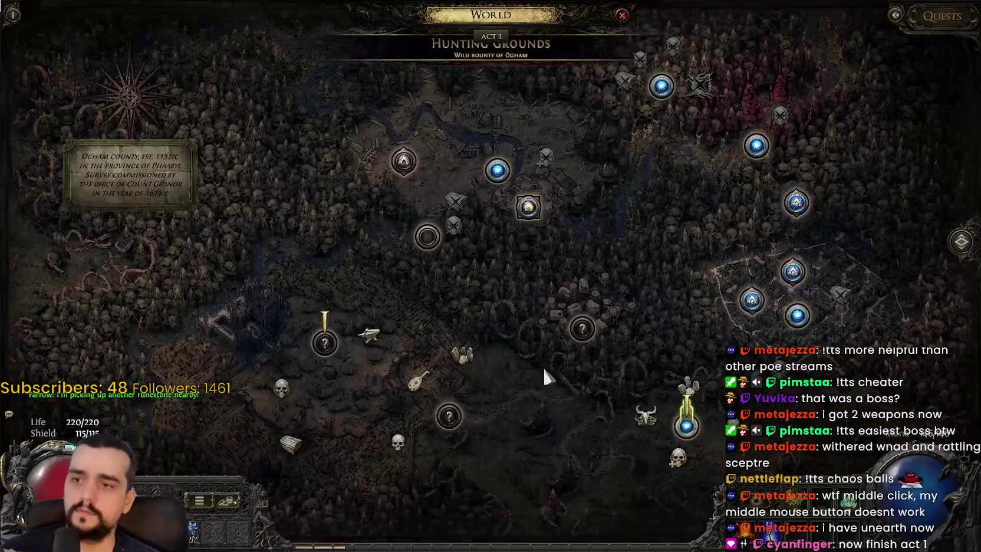
left_click_drag(535, 305, 362, 213)
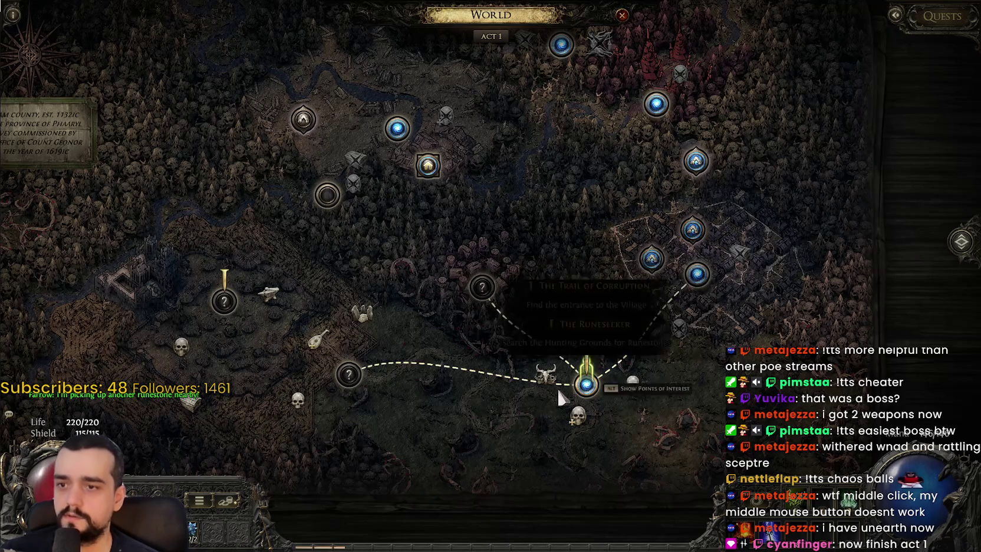
left_click(595, 381)
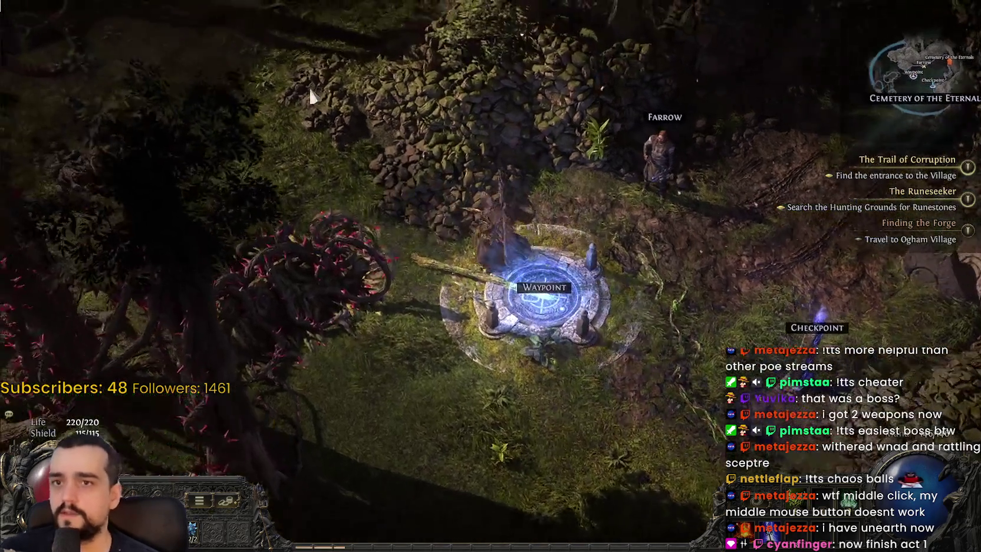
mouse_move(312, 94)
left_mouse_down()
mouse_move(300, 33)
mouse_move(318, 18)
mouse_move(429, 40)
mouse_move(345, 83)
mouse_move(272, 151)
mouse_move(323, 263)
mouse_move(490, 273)
mouse_move(533, 348)
mouse_move(802, 307)
mouse_move(805, 282)
mouse_move(678, 423)
mouse_move(466, 251)
mouse_move(629, 309)
mouse_move(460, 317)
mouse_move(824, 287)
mouse_move(705, 274)
mouse_move(725, 234)
mouse_move(689, 106)
mouse_move(749, 280)
mouse_move(693, 224)
mouse_move(394, 258)
mouse_move(350, 284)
mouse_move(381, 280)
mouse_move(619, 349)
mouse_move(588, 407)
mouse_move(634, 362)
mouse_move(654, 378)
mouse_move(521, 390)
mouse_move(472, 443)
mouse_move(449, 394)
mouse_move(396, 368)
mouse_move(234, 217)
left_mouse_up()
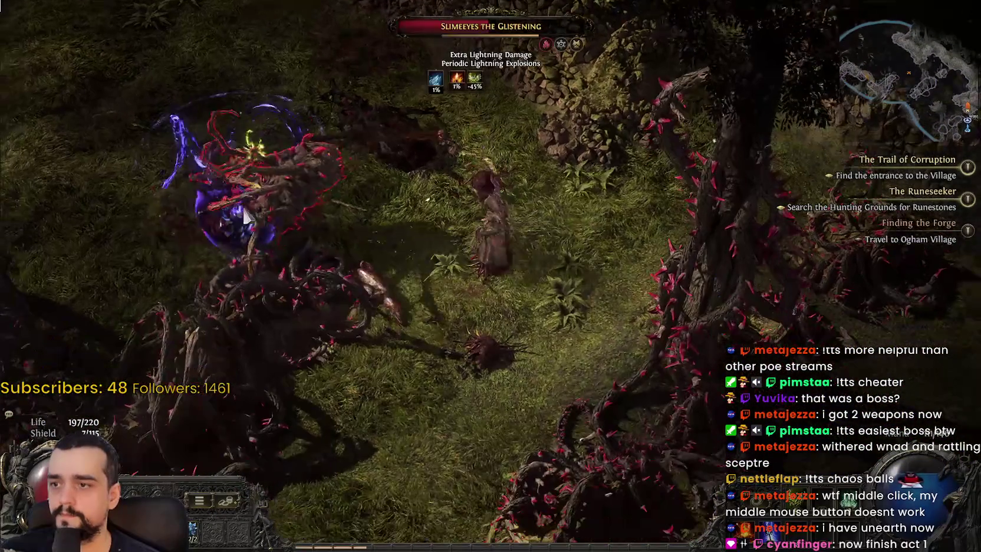
- Kill Slimeeyes the Glistening and loot its Antler Focus and Cinderbark Talisman
mouse_move(299, 224)
left_mouse_down()
mouse_move(217, 183)
mouse_move(193, 198)
mouse_move(208, 263)
mouse_move(158, 171)
mouse_move(183, 213)
mouse_move(324, 337)
mouse_move(303, 356)
mouse_move(571, 357)
mouse_move(643, 325)
mouse_move(672, 373)
mouse_move(651, 401)
mouse_move(667, 415)
mouse_move(659, 330)
mouse_move(633, 367)
mouse_move(318, 201)
mouse_move(282, 207)
mouse_move(350, 179)
mouse_move(524, 236)
mouse_move(441, 219)
left_mouse_up()
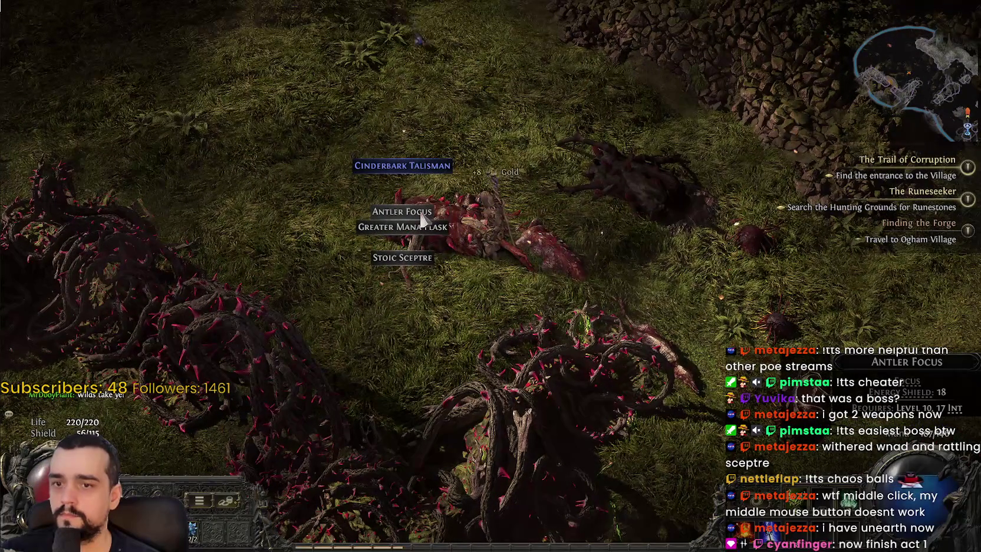
left_click(421, 207)
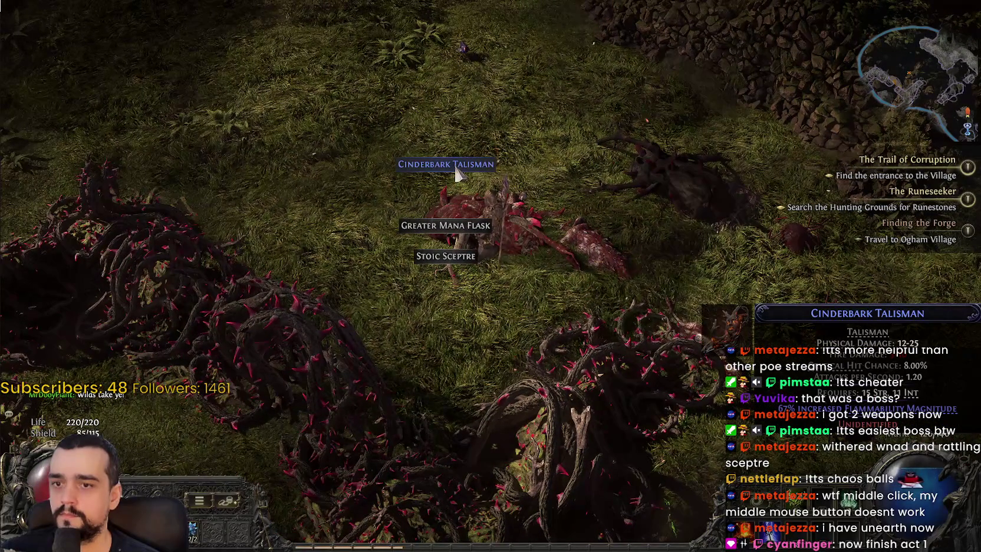
left_click(457, 171)
left_click(459, 168)
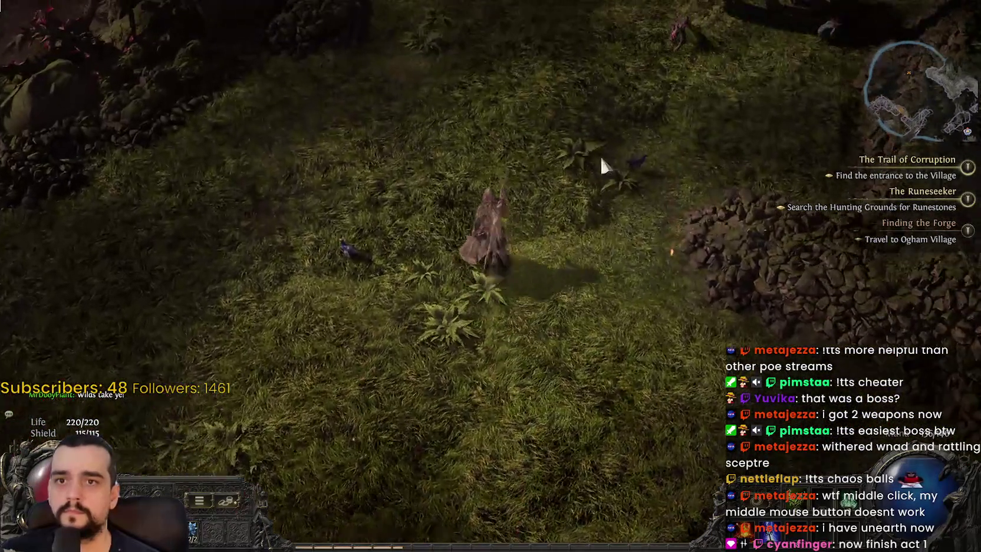
- Kill the Bramble Ape and walk north through the brambles toward the Checkpoint
left_click(665, 187)
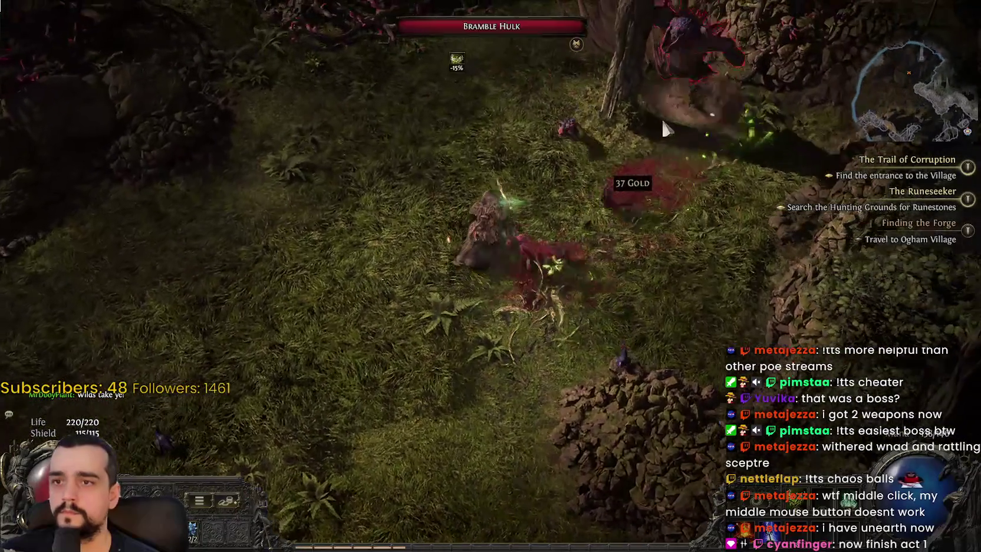
left_click(665, 127)
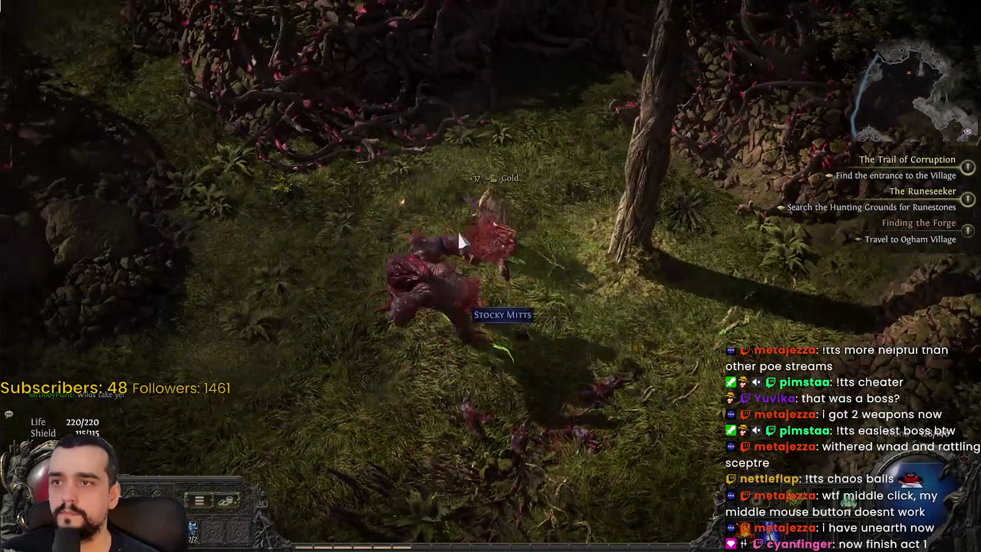
left_click(212, 87)
left_click(335, 76)
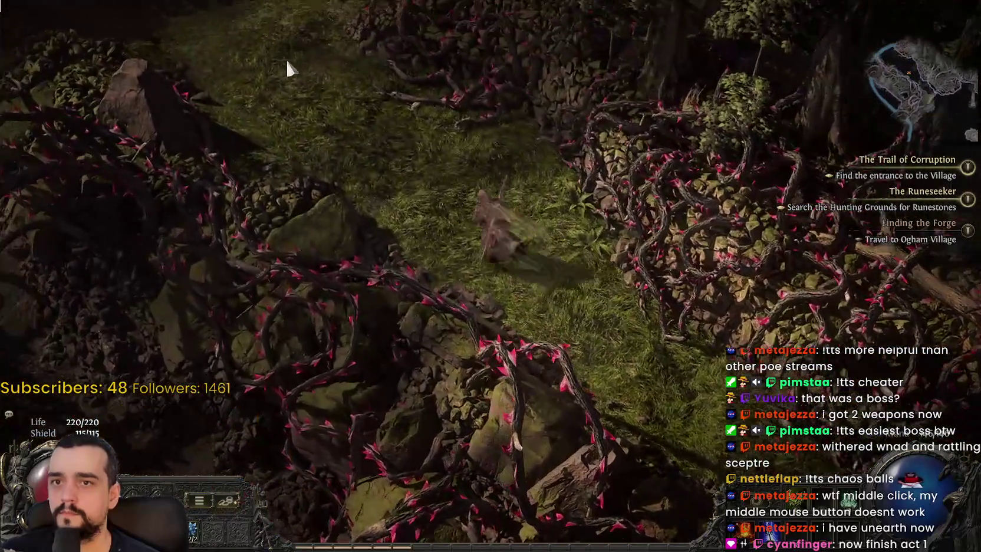
left_click(286, 59)
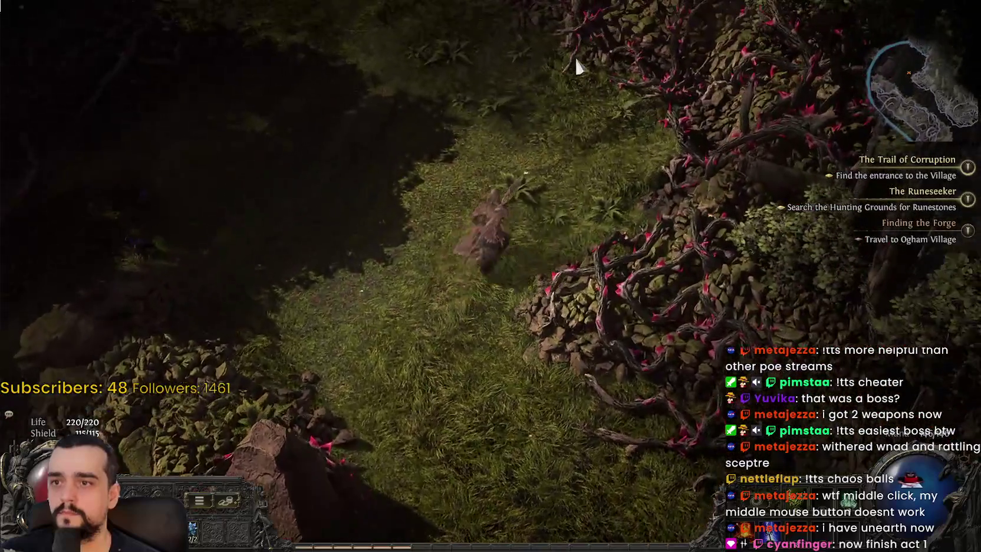
left_click(270, 120)
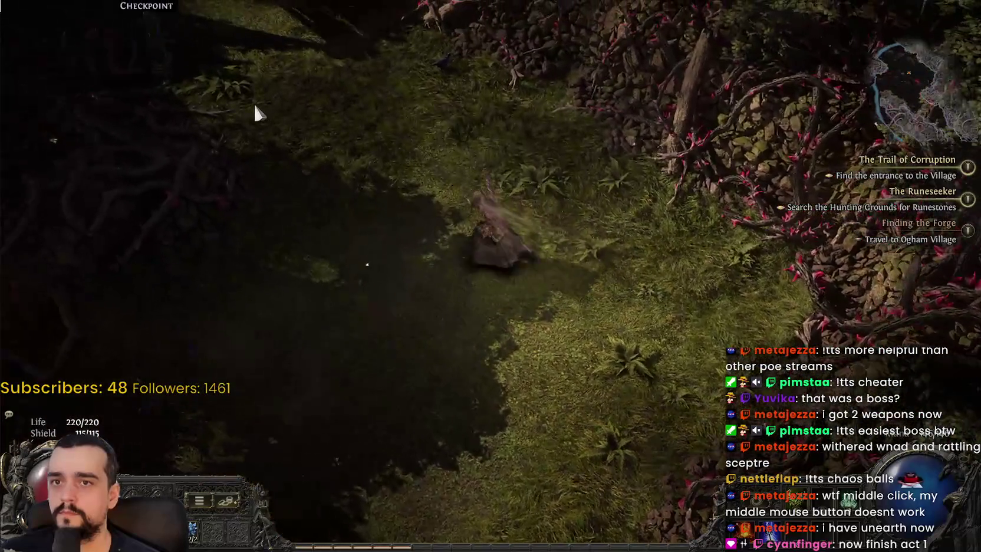
- Enter The Great Hunt through the clearing and engage The Crowbell boss
left_click(327, 61)
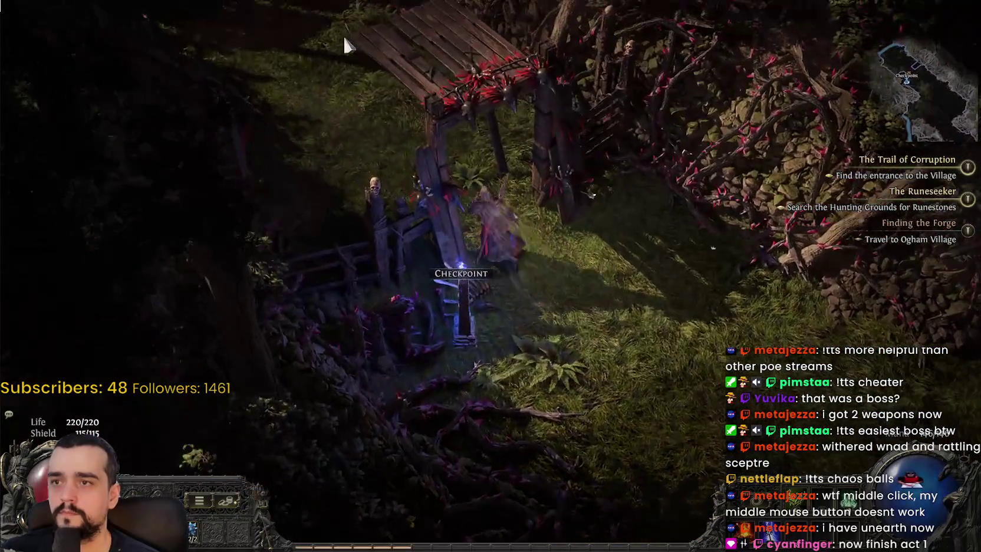
left_click(343, 40)
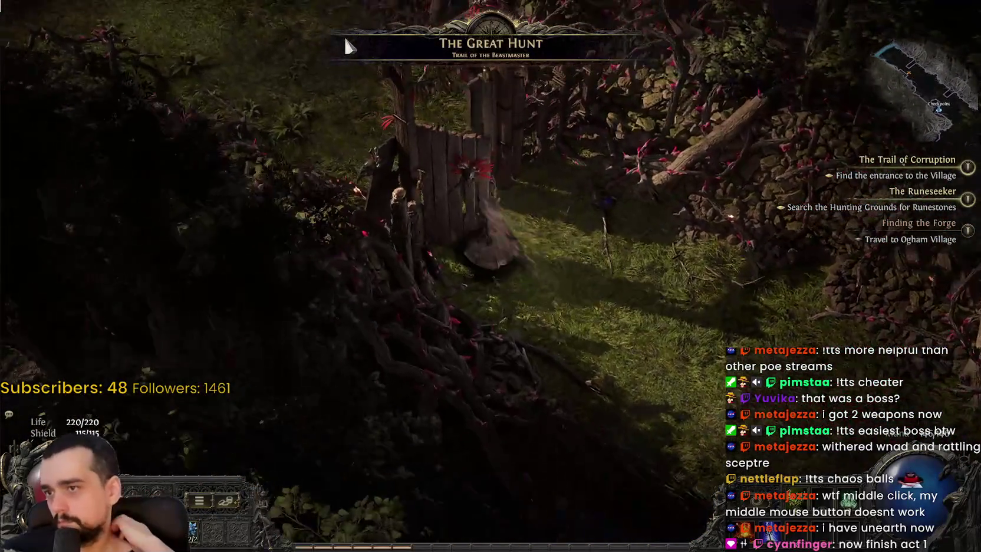
left_click(346, 41)
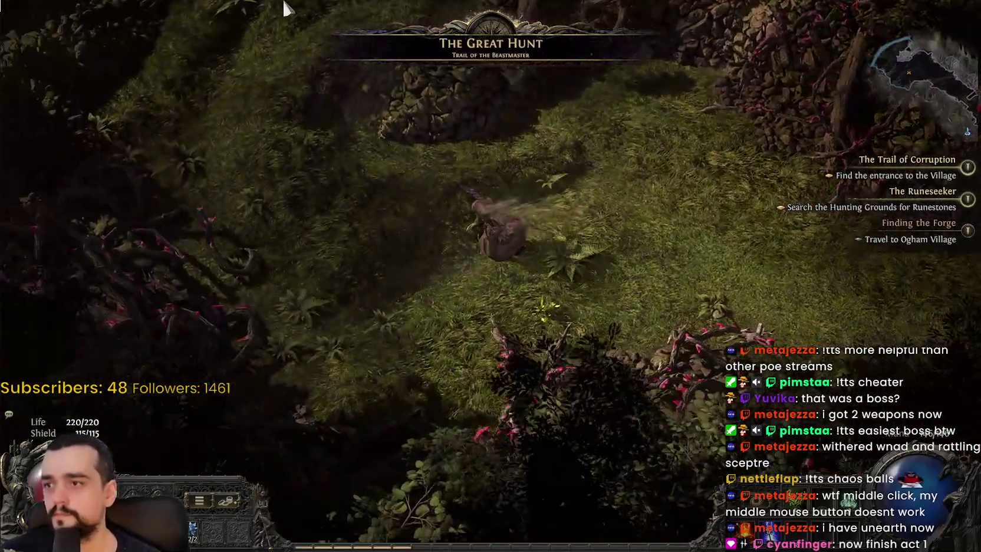
left_click(342, 56)
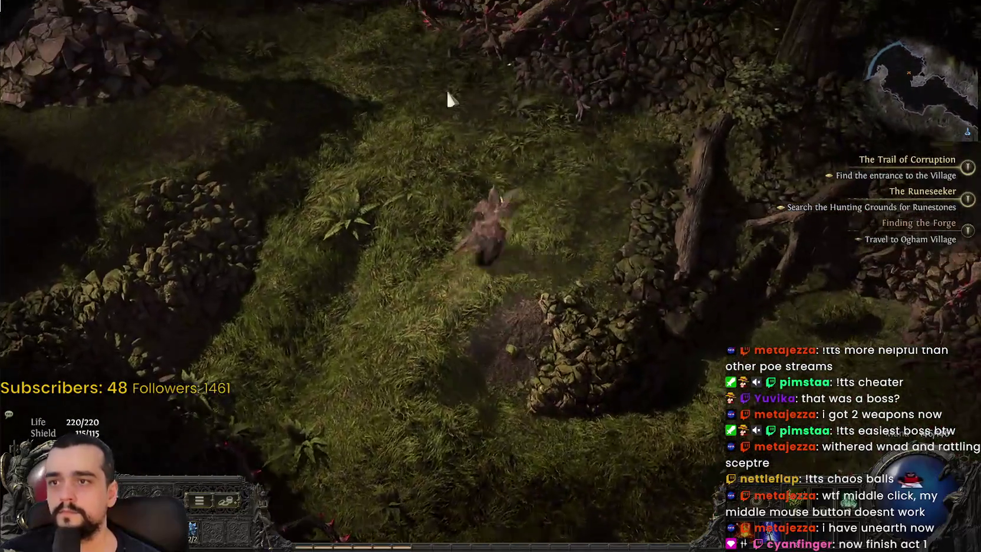
left_click(359, 112)
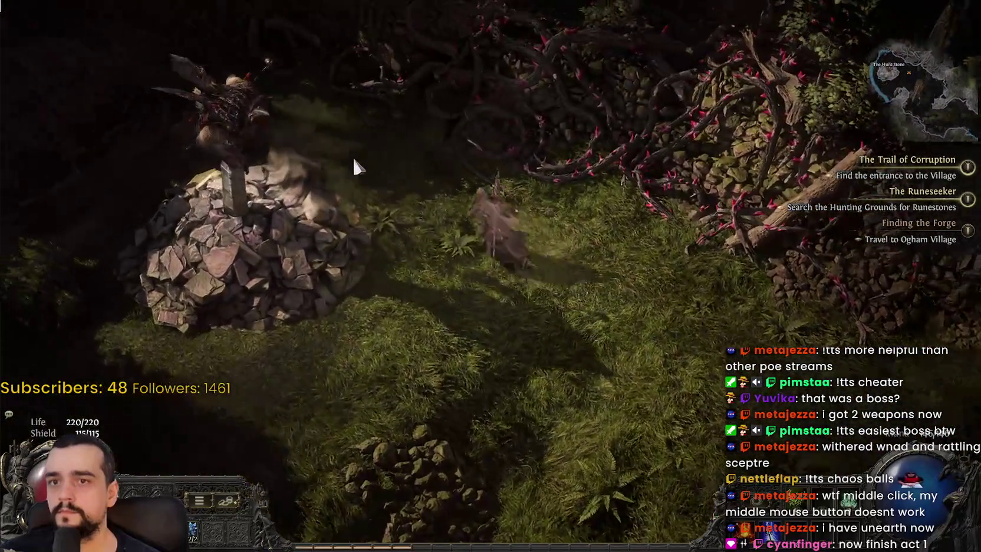
left_click(354, 167)
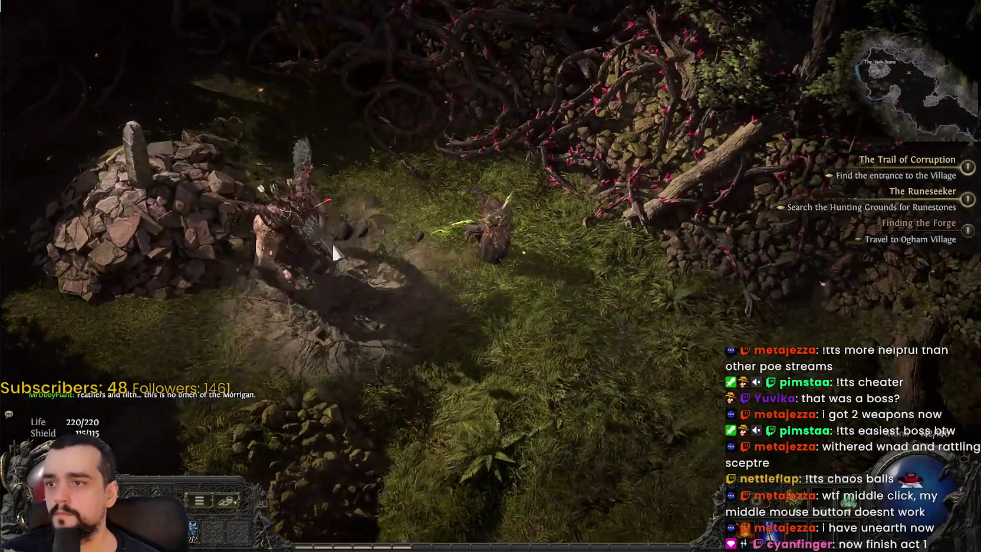
left_click(397, 181)
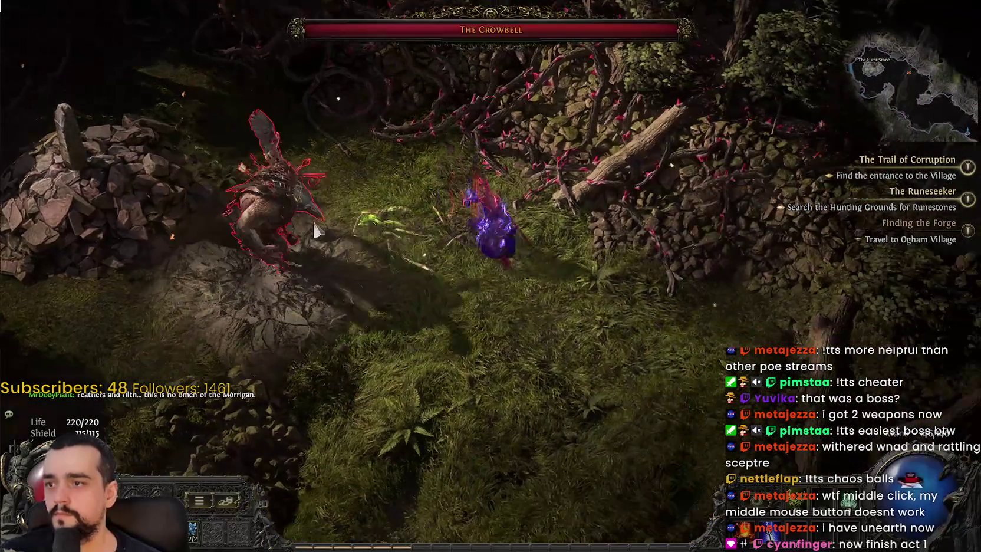
- Battle The Crowbell around the rock pile, repositioning between attacks until it dies
left_click(397, 183)
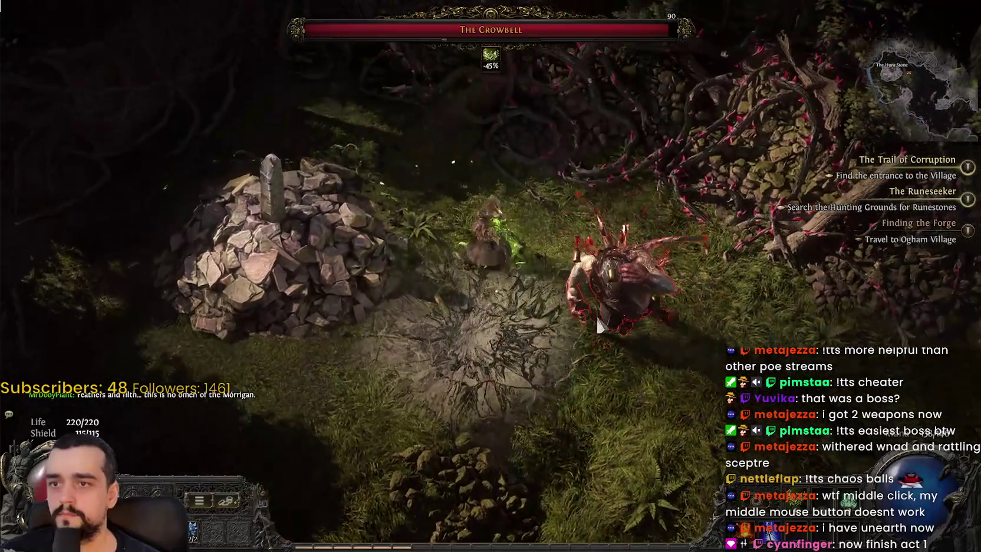
left_click(599, 325)
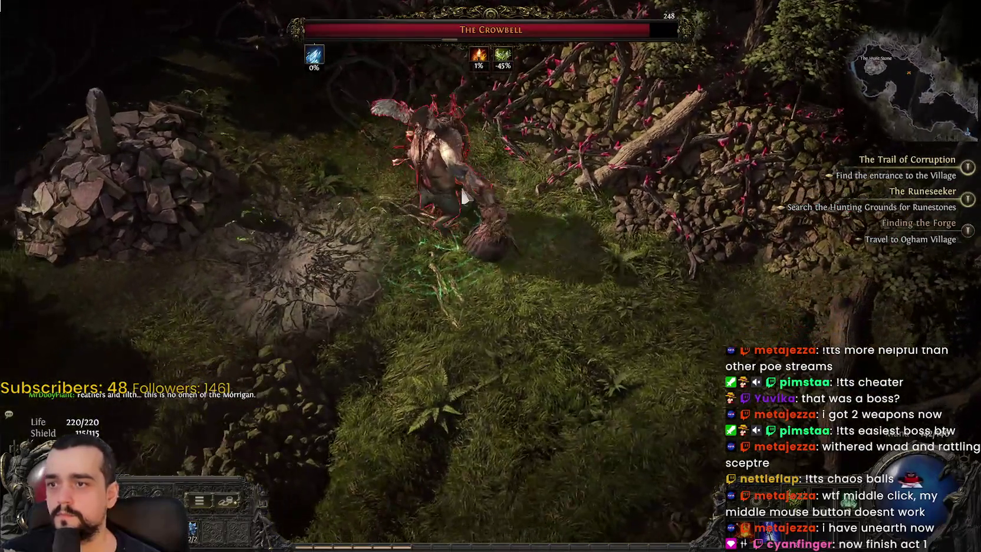
left_click(578, 230)
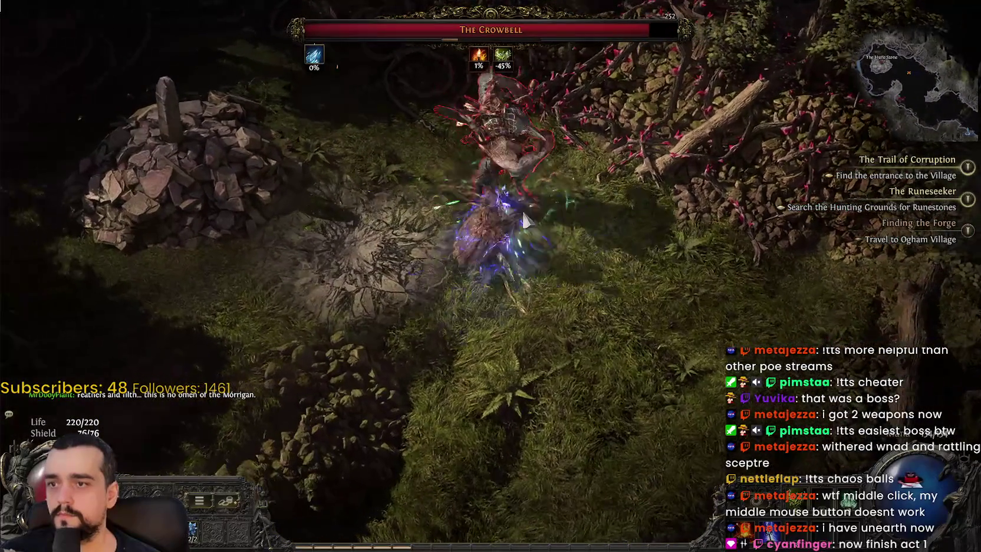
left_click(578, 230)
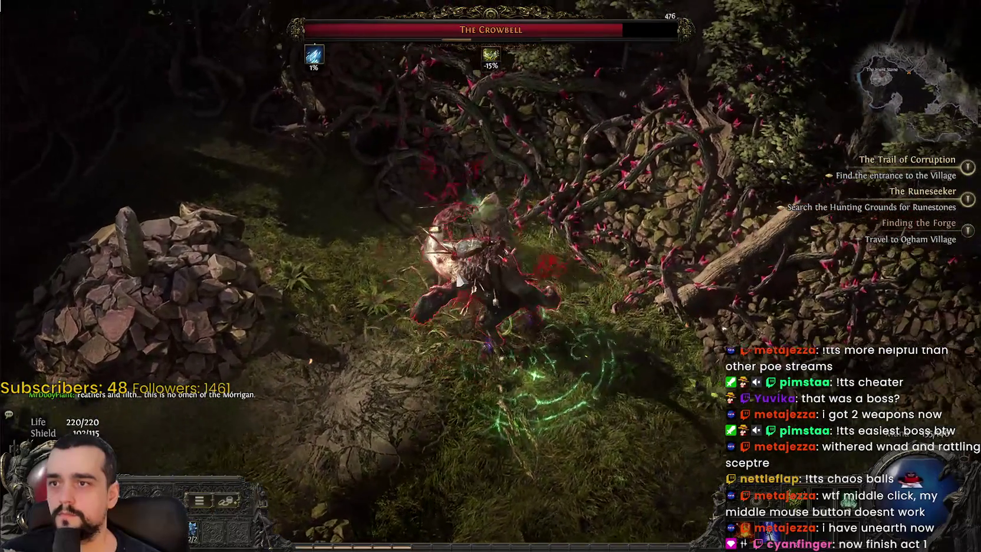
left_click(427, 202)
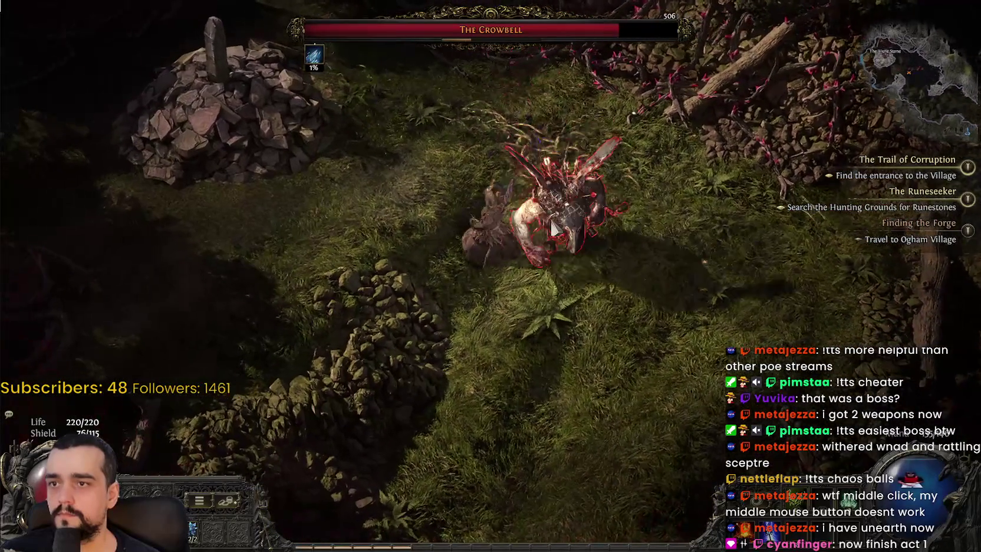
left_click(578, 349)
left_click(558, 340)
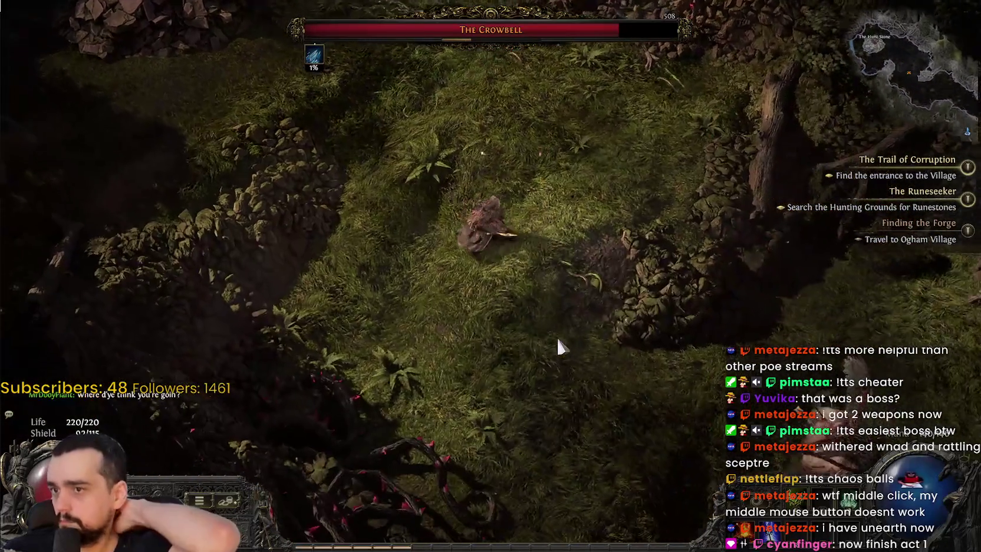
mouse_move(557, 341)
left_mouse_down()
mouse_move(587, 381)
mouse_move(633, 369)
mouse_move(668, 372)
mouse_move(642, 388)
mouse_move(673, 389)
mouse_move(646, 401)
mouse_move(619, 394)
mouse_move(499, 277)
mouse_move(540, 362)
mouse_move(611, 390)
mouse_move(639, 368)
mouse_move(590, 317)
mouse_move(646, 265)
mouse_move(604, 345)
mouse_move(556, 329)
mouse_move(641, 344)
mouse_move(577, 346)
mouse_move(406, 320)
mouse_move(375, 234)
mouse_move(413, 159)
mouse_move(511, 150)
mouse_move(566, 188)
mouse_move(451, 284)
mouse_move(436, 195)
mouse_move(389, 175)
mouse_move(407, 188)
mouse_move(472, 136)
mouse_move(572, 171)
mouse_move(623, 295)
mouse_move(547, 175)
mouse_move(453, 154)
mouse_move(393, 201)
mouse_move(478, 307)
mouse_move(667, 316)
mouse_move(592, 270)
mouse_move(597, 224)
mouse_move(555, 228)
mouse_move(561, 195)
mouse_move(585, 301)
mouse_move(623, 354)
mouse_move(573, 356)
mouse_move(420, 312)
left_mouse_up()
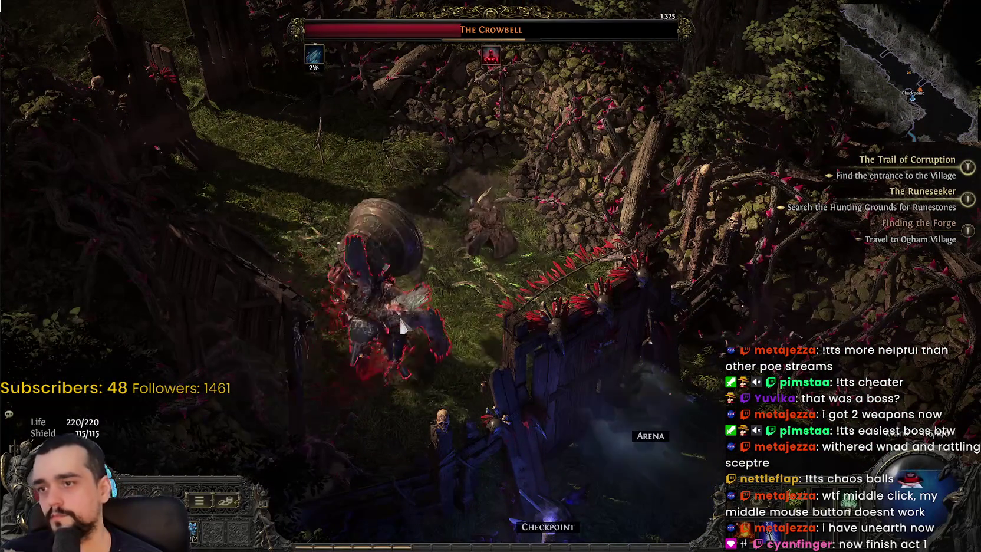
mouse_move(535, 355)
left_mouse_down()
mouse_move(708, 355)
mouse_move(664, 379)
mouse_move(580, 367)
mouse_move(567, 353)
mouse_move(709, 417)
mouse_move(671, 431)
mouse_move(436, 450)
mouse_move(285, 444)
mouse_move(370, 447)
mouse_move(570, 398)
mouse_move(534, 362)
mouse_move(358, 282)
mouse_move(397, 195)
mouse_move(508, 149)
mouse_move(504, 209)
mouse_move(589, 261)
mouse_move(483, 194)
mouse_move(439, 201)
mouse_move(394, 187)
mouse_move(412, 212)
mouse_move(390, 212)
mouse_move(380, 224)
mouse_move(468, 181)
mouse_move(532, 171)
mouse_move(551, 195)
mouse_move(540, 203)
mouse_move(504, 165)
mouse_move(330, 171)
mouse_move(348, 218)
mouse_move(343, 257)
mouse_move(378, 327)
mouse_move(510, 344)
mouse_move(591, 285)
mouse_move(623, 289)
mouse_move(625, 277)
mouse_move(654, 265)
mouse_move(631, 245)
mouse_move(403, 244)
mouse_move(393, 307)
mouse_move(504, 219)
mouse_move(541, 261)
left_mouse_up()
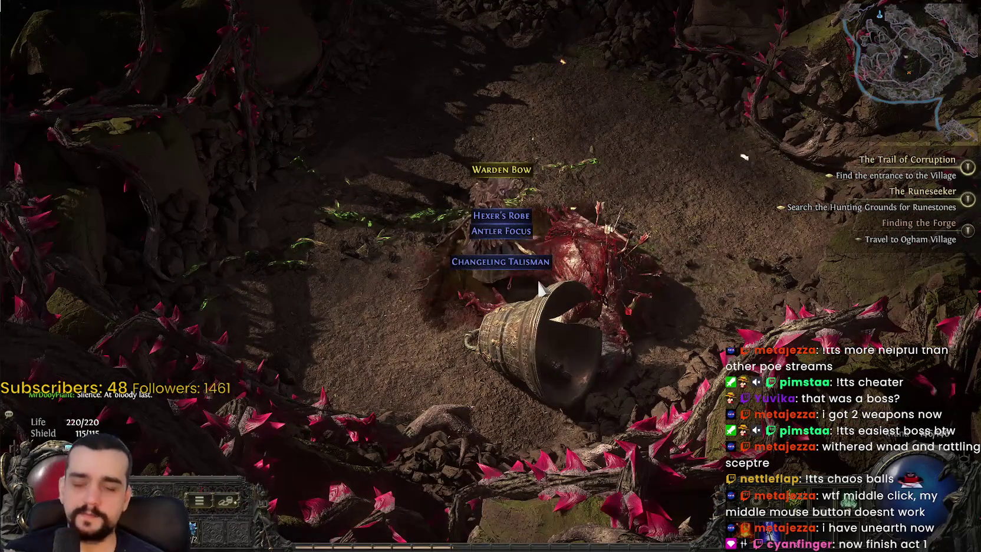
- Open the inventory and the passive skill tree and place a point on an Attribute node
key("i")
key("i")
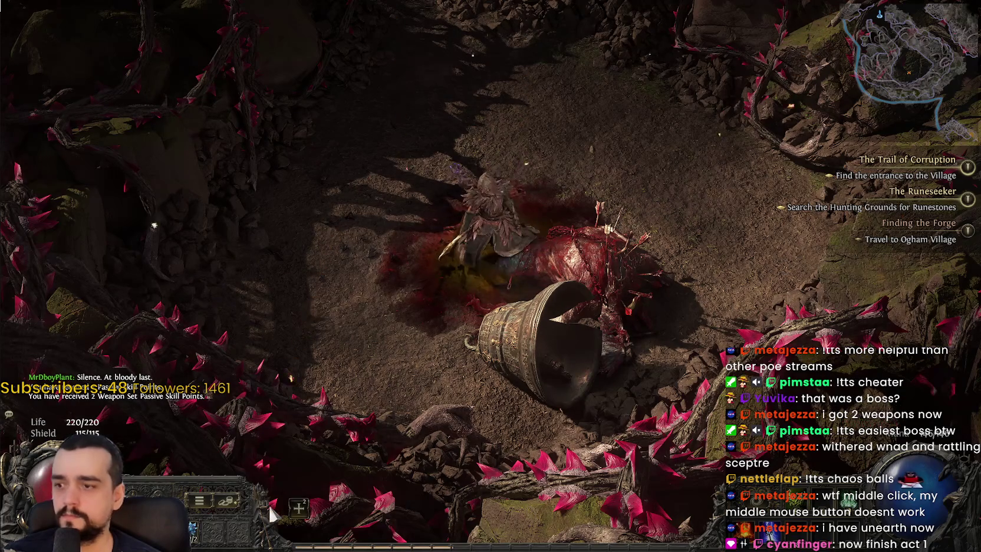
left_click(299, 507)
scroll(630, 257, "up", 4)
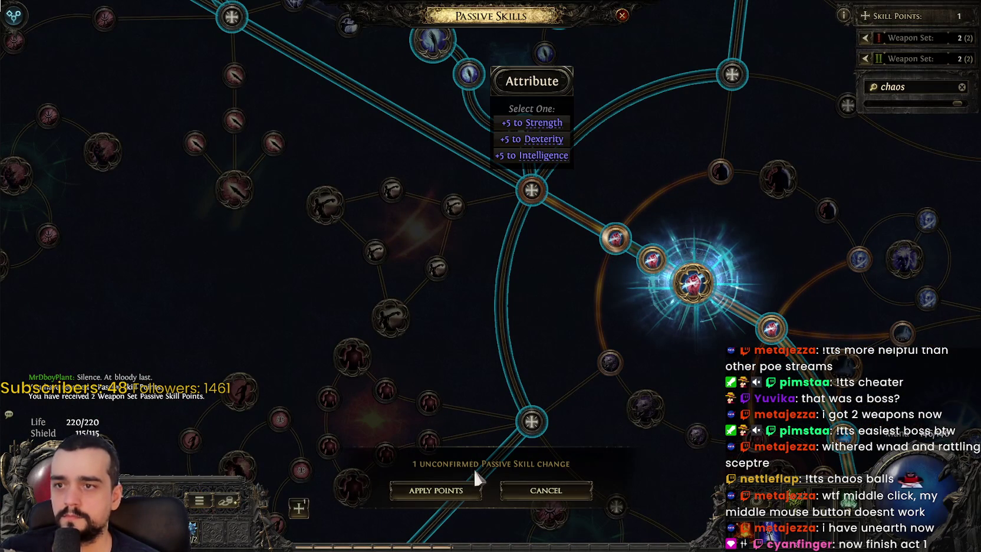
- With the character sheet shown, choose +5 to Intelligence for the Attribute node
key("c")
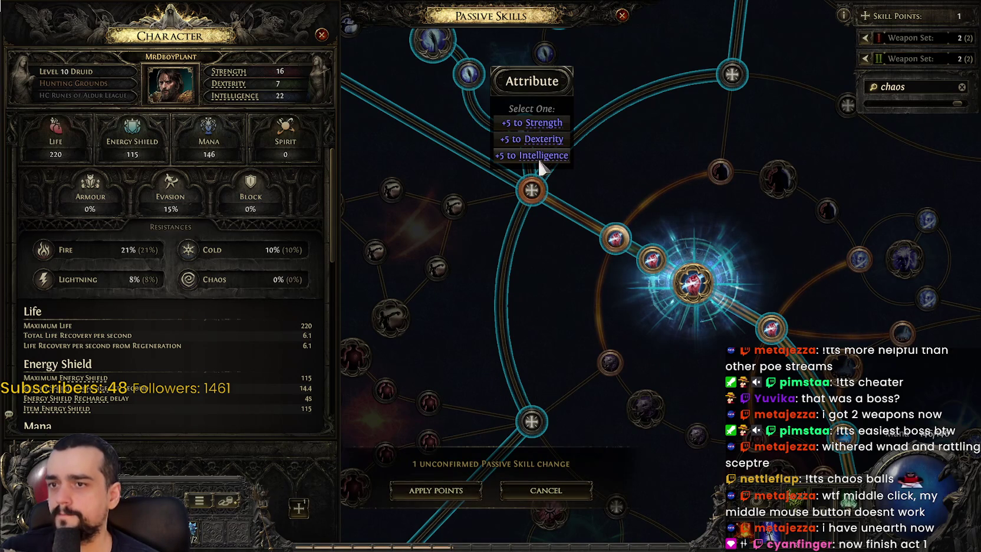
left_click(419, 490)
left_click_drag(502, 329, 577, 435)
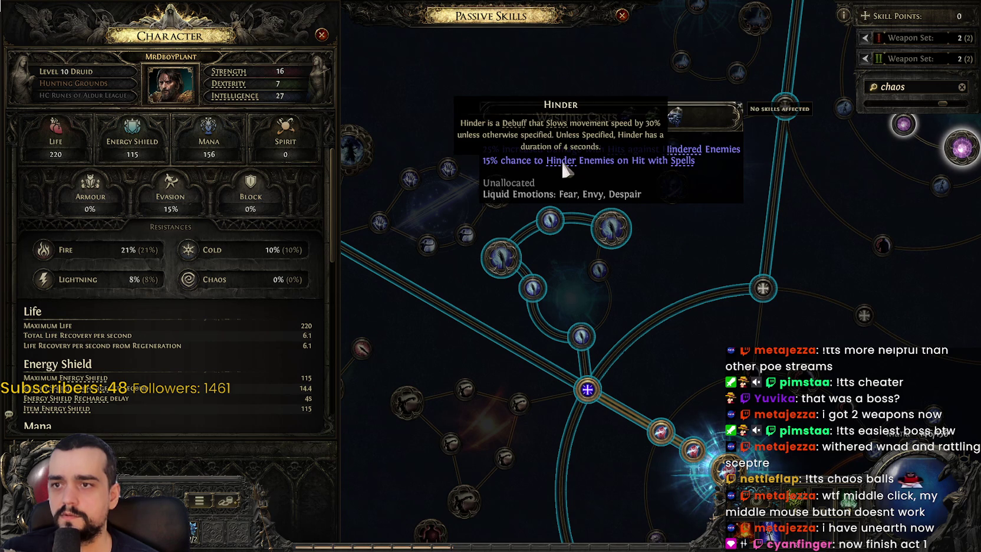
- Clear the chaos search filter and zoom around the purple chaos cluster
scroll(627, 268, "down", 5)
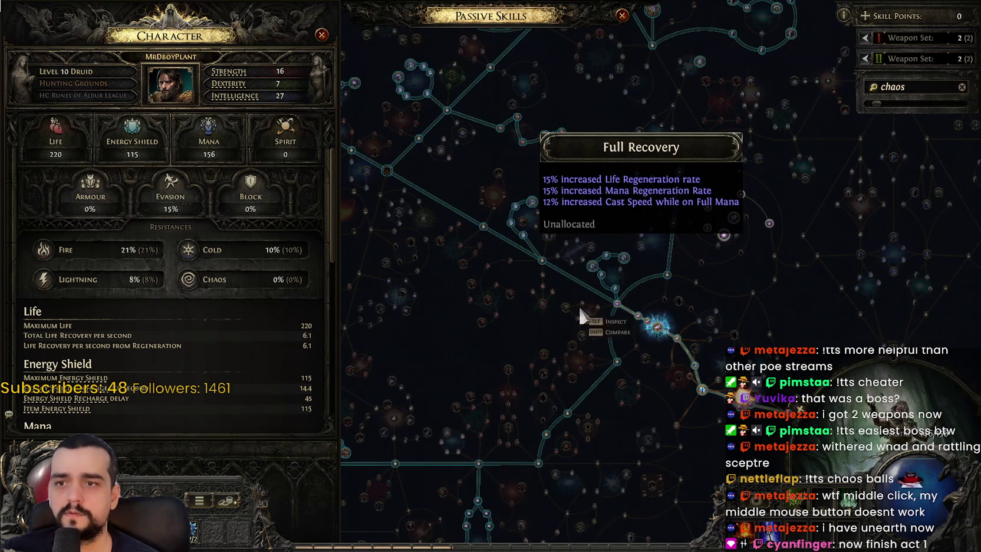
left_click_drag(626, 270, 554, 386)
scroll(554, 385, "up", 5)
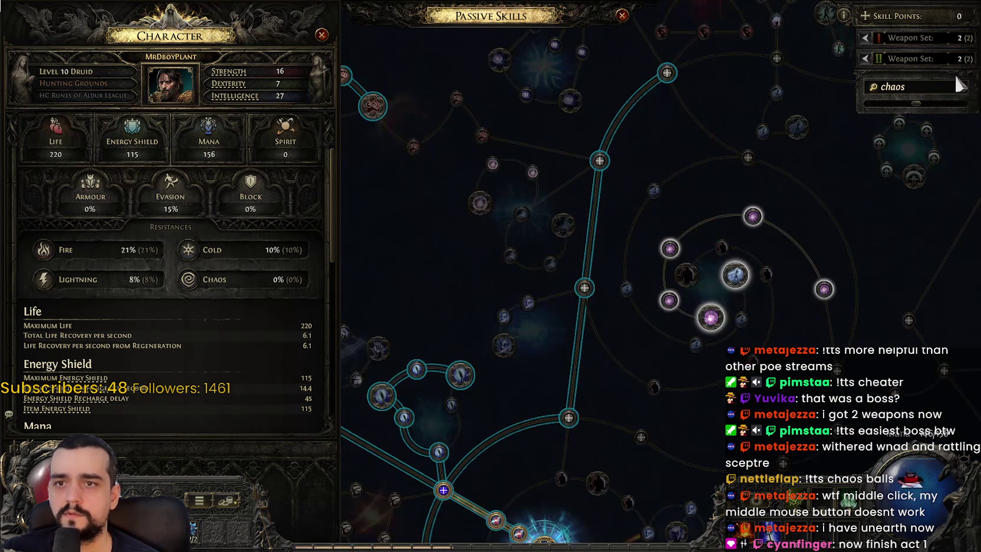
left_click(962, 86)
scroll(624, 240, "down", 3)
scroll(629, 180, "up", 3)
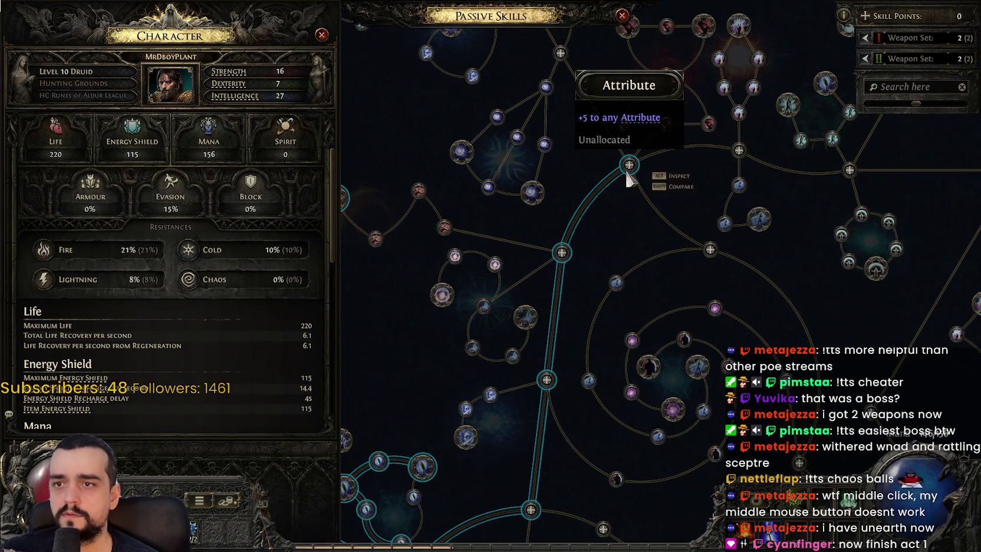
scroll(545, 389, "down", 4)
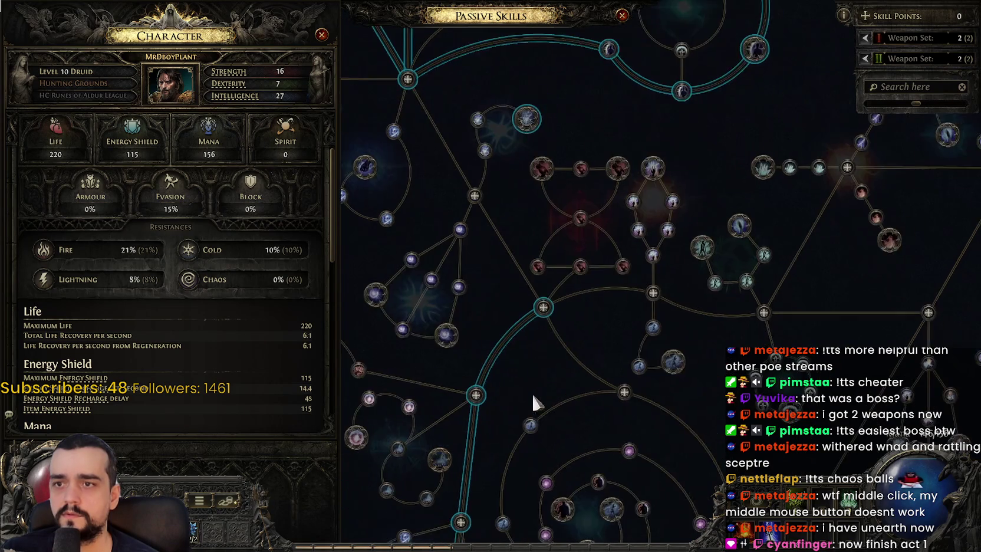
scroll(592, 186, "up", 4)
scroll(660, 230, "down", 5)
scroll(566, 214, "up", 5)
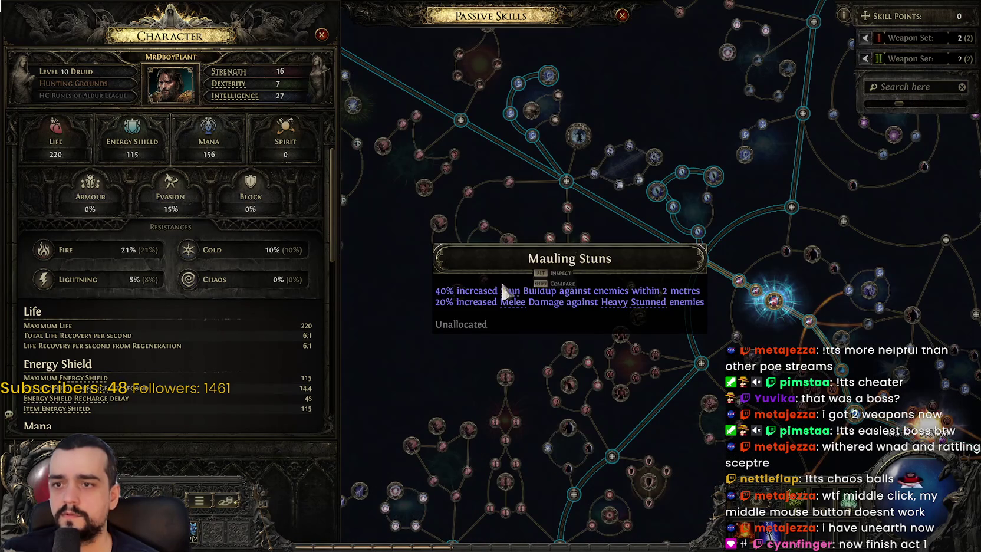
scroll(465, 312, "down", 3)
scroll(596, 339, "up", 3)
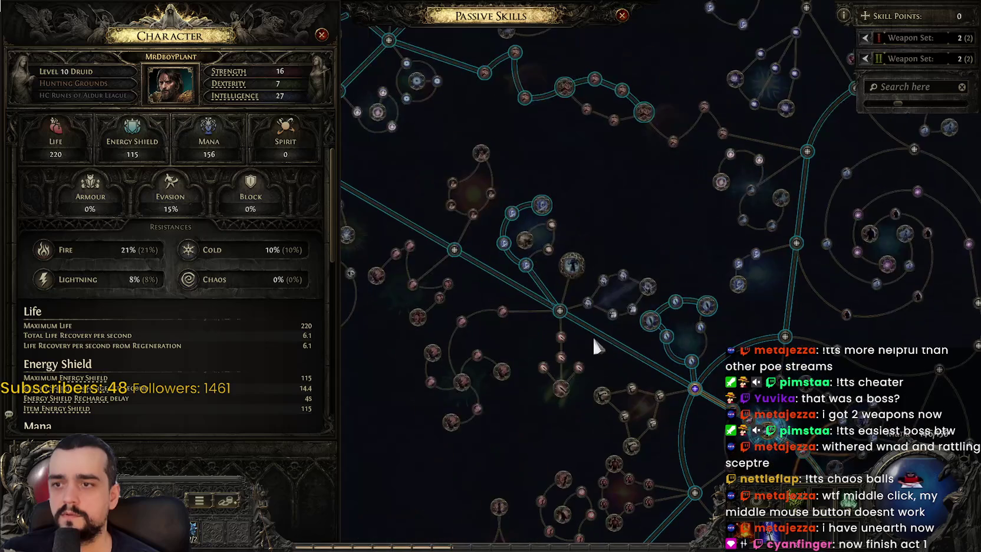
scroll(571, 322, "up", 2)
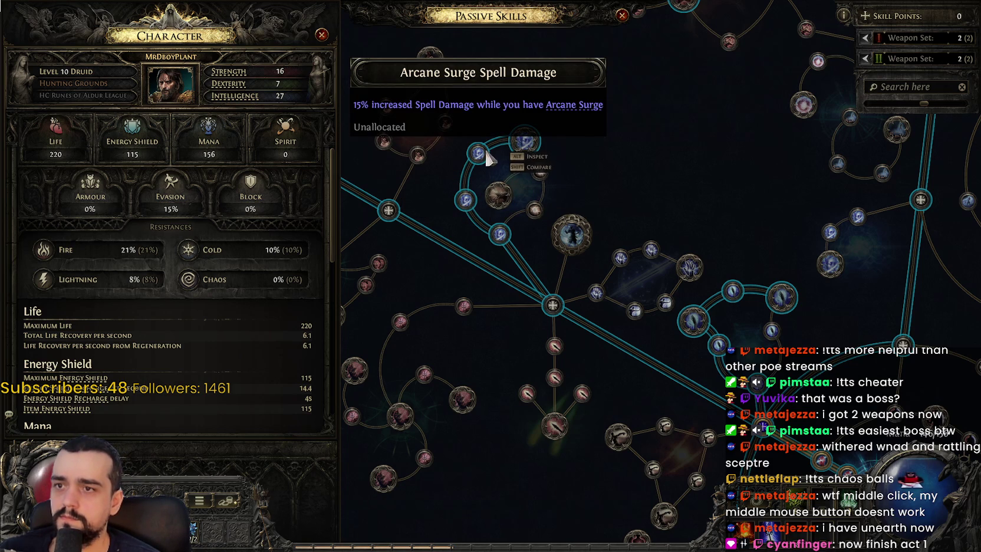
- Pan and zoom across other tree regions, inspecting notables such as Enhanced Barrier
scroll(529, 148, "down", 2)
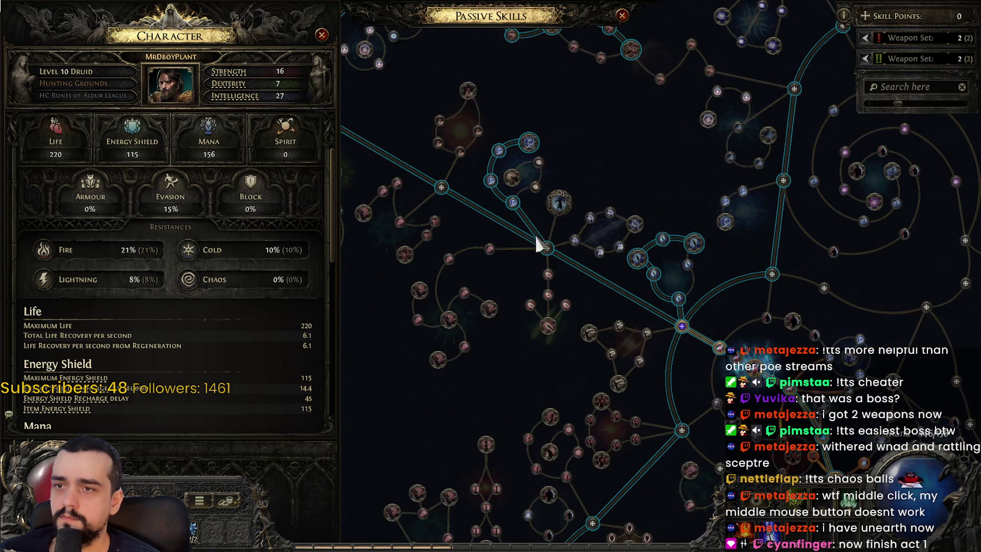
mouse_move(473, 332)
left_mouse_down()
mouse_move(457, 267)
mouse_move(462, 302)
mouse_move(495, 285)
left_mouse_up()
scroll(657, 373, "down", 3)
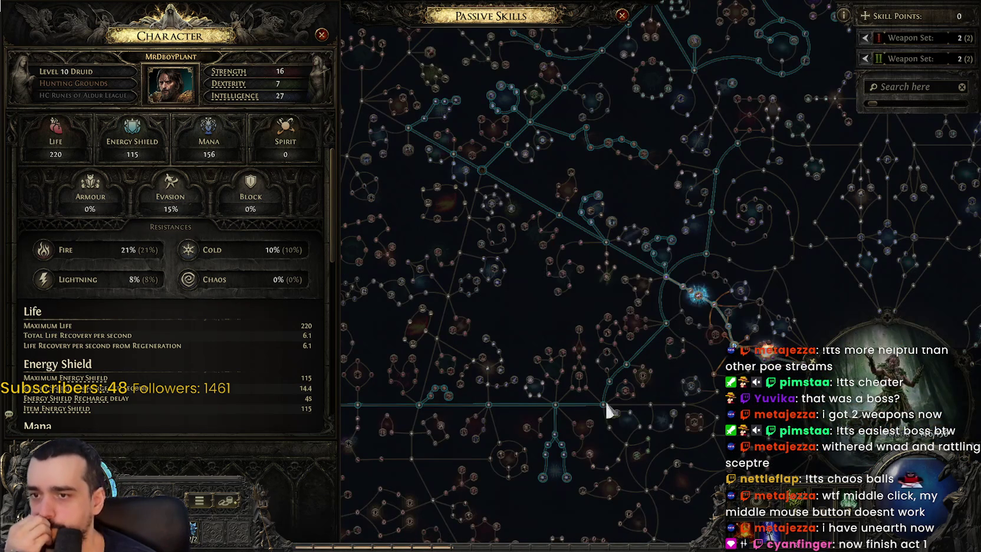
scroll(685, 263, "up", 3)
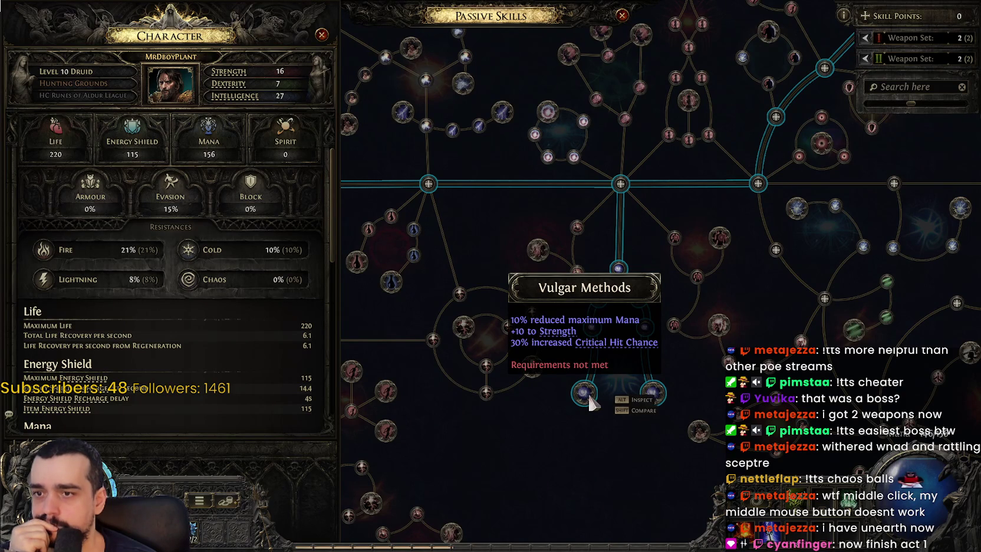
left_click_drag(438, 212, 688, 271)
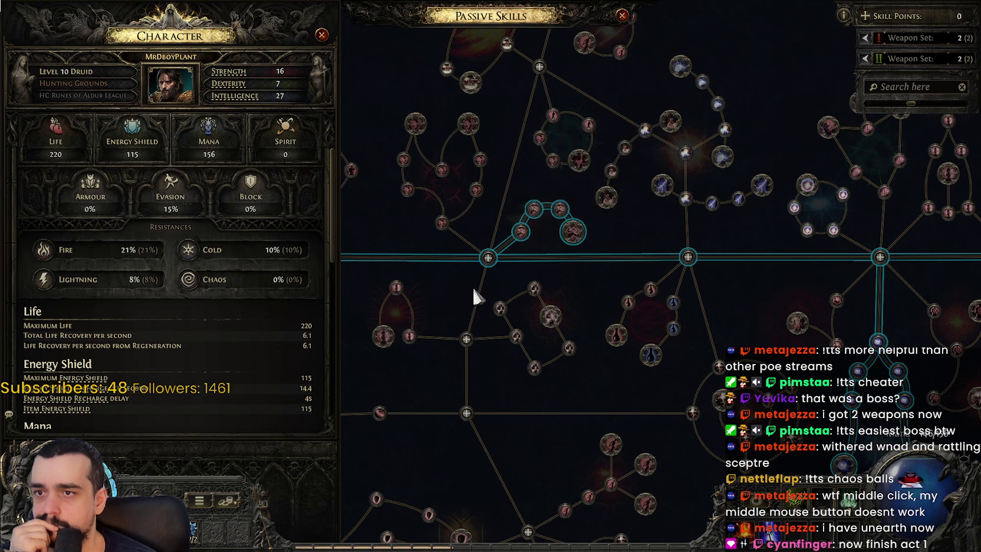
left_click_drag(463, 297, 603, 273)
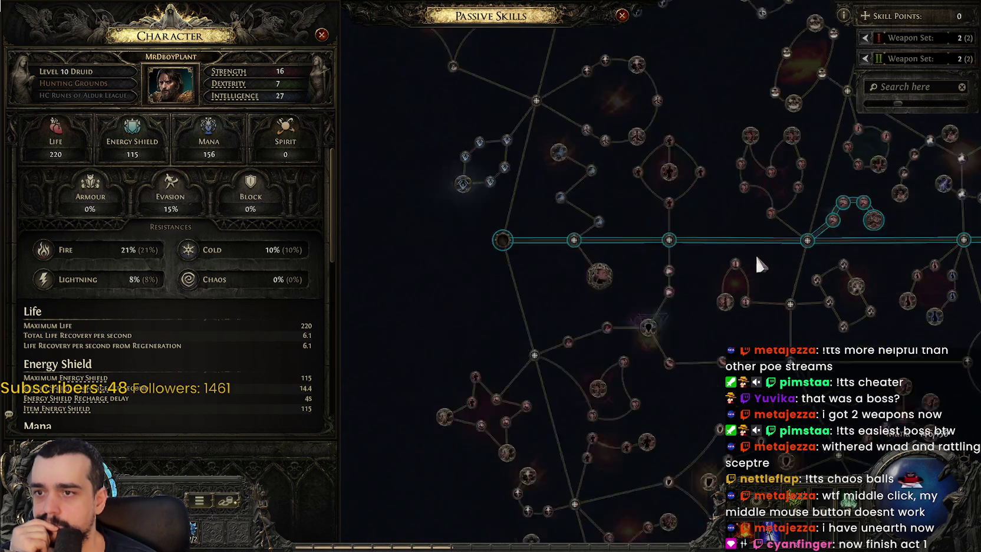
scroll(756, 253, "down", 5)
mouse_move(525, 499)
left_mouse_down()
mouse_move(552, 262)
mouse_move(647, 242)
left_mouse_up()
scroll(527, 278, "up", 3)
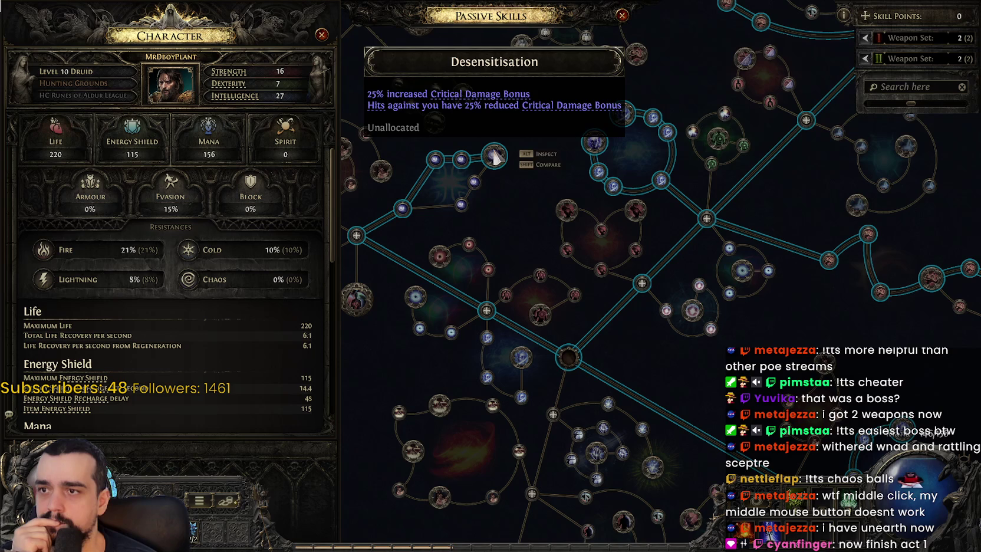
left_click_drag(539, 168, 477, 180)
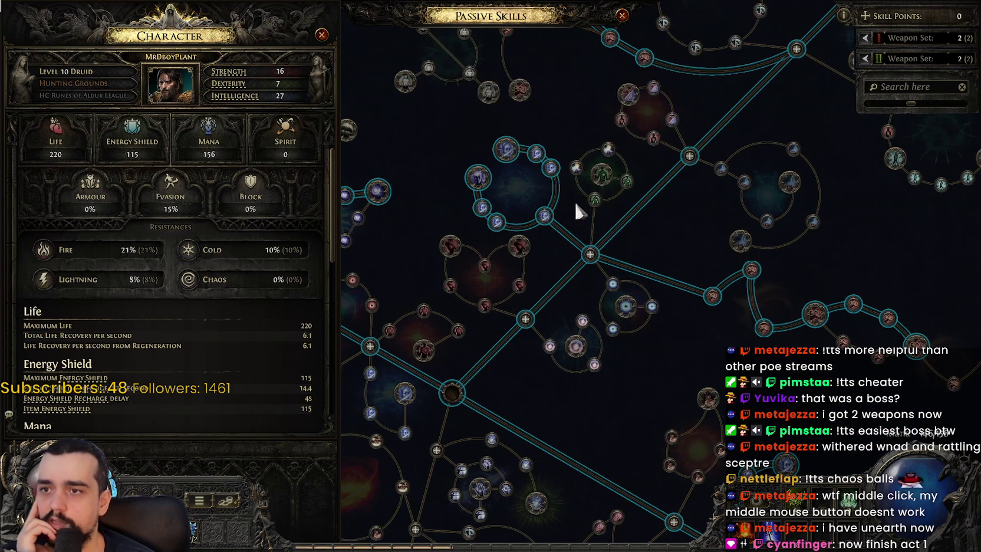
left_click_drag(554, 180, 406, 176)
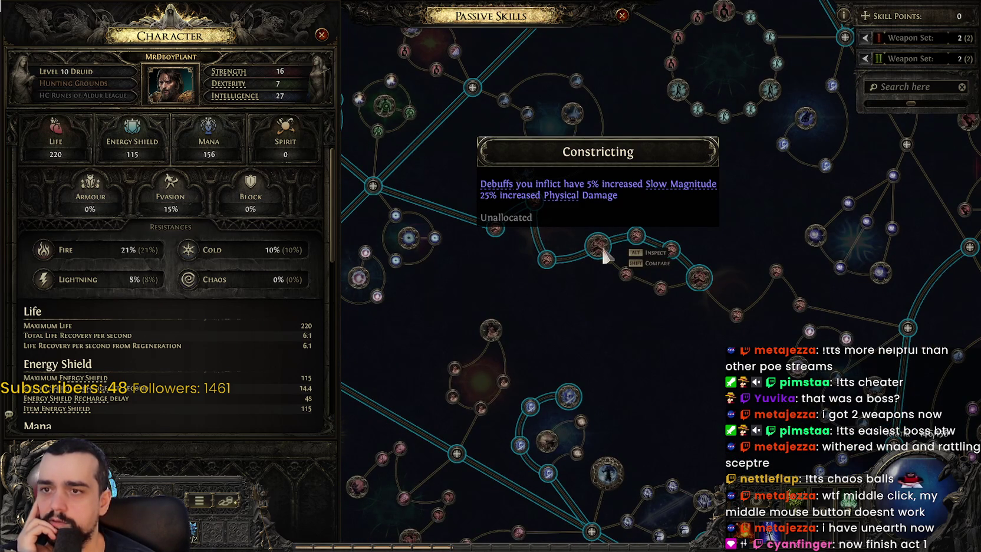
mouse_move(554, 247)
left_mouse_down()
mouse_move(416, 361)
mouse_move(477, 218)
mouse_move(631, 335)
left_mouse_up()
scroll(643, 325, "down", 3)
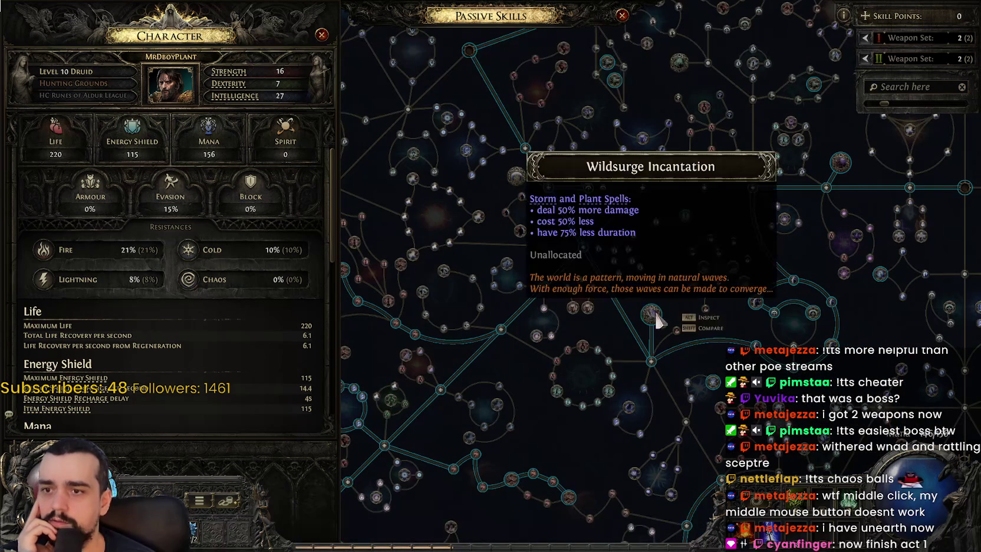
scroll(655, 321, "up", 3)
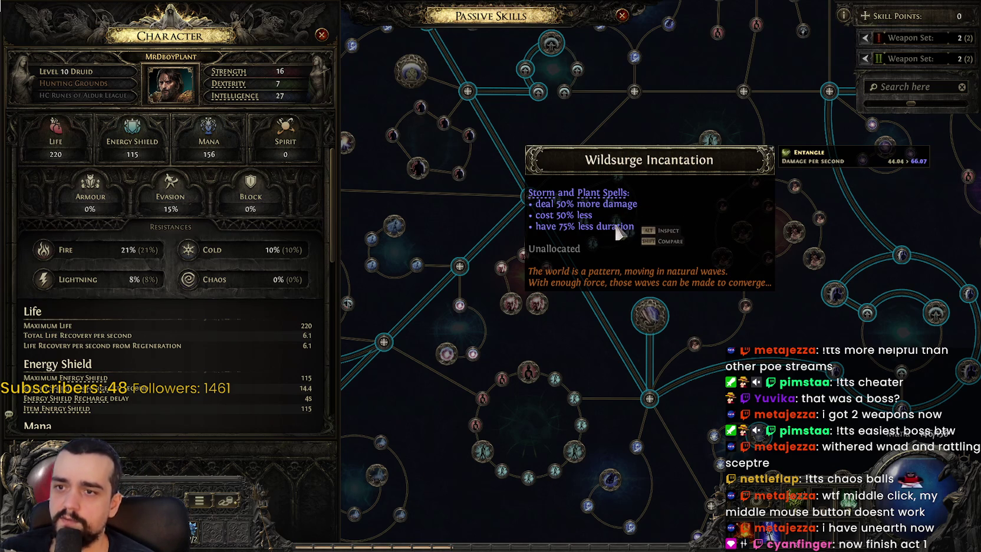
scroll(507, 356, "down", 3)
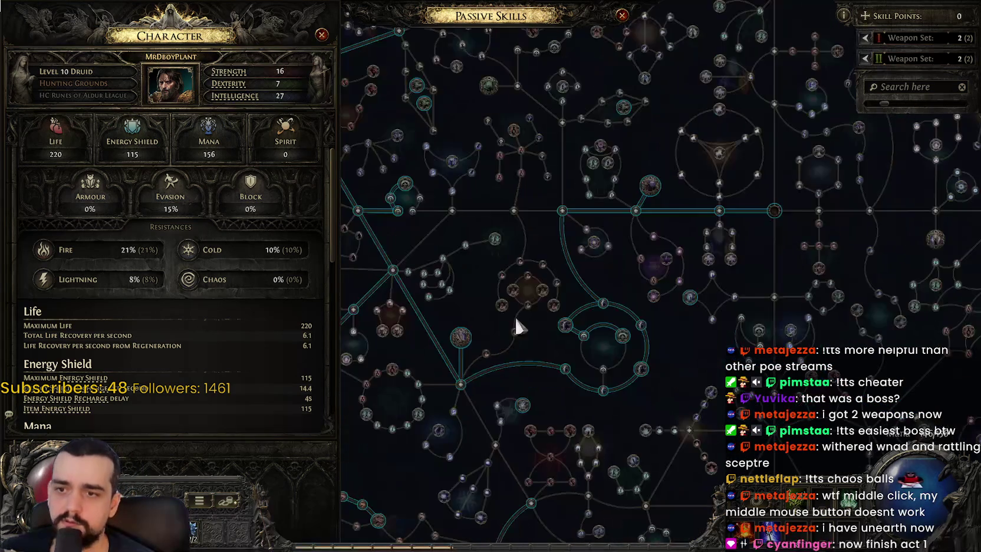
scroll(562, 333, "up", 3)
scroll(562, 333, "up", 2)
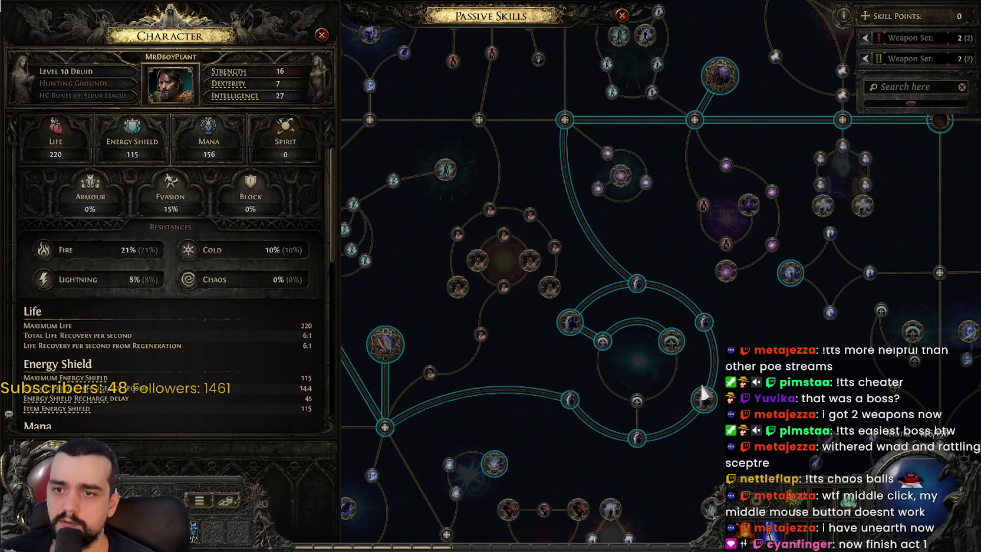
scroll(610, 268, "down", 3)
scroll(617, 298, "up", 3)
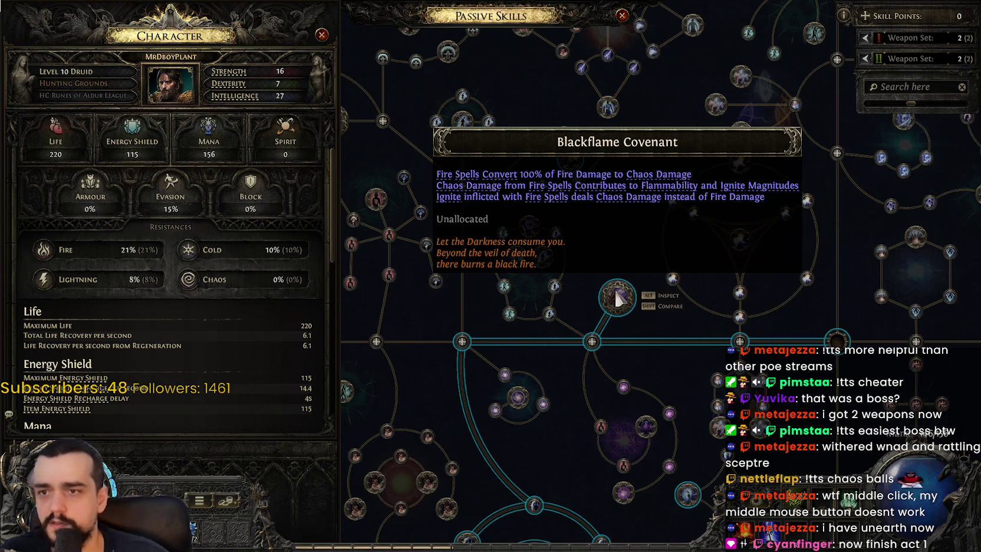
scroll(616, 298, "down", 5)
scroll(565, 332, "up", 2)
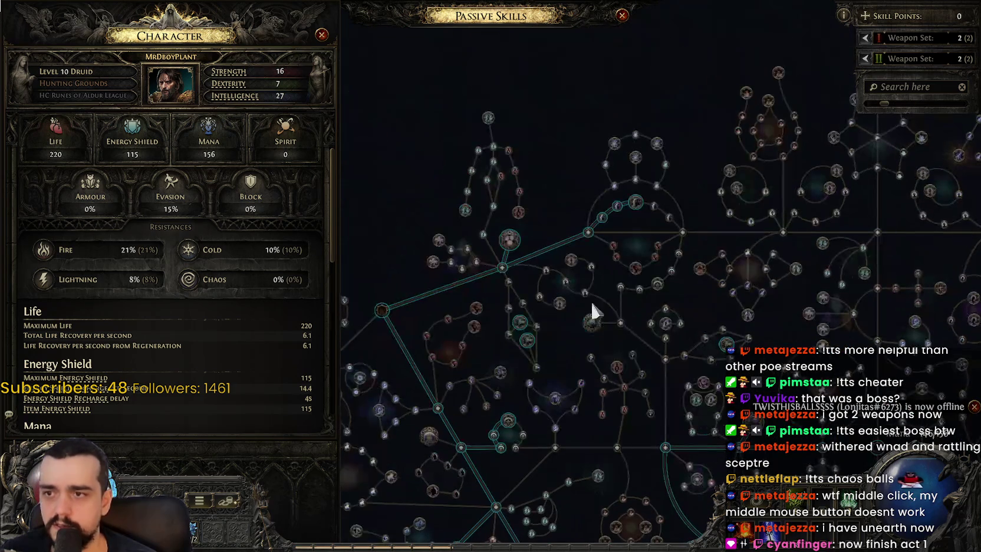
mouse_move(506, 241)
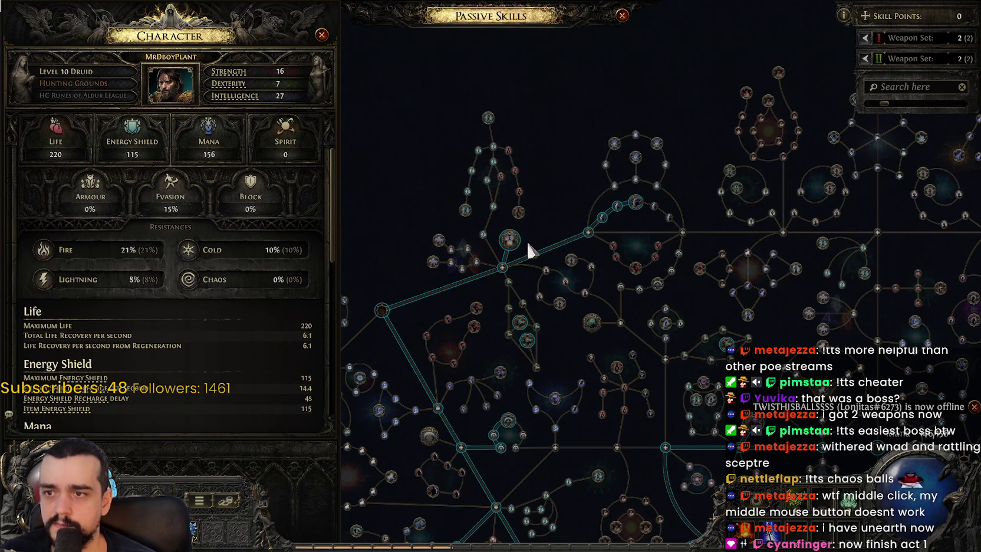
left_click_drag(510, 277, 547, 308)
mouse_move(673, 239)
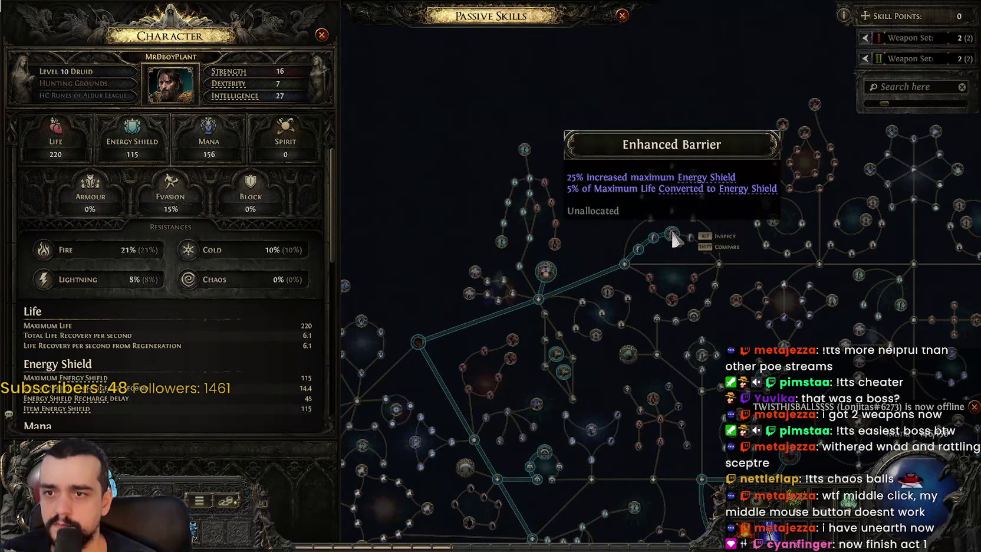
mouse_move(558, 383)
left_mouse_down()
mouse_move(610, 432)
mouse_move(471, 168)
mouse_move(477, 251)
mouse_move(484, 111)
mouse_move(544, 81)
left_mouse_up()
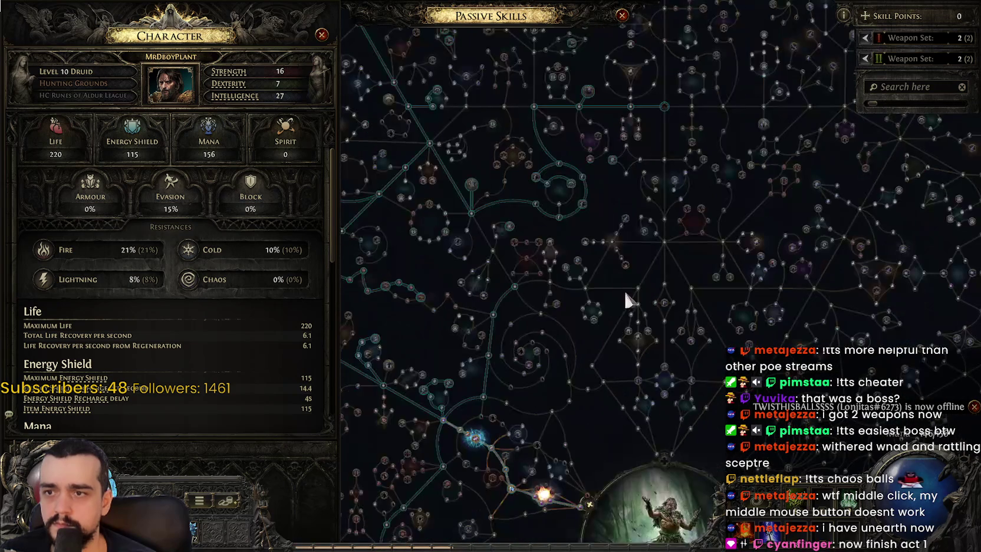
mouse_move(544, 81)
scroll(678, 236, "up", 6)
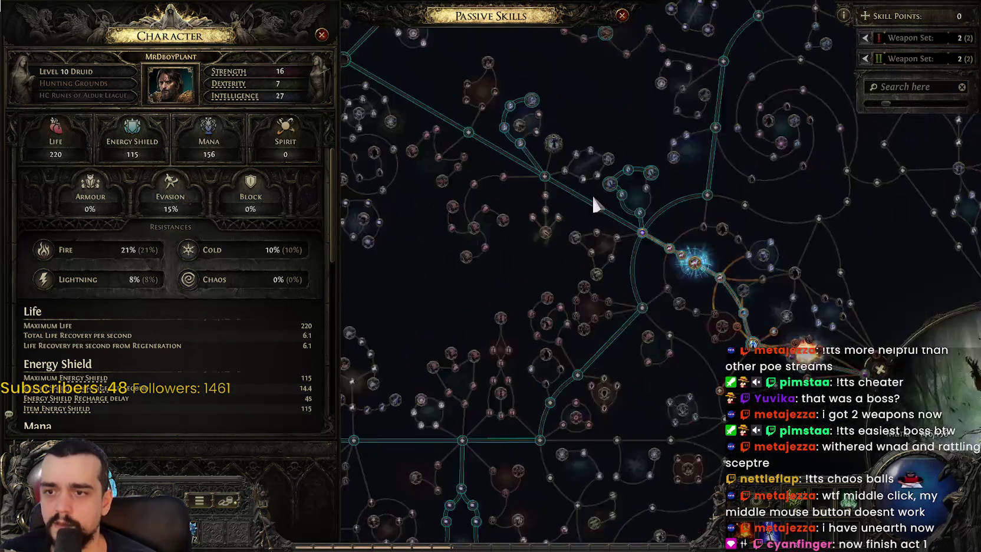
scroll(611, 232, "down", 6)
left_click_drag(565, 448, 762, 375)
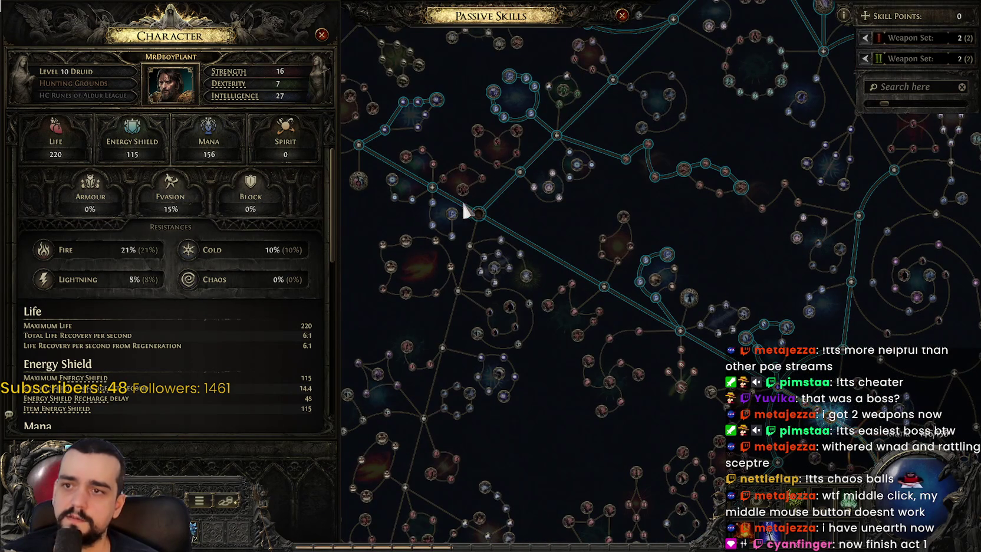
scroll(692, 313, "down", 3)
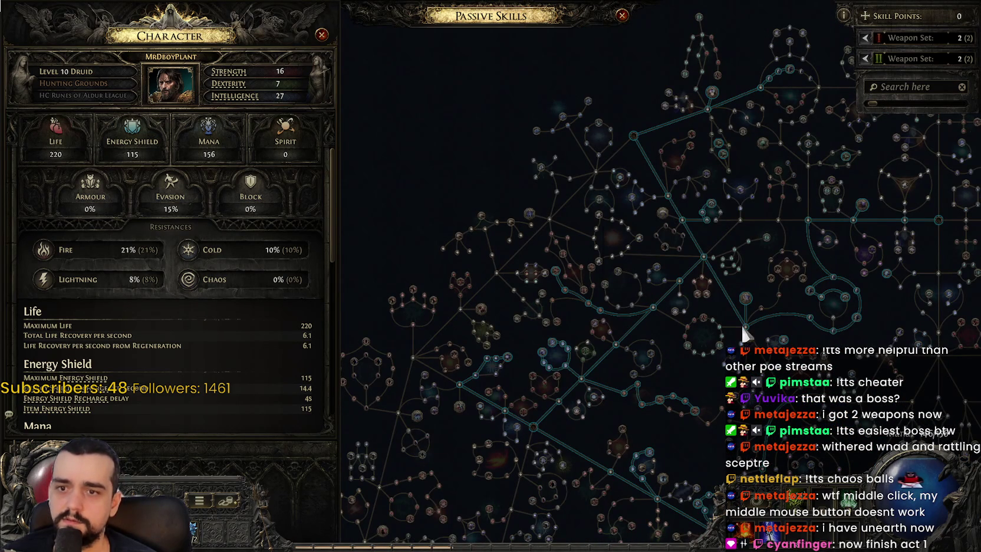
scroll(527, 351, "up", 5)
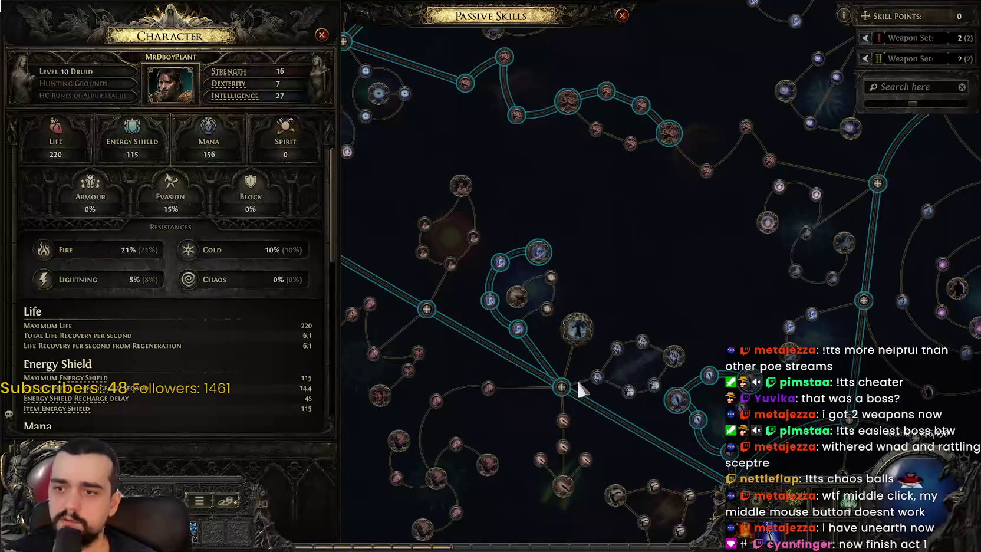
scroll(581, 387, "down", 3)
scroll(700, 447, "up", 3)
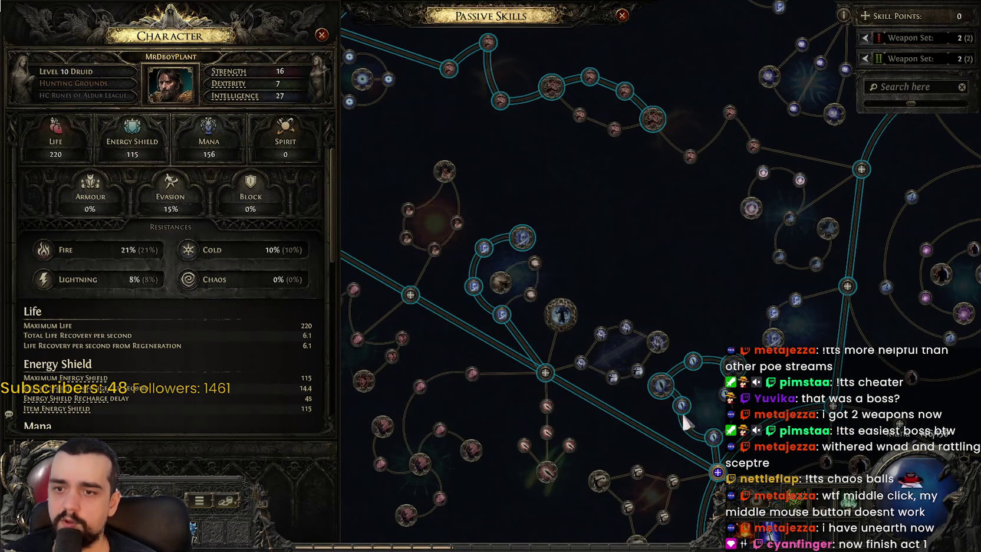
scroll(675, 288, "down", 3)
- Close the tree and character panels, pause the game, and check Task Manager
key("Escape")
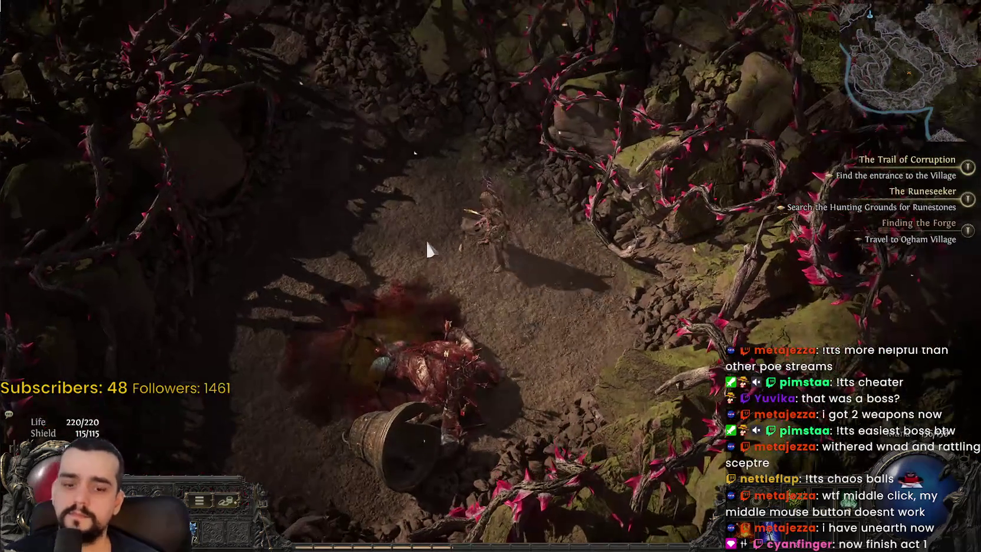
key("m")
key("Escape")
key("Escape")
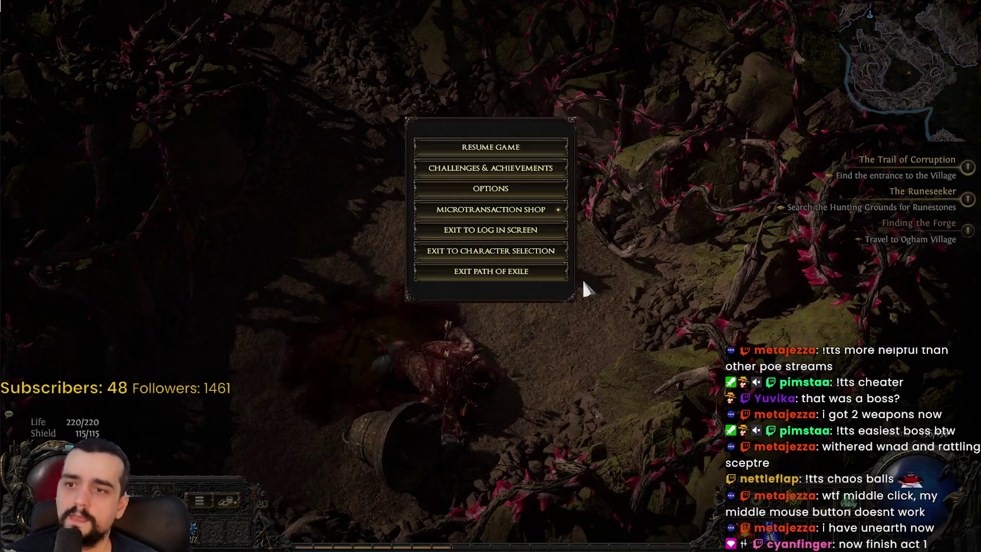
key("ctrl+shift+Escape")
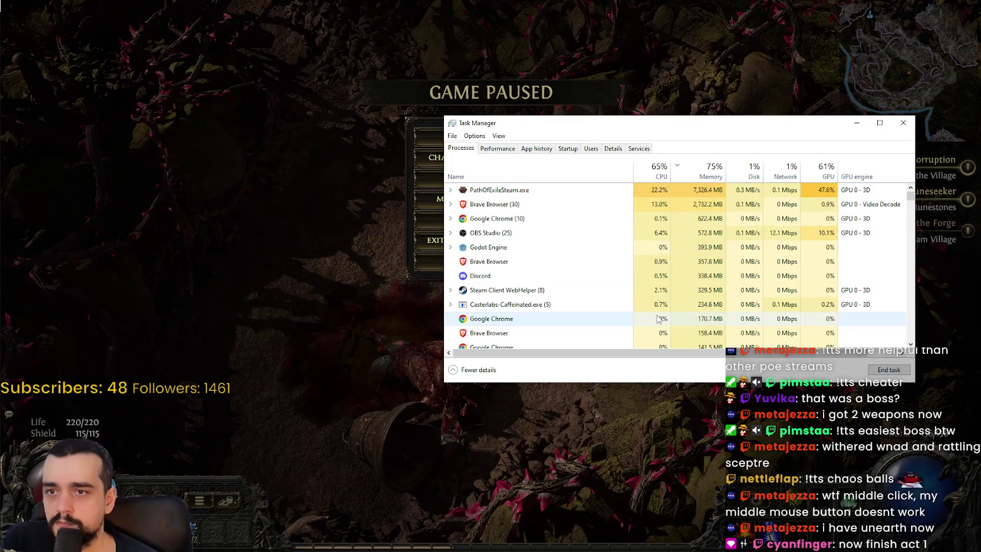
key("alt+Tab")
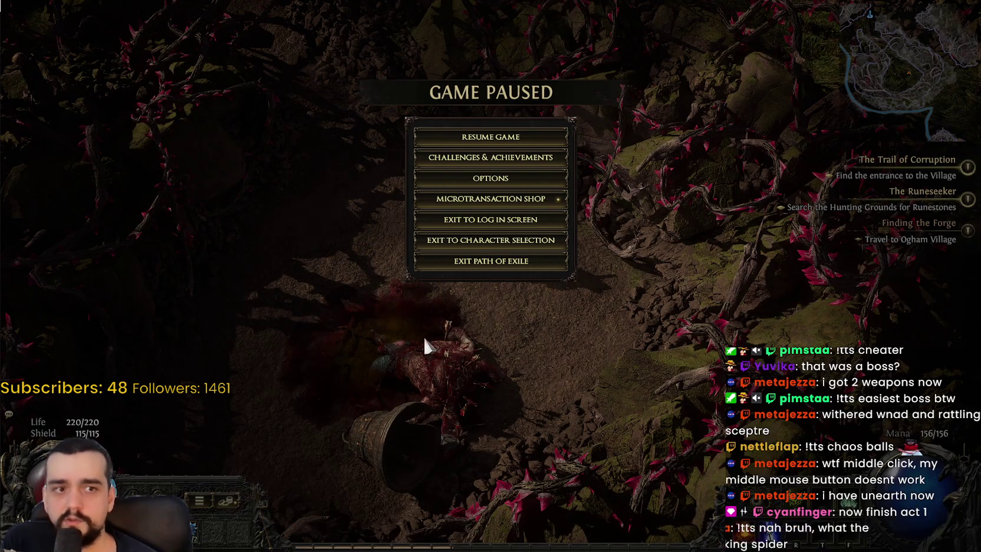
- Open and close the game options, then walk up-left through the clearing with the overlay map
left_click(495, 176)
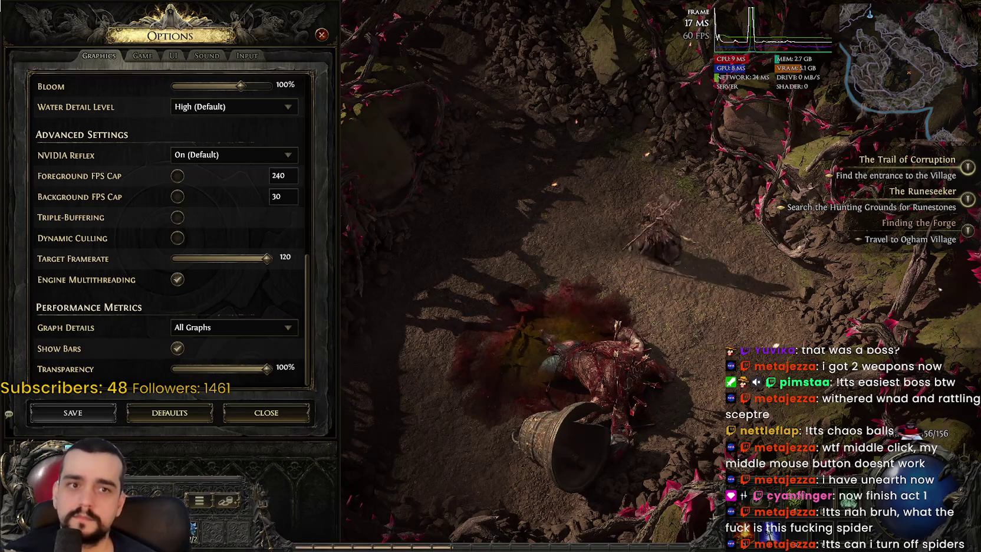
key("Escape")
left_click(350, 214)
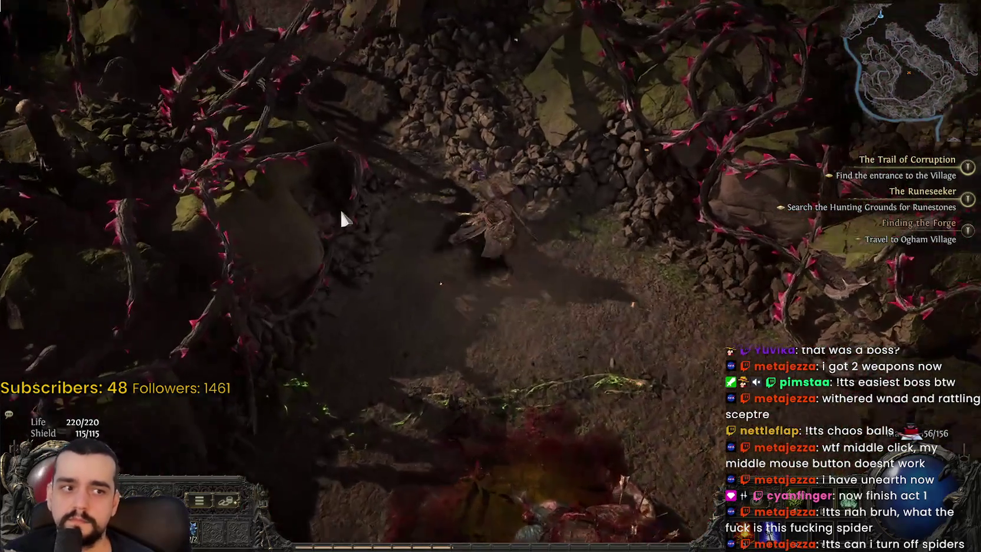
mouse_move(342, 212)
left_mouse_down()
mouse_move(437, 184)
mouse_move(373, 152)
mouse_move(369, 229)
mouse_move(285, 342)
mouse_move(297, 333)
mouse_move(312, 348)
mouse_move(305, 318)
mouse_move(220, 218)
mouse_move(421, 432)
mouse_move(384, 239)
mouse_move(438, 164)
mouse_move(399, 284)
mouse_move(291, 420)
mouse_move(241, 311)
mouse_move(438, 339)
mouse_move(564, 226)
mouse_move(410, 234)
left_mouse_up()
key("Tab")
key("Tab")
- Pause again, check Task Manager once more, and resume the game
key("Escape")
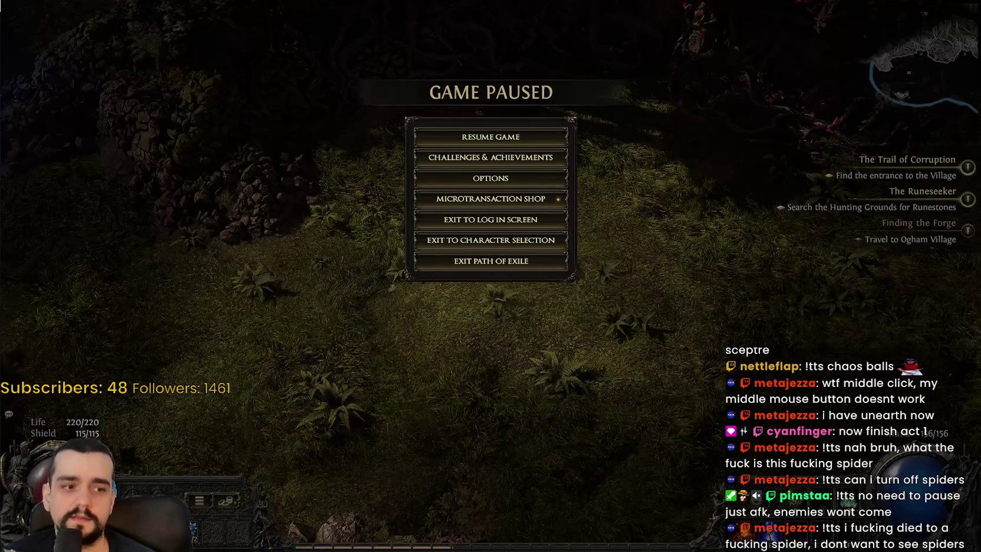
key("ctrl+shift+Escape")
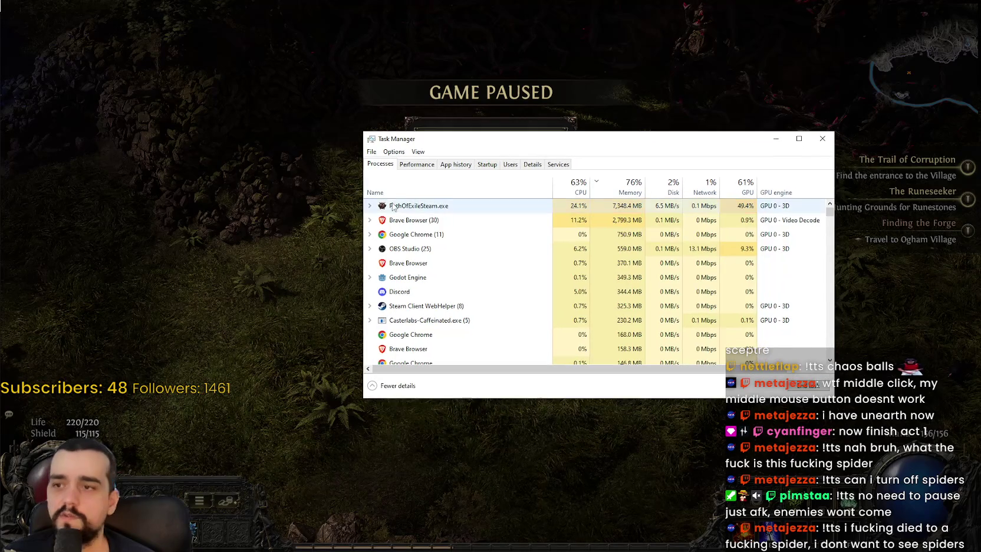
key("alt+Tab")
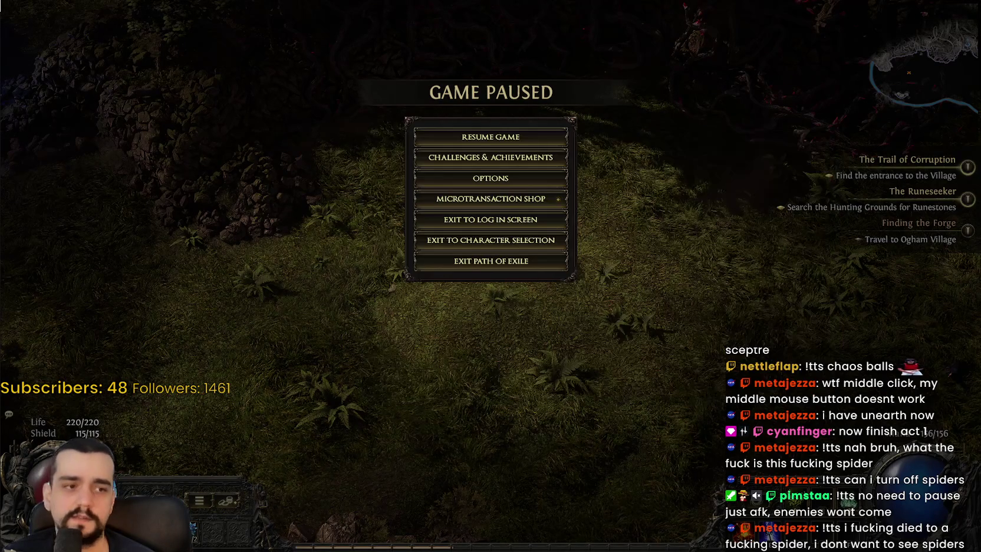
left_click(519, 137)
- Pick up Gorestalker's Uncut Support Gem, Waxed Jacket and Bone Wand
mouse_move(438, 212)
left_mouse_down()
mouse_move(350, 267)
mouse_move(220, 195)
mouse_move(188, 189)
mouse_move(300, 125)
mouse_move(472, 127)
mouse_move(435, 158)
mouse_move(426, 213)
mouse_move(519, 331)
mouse_move(573, 361)
mouse_move(523, 364)
mouse_move(541, 311)
mouse_move(641, 221)
mouse_move(501, 171)
mouse_move(362, 94)
mouse_move(405, 112)
mouse_move(385, 124)
mouse_move(516, 308)
mouse_move(342, 276)
mouse_move(305, 222)
mouse_move(334, 214)
mouse_move(543, 236)
mouse_move(462, 318)
mouse_move(435, 291)
mouse_move(383, 307)
left_mouse_up()
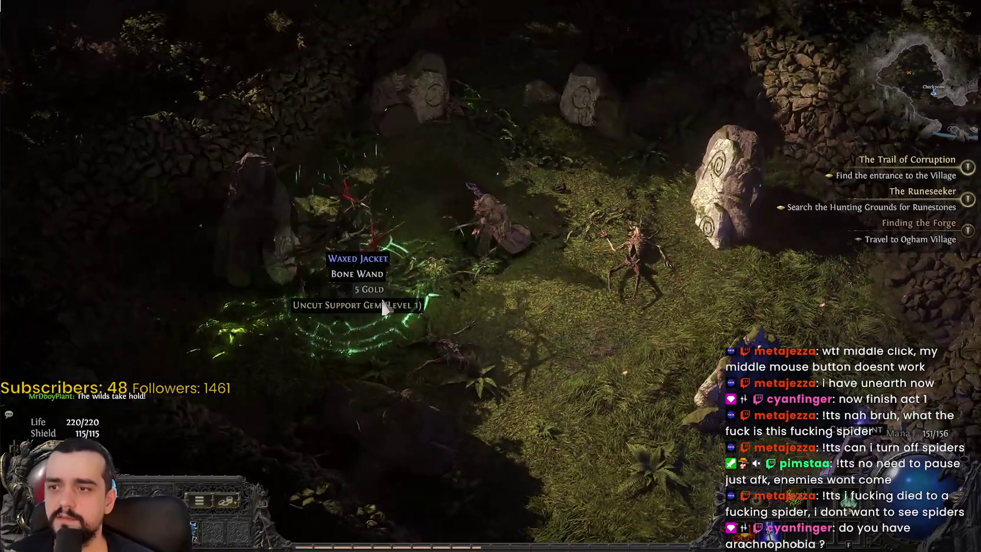
left_click(383, 306)
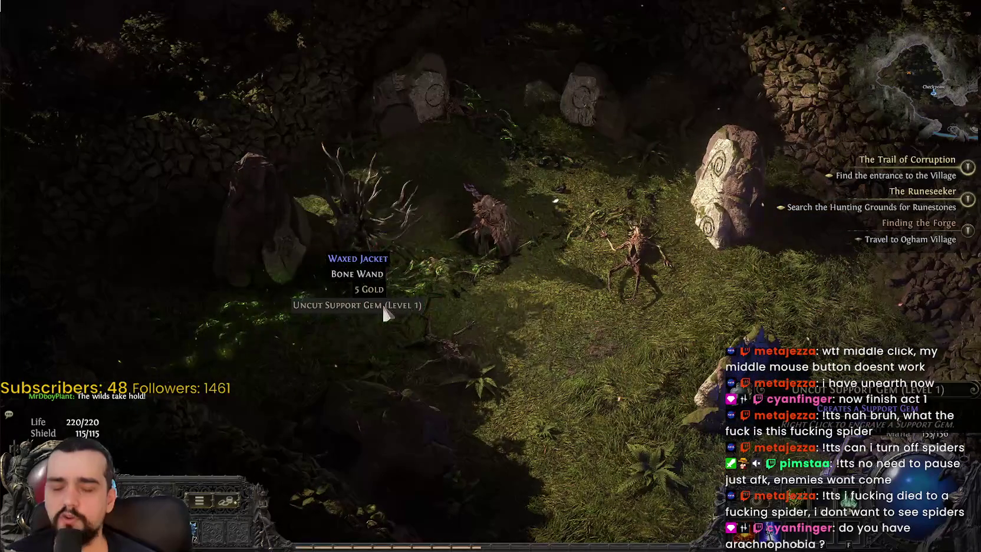
left_click(383, 312)
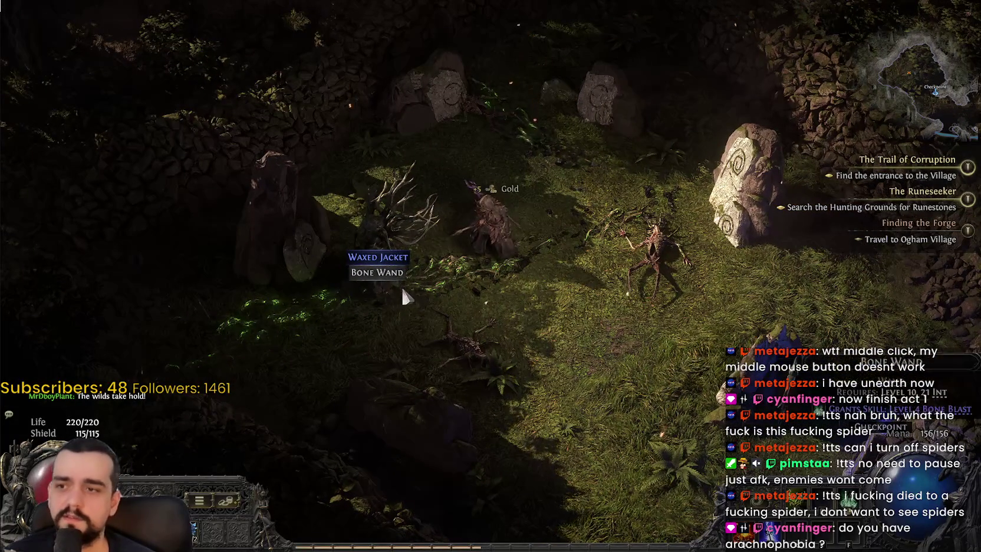
left_click(413, 318)
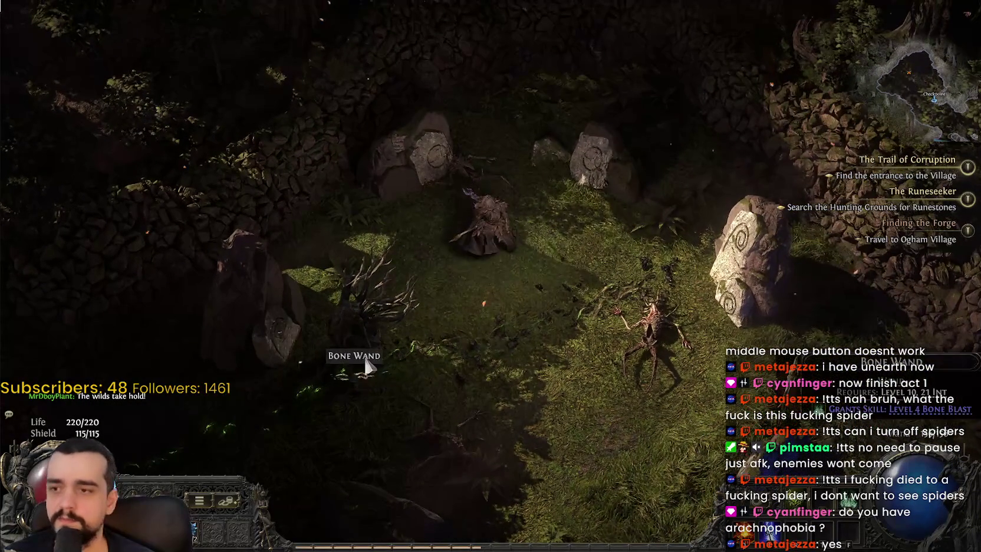
left_click(356, 356)
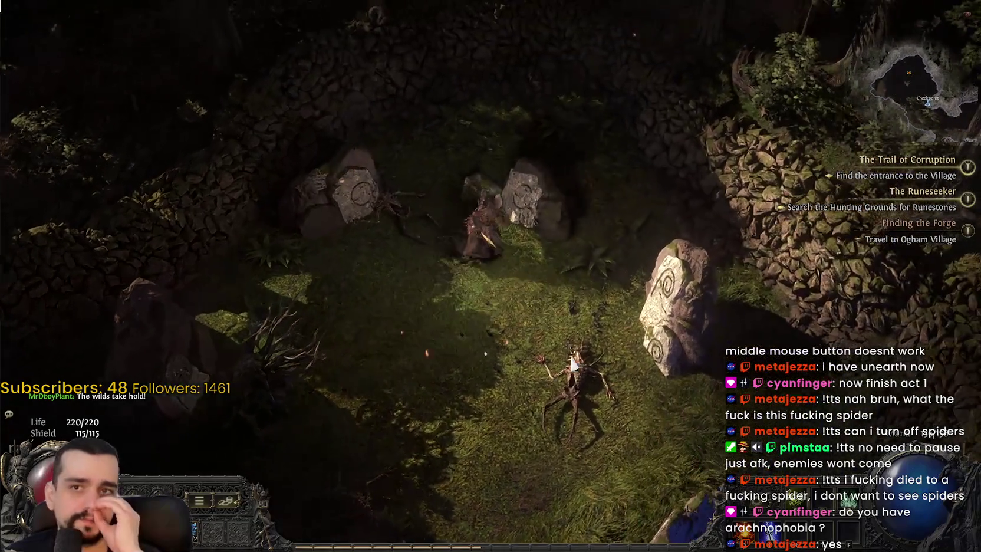
- Walk down-right along the path, briefly showing the full overlay map
left_click(572, 362)
key("Tab")
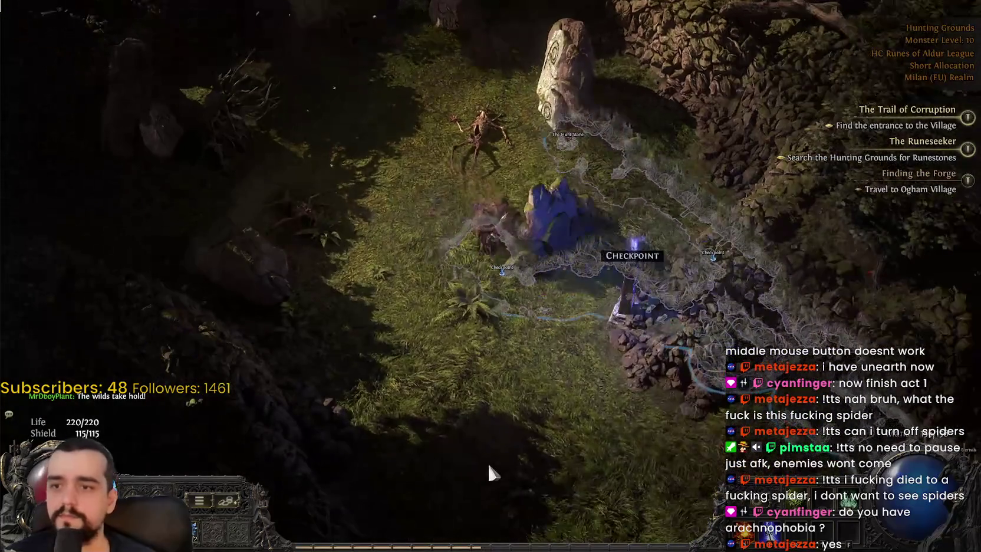
left_click(581, 446)
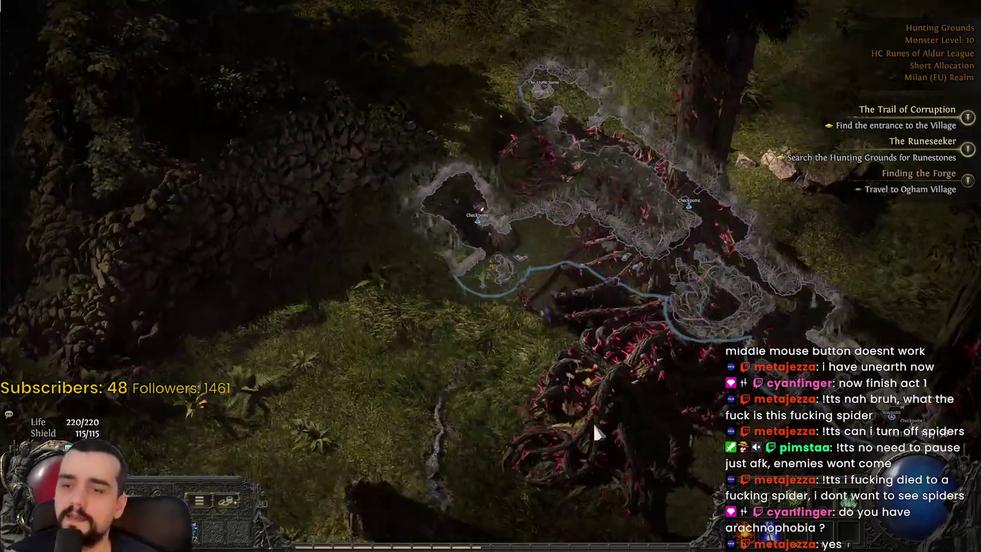
key("Tab")
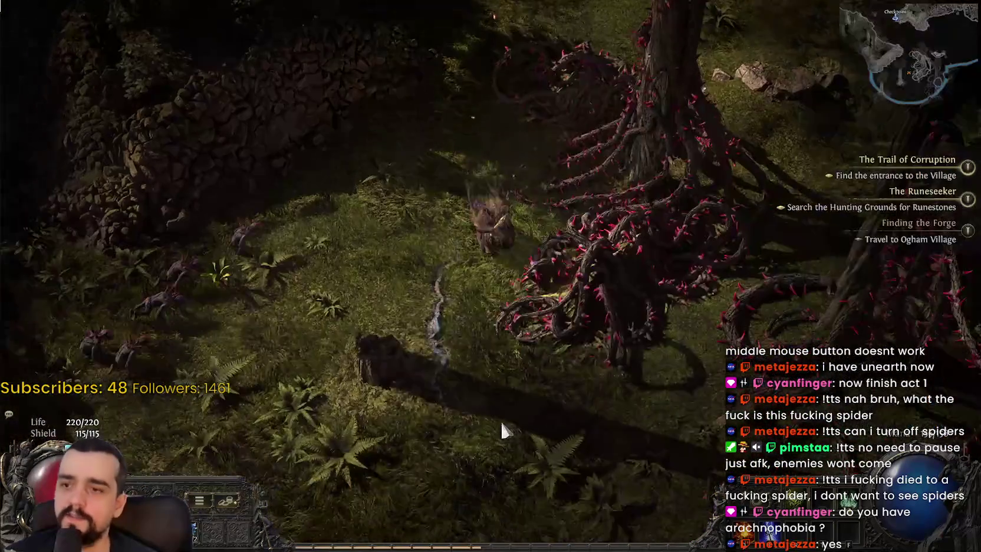
- Kill the Bramble Apes, Bramble Hulk, Crab Matriarch and Bramble Burrower
left_click(253, 221)
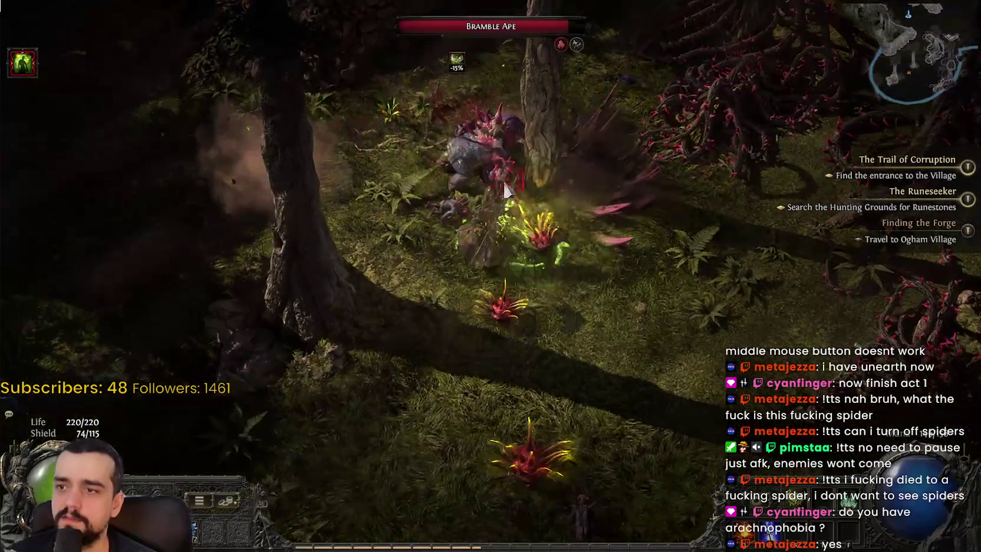
left_click(578, 233)
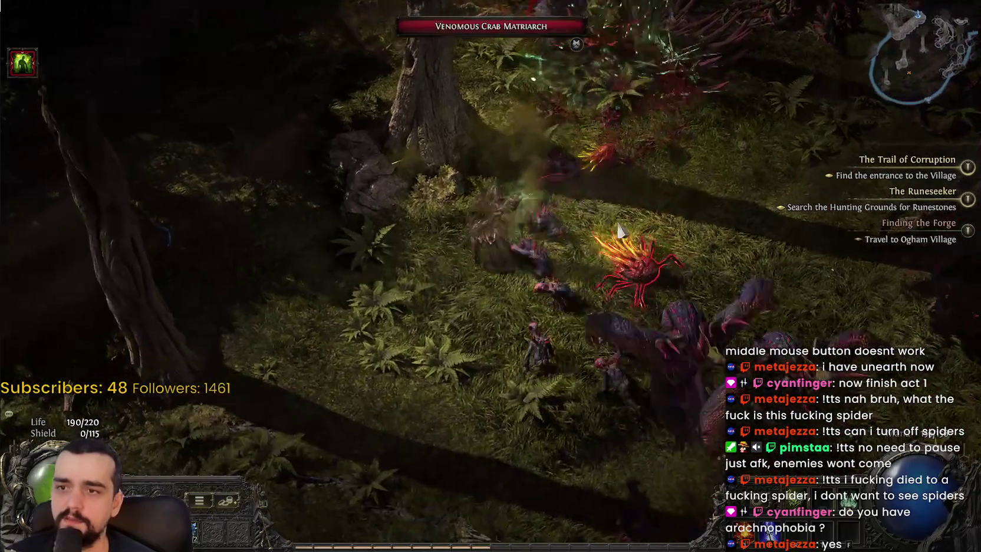
left_click(667, 196)
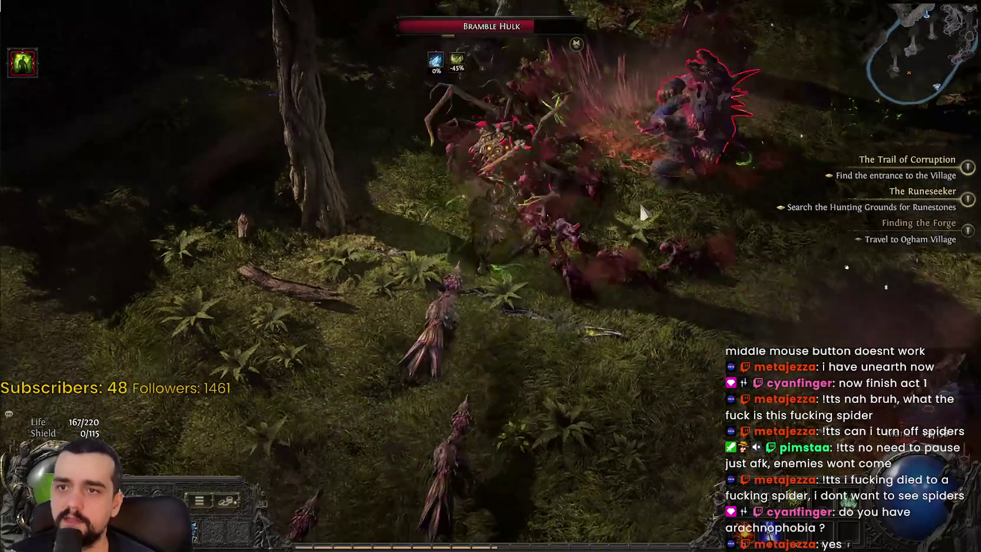
left_click(486, 227)
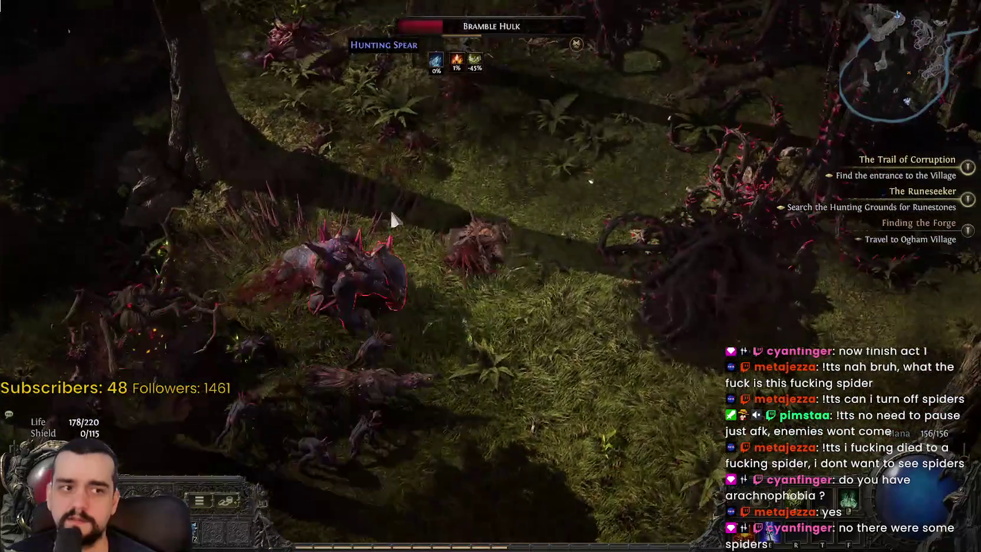
left_click(402, 311)
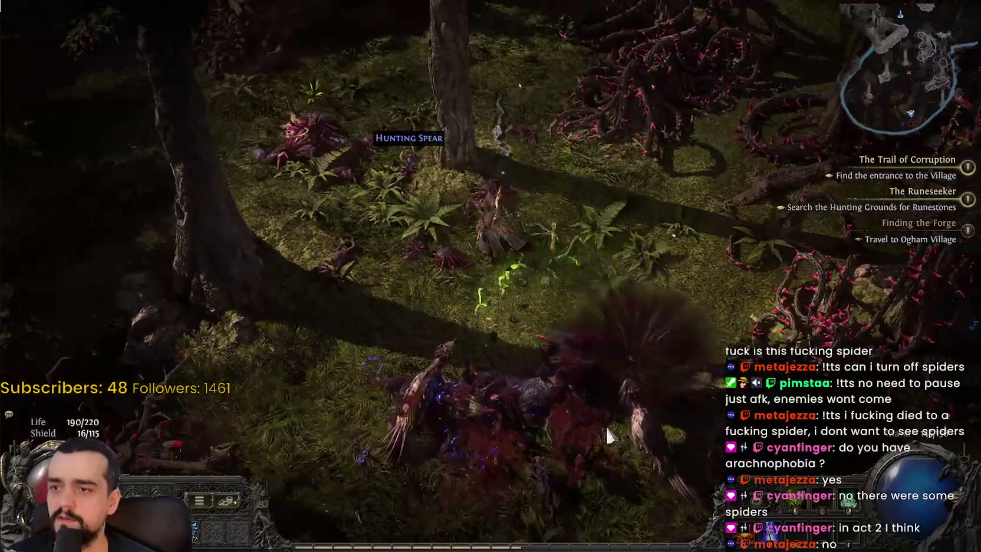
left_click(637, 383)
left_click(537, 285)
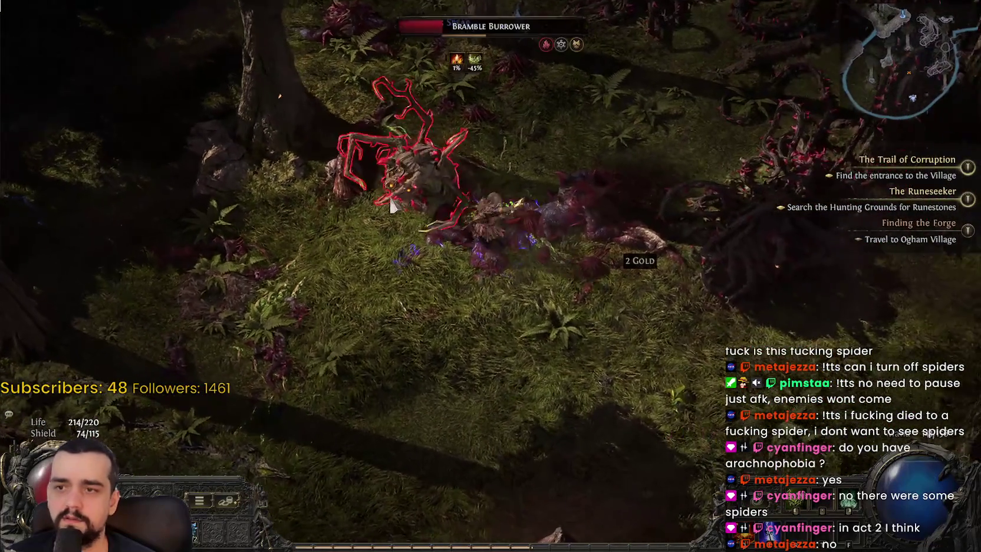
left_click(366, 181)
left_click(415, 313)
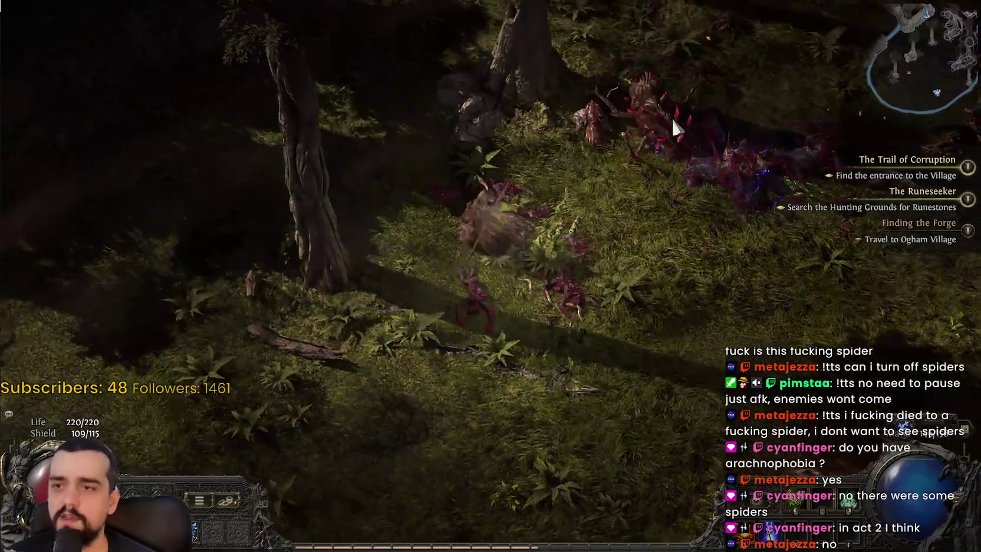
- Walk to the burning runestone and open its Runeshape Combinations list
left_click(648, 395)
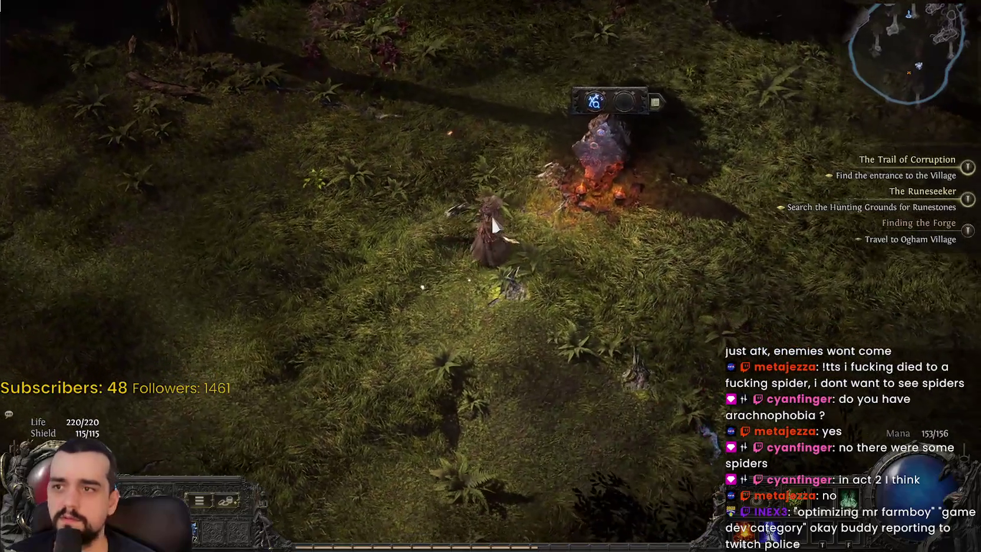
left_click(555, 185)
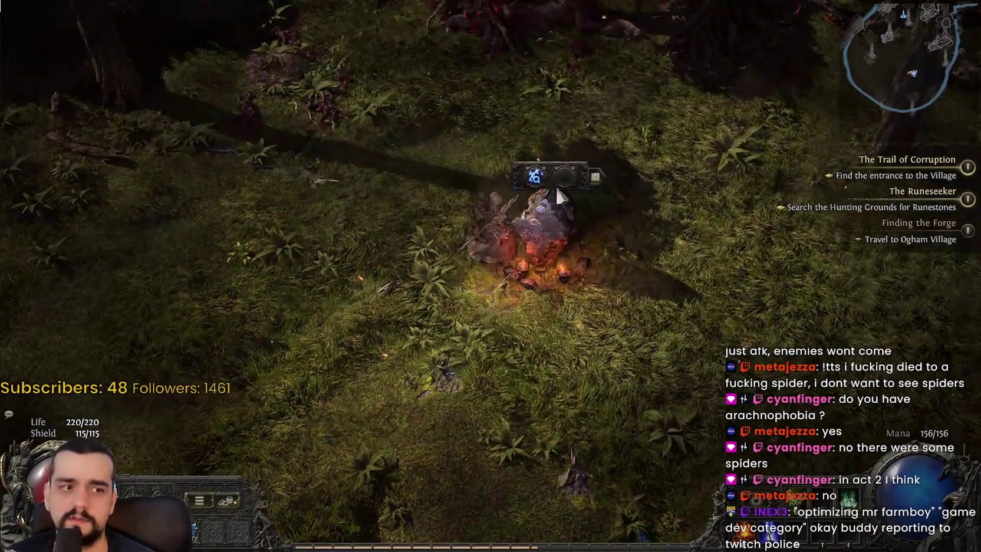
left_click(571, 204)
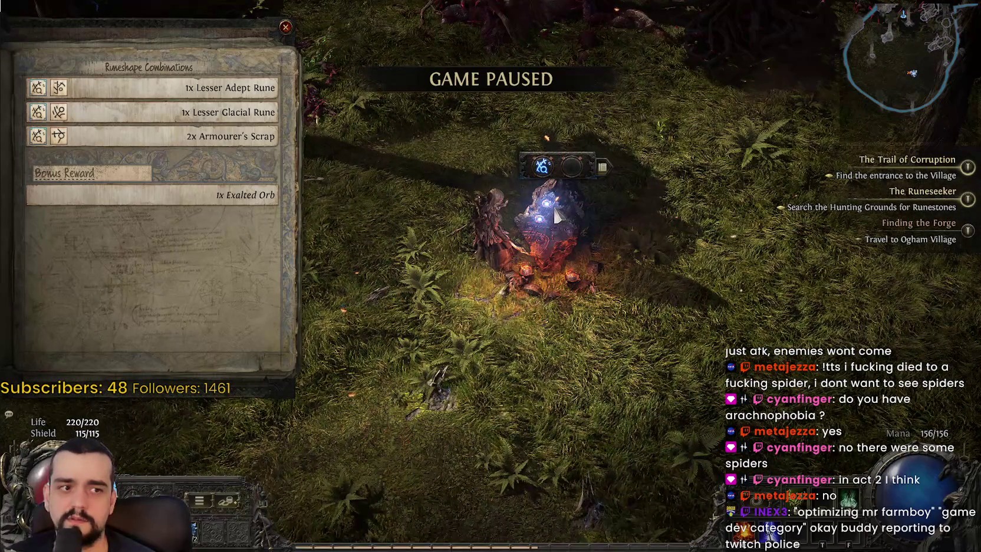
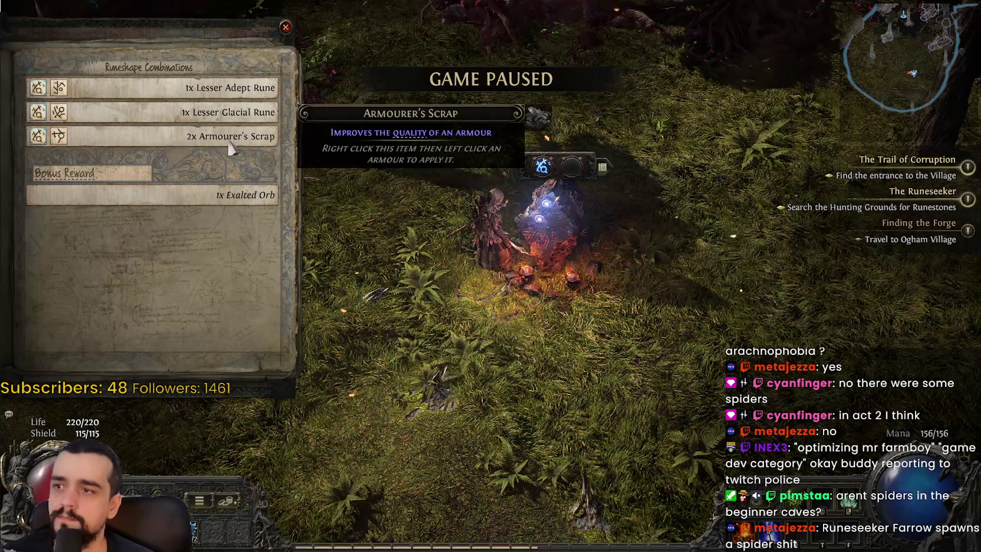
- Close the Runeshape Combinations panel and kill the crystal enemy, Bramble Ape and two Bramble Hulks
left_click(229, 143)
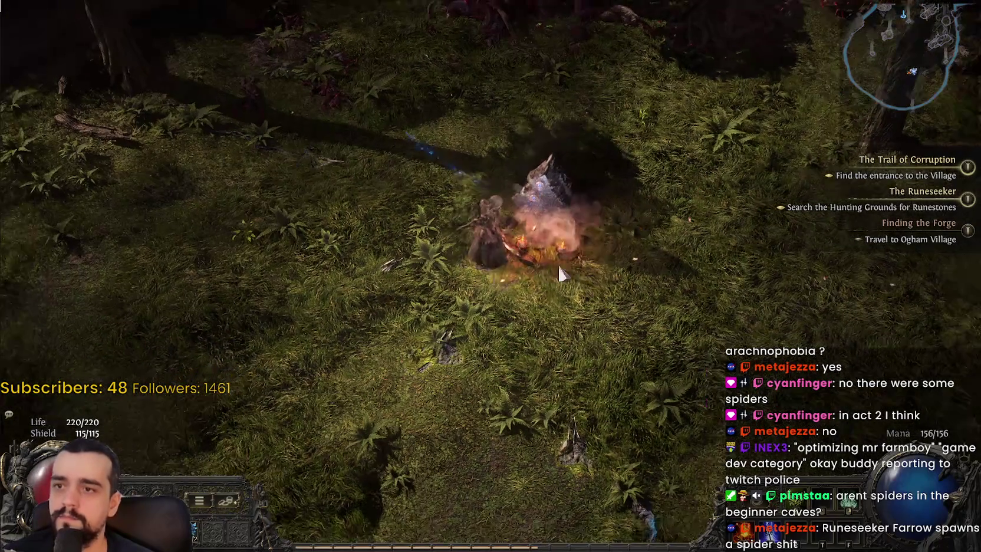
left_click(372, 149)
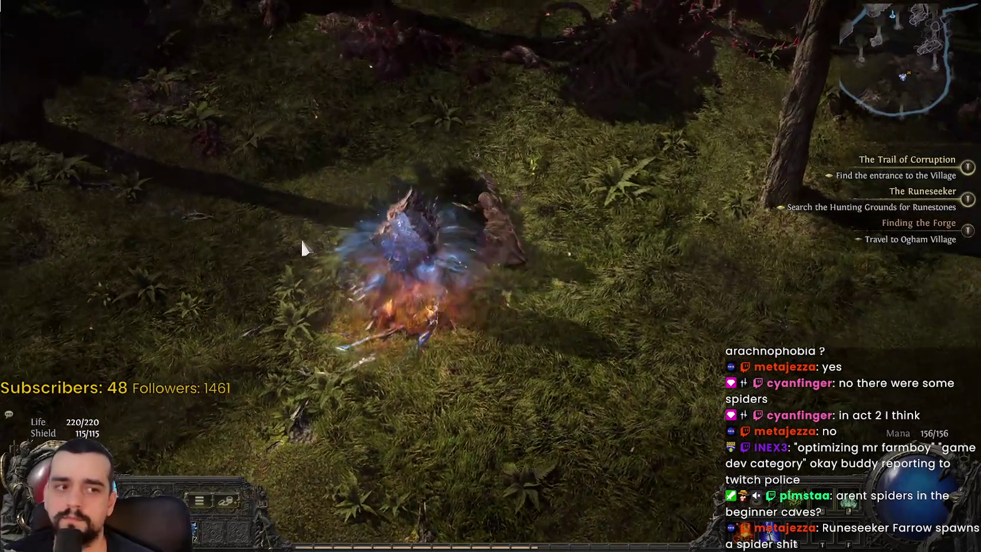
left_click(302, 249)
left_click(481, 332)
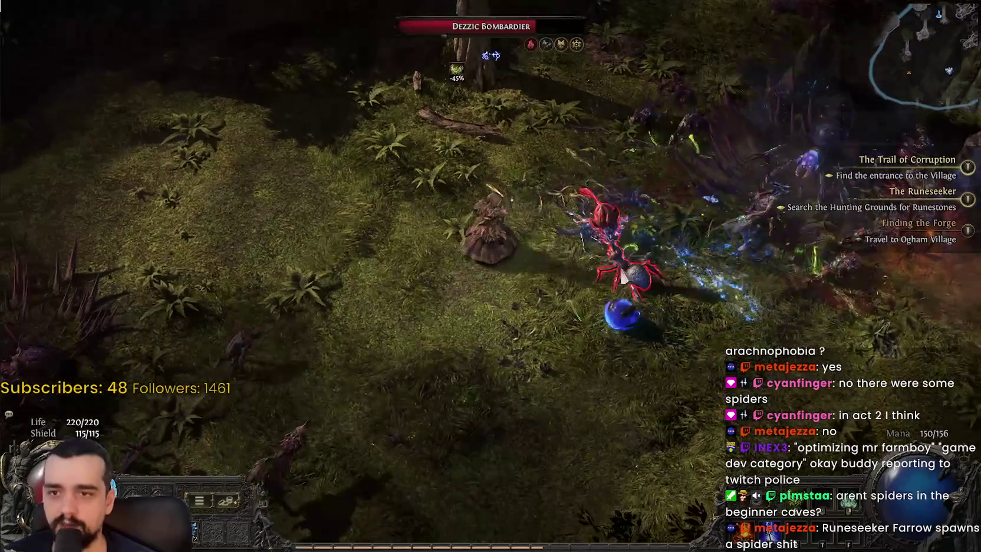
left_click(554, 199)
left_click(396, 167)
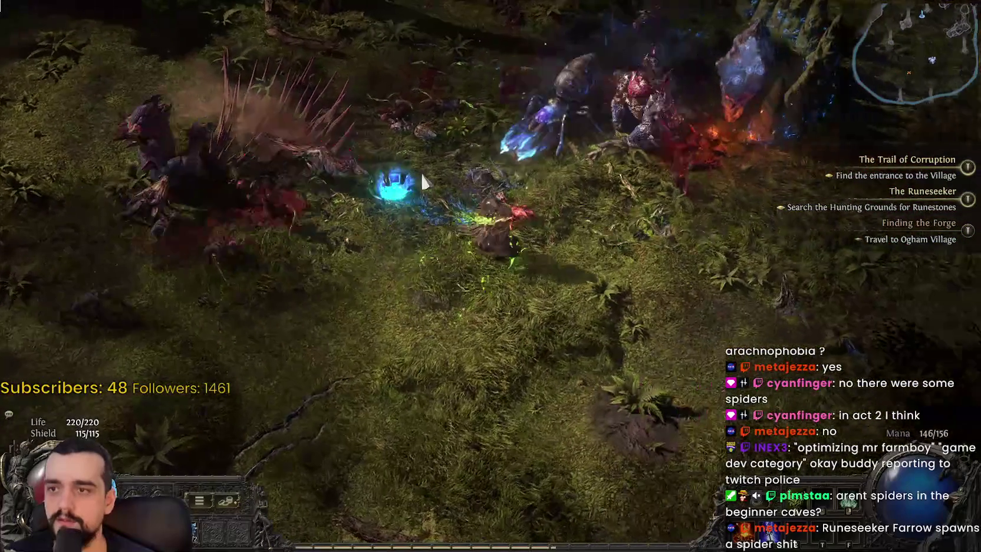
left_click(524, 143)
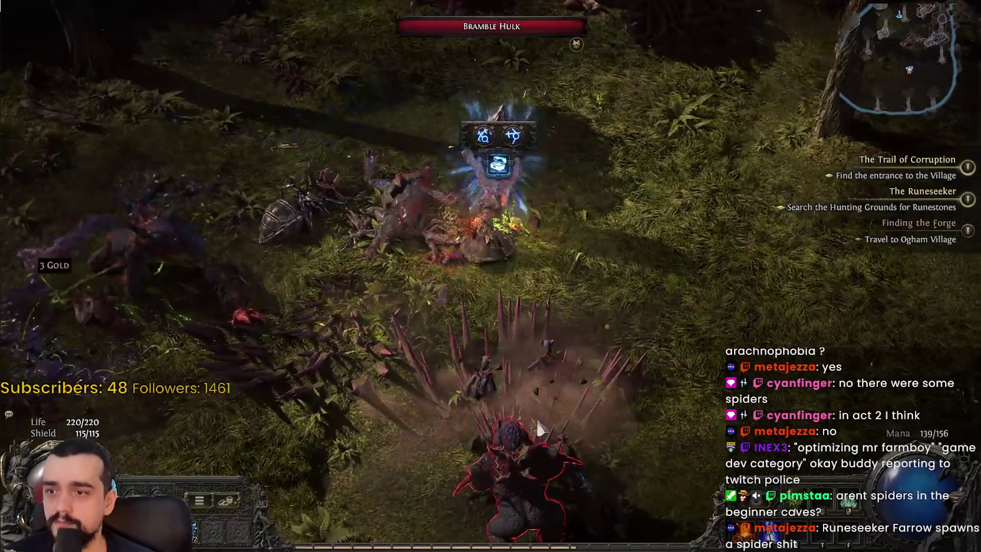
left_click(381, 305)
left_click(380, 306)
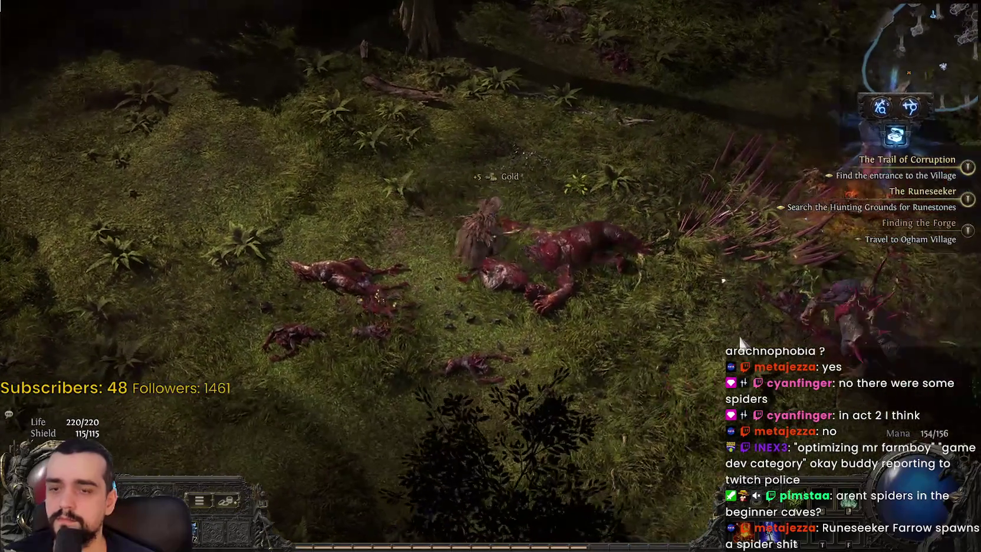
left_click(550, 303)
left_click(550, 304)
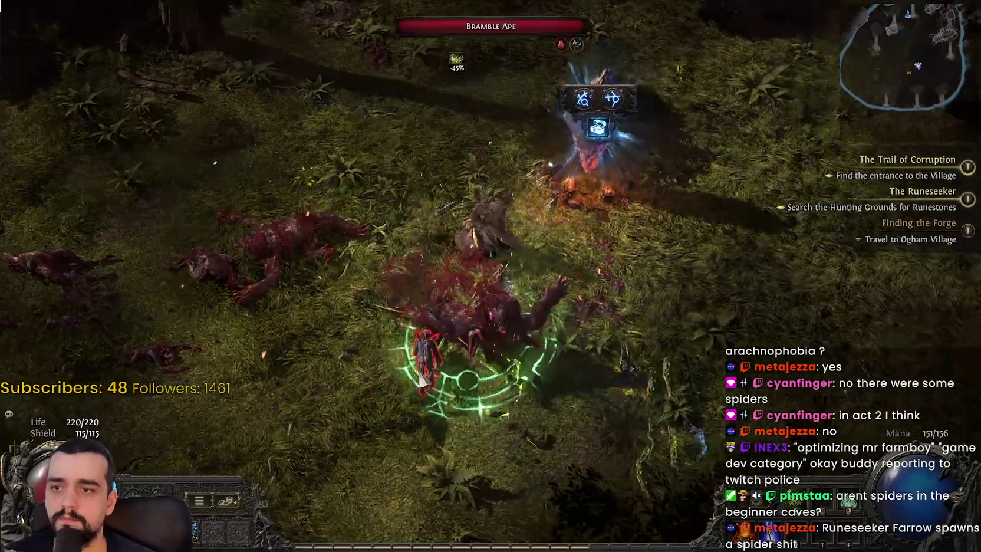
- Head up-left past the Shatter Remnant and thorny roots, deeper into the forest
left_click(452, 135)
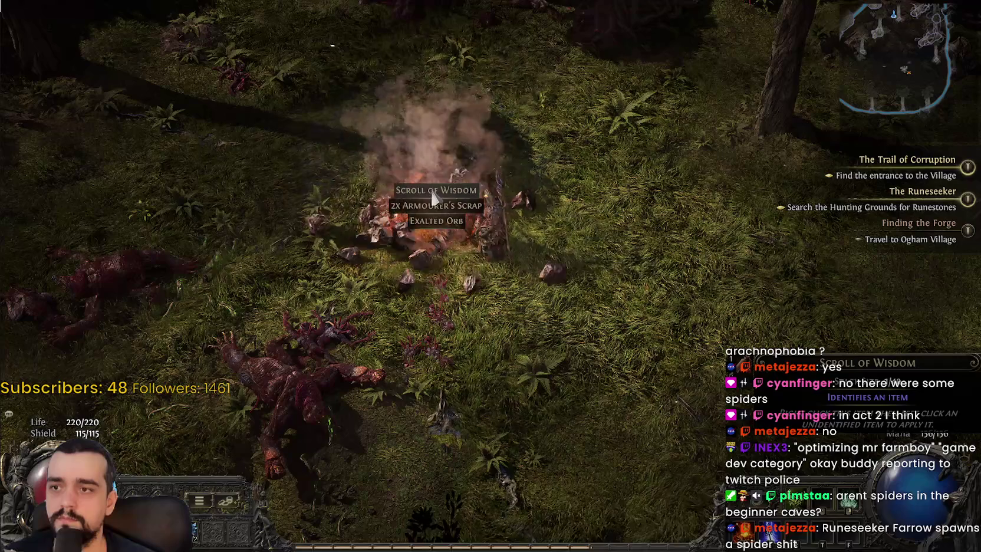
left_click(528, 32)
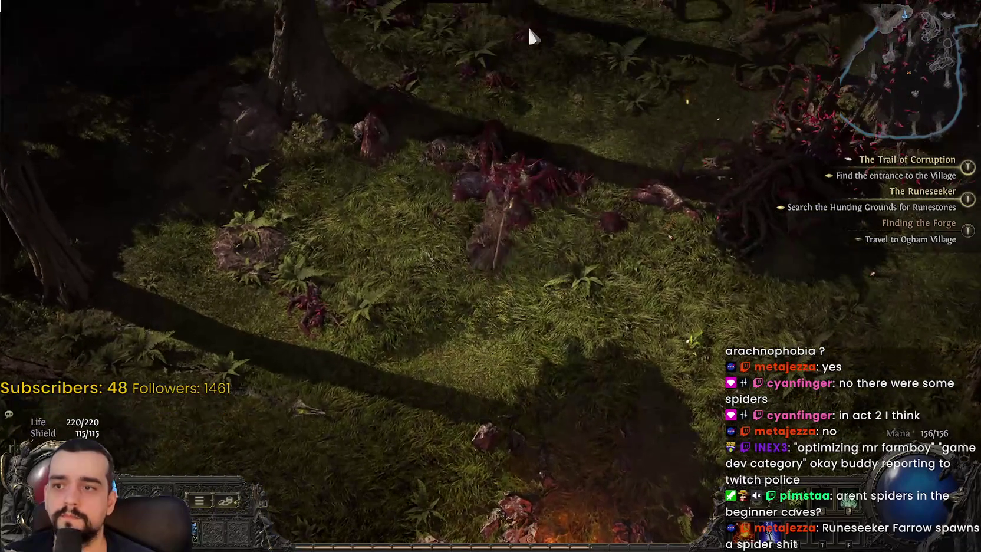
left_click(718, 171)
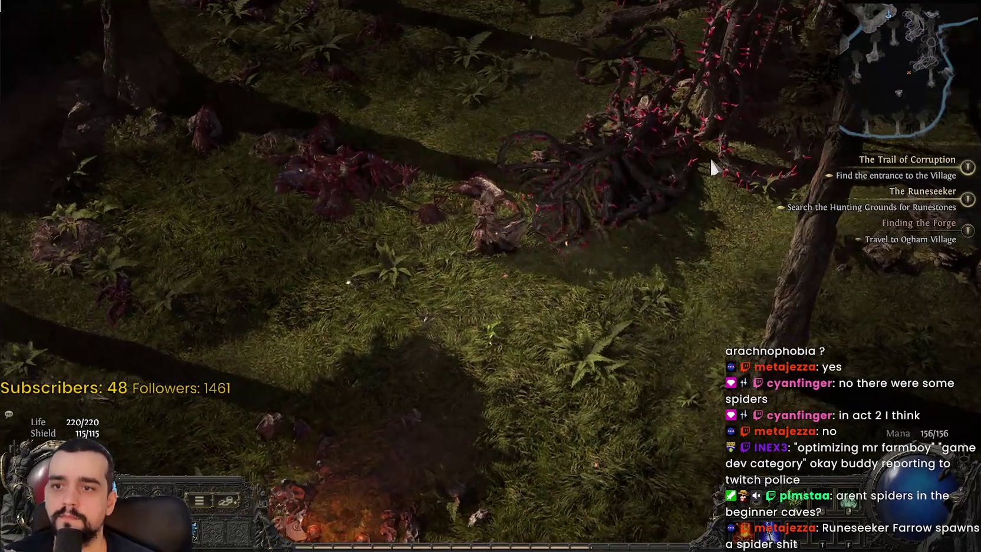
key("s")
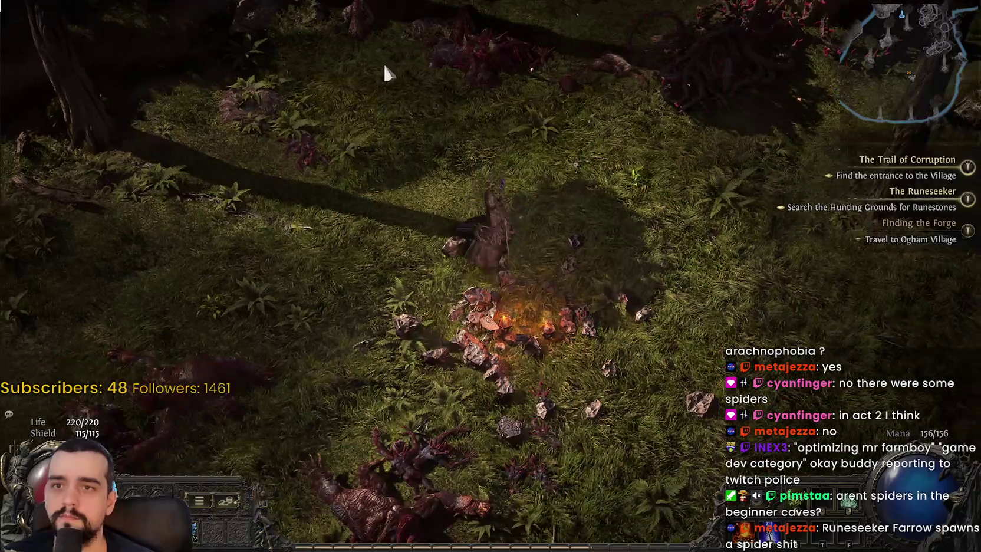
left_click(254, 94)
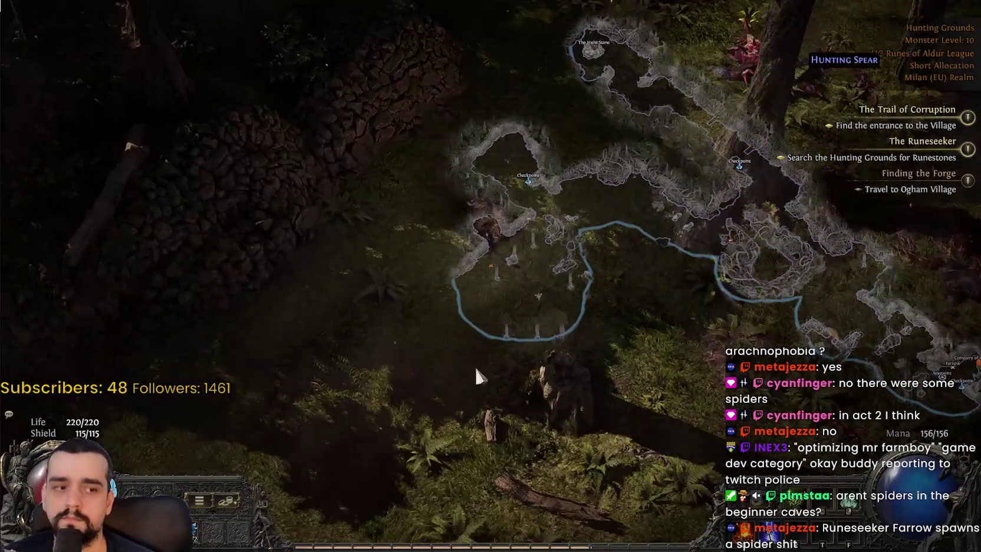
- With the map hidden, attack the Bramble Apes and kill a Bramble Hulk and Bramble Rhoa
left_click(490, 367)
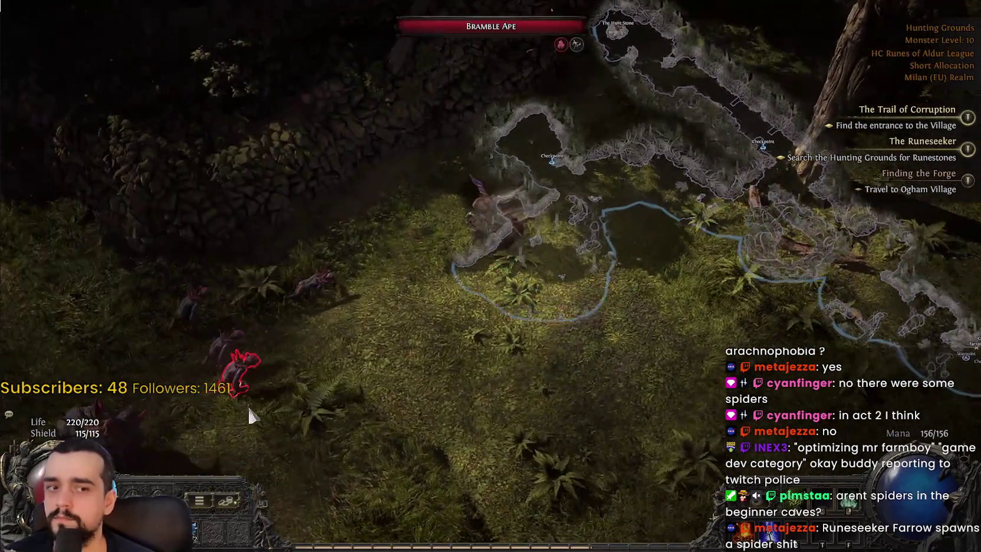
left_click(248, 404)
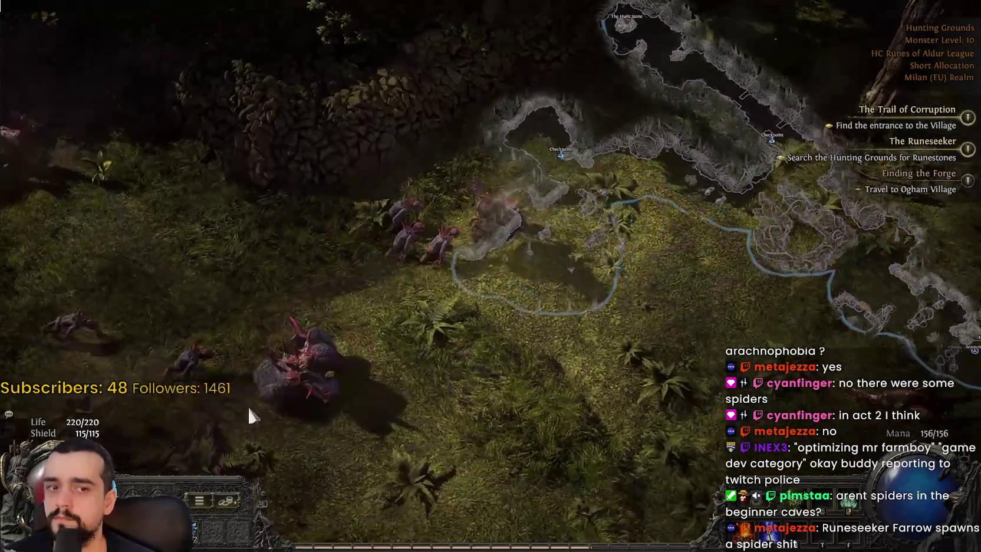
key("Tab")
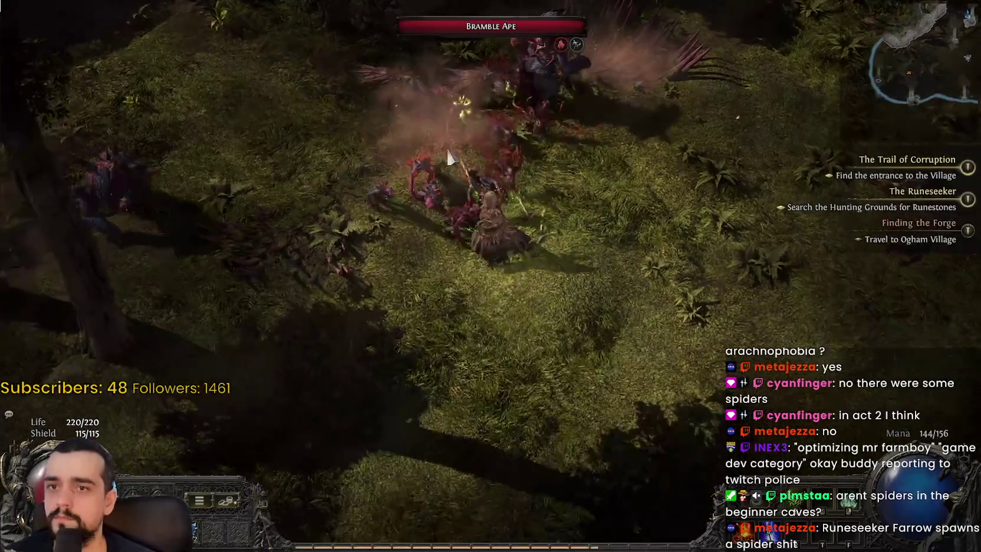
left_click(629, 243)
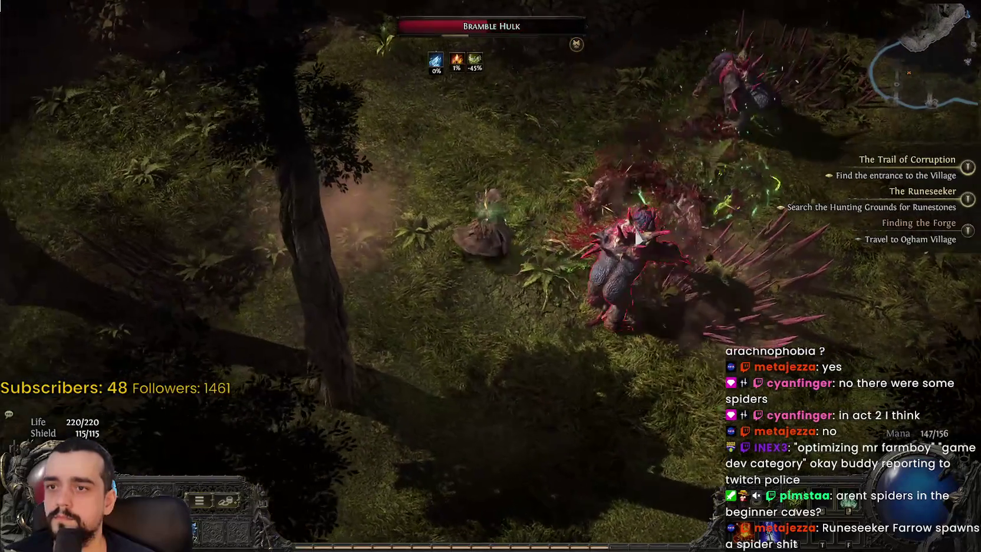
left_click(725, 103)
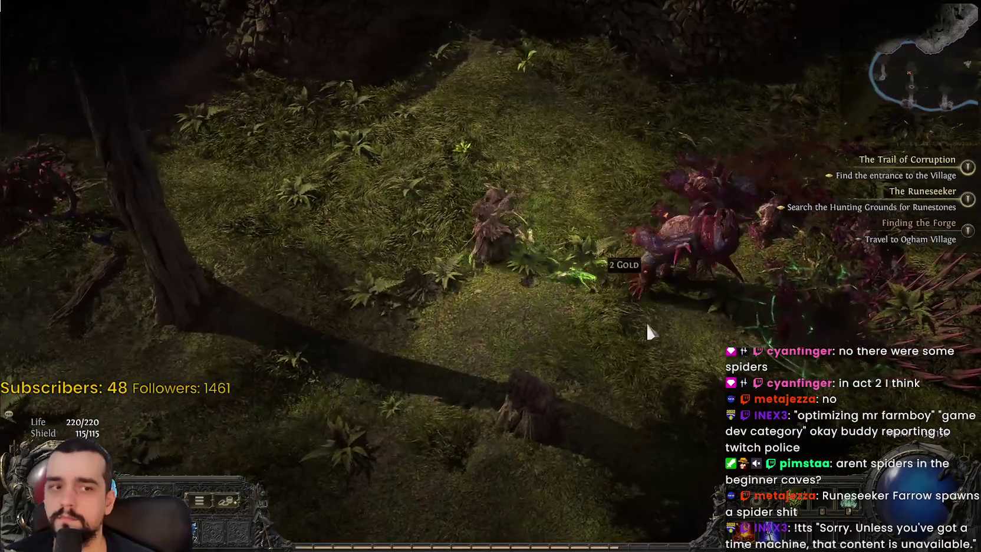
left_click(539, 142)
left_click(481, 357)
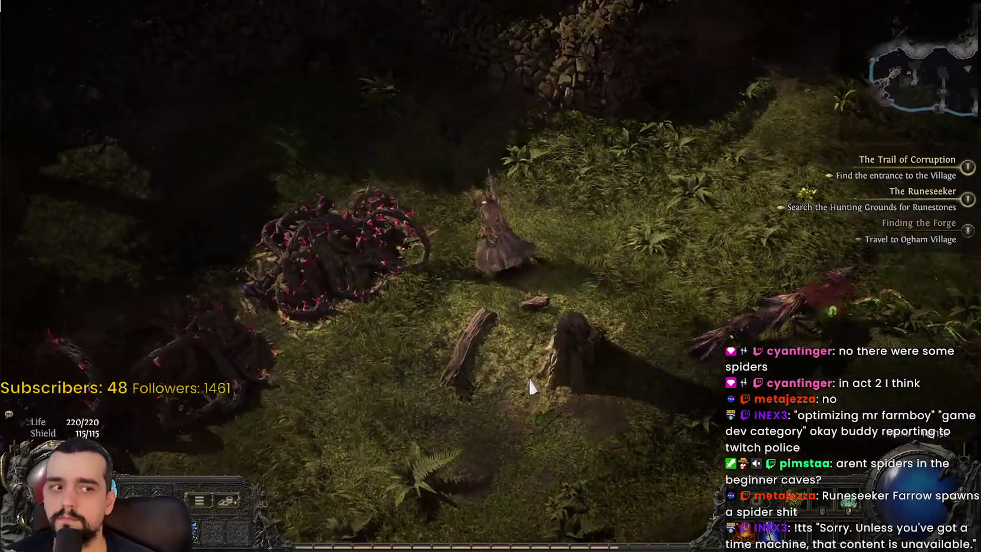
- Kill the Bramble Ape of the Tempest and Bramble Hulk of Buffering, then back away down-left
left_click(756, 283)
left_click(726, 164)
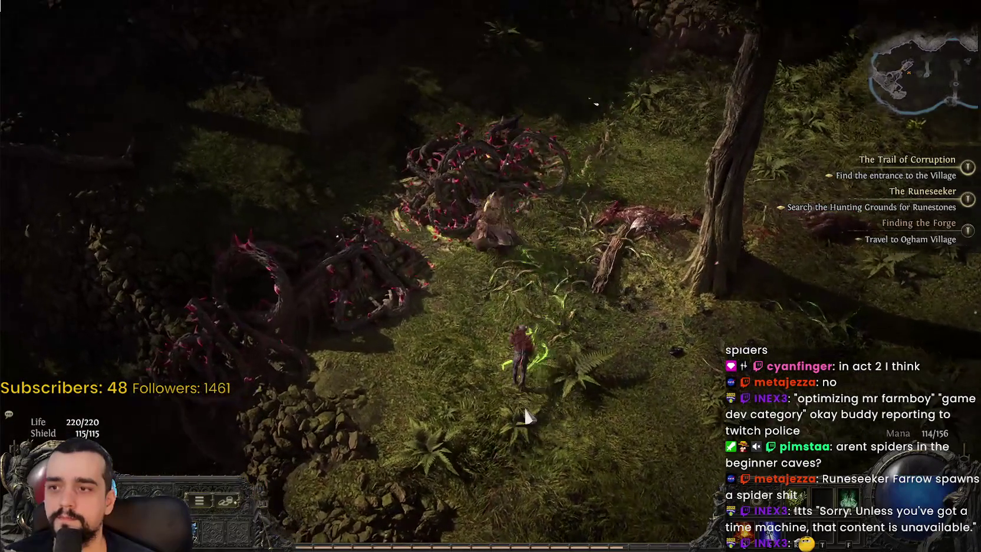
left_click(613, 357)
left_click(654, 425)
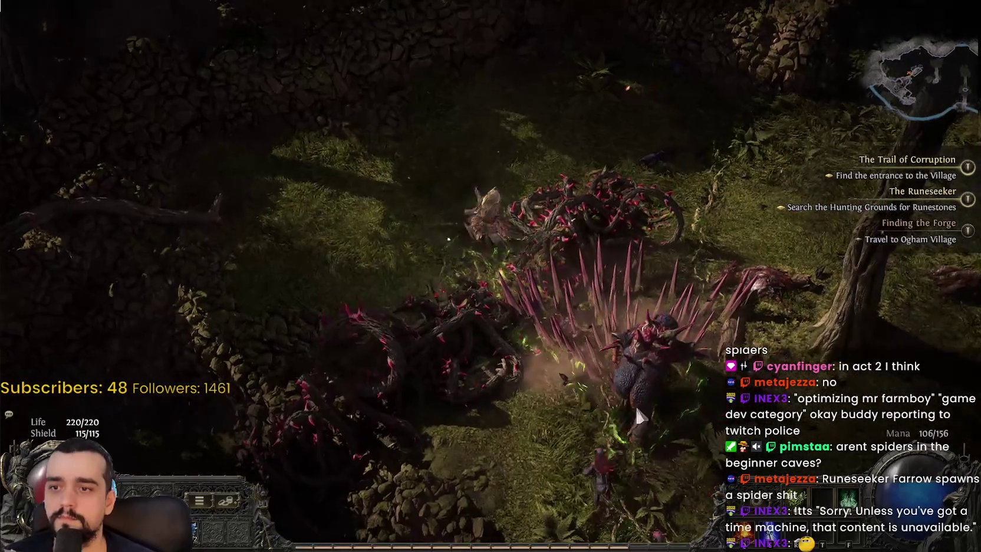
left_click(612, 265)
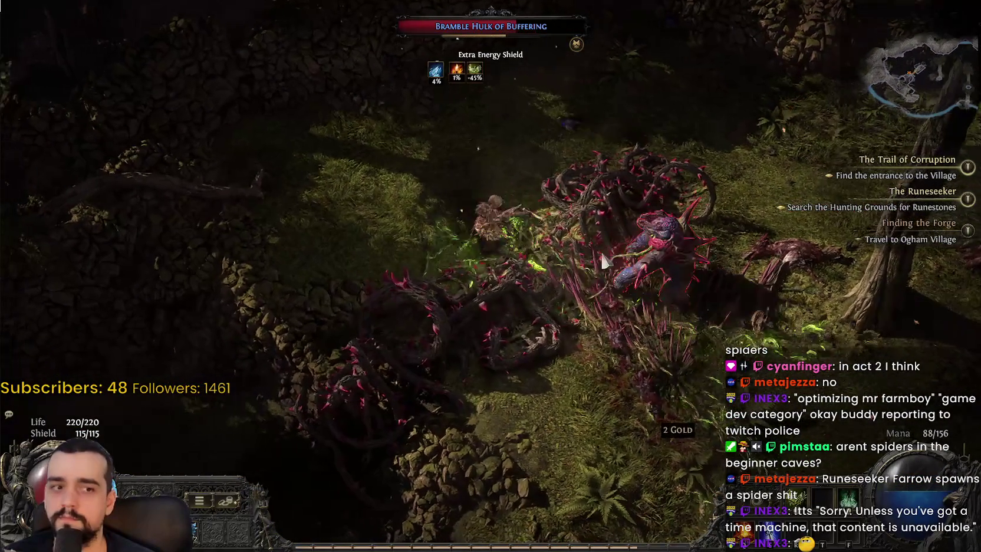
left_click(719, 271)
left_click(726, 270)
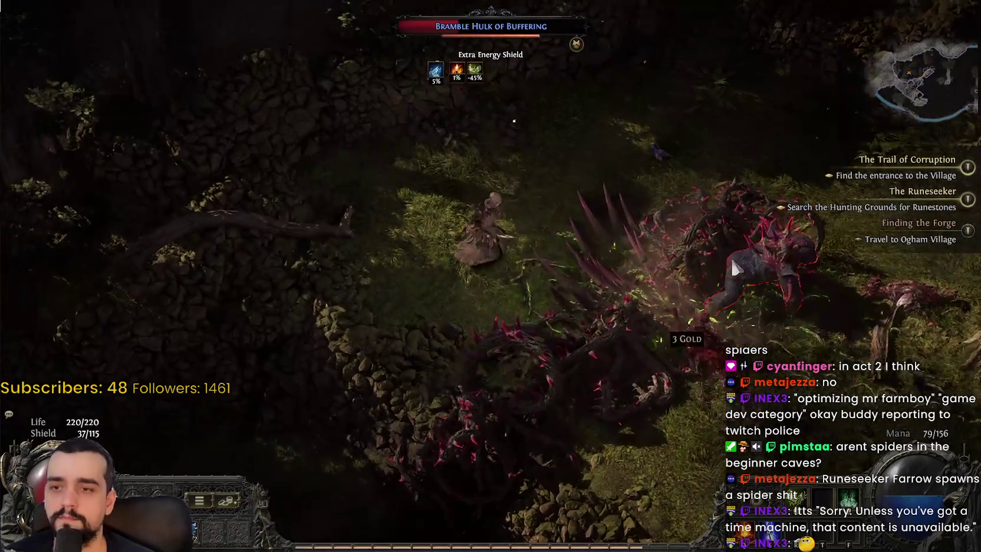
left_click(692, 242)
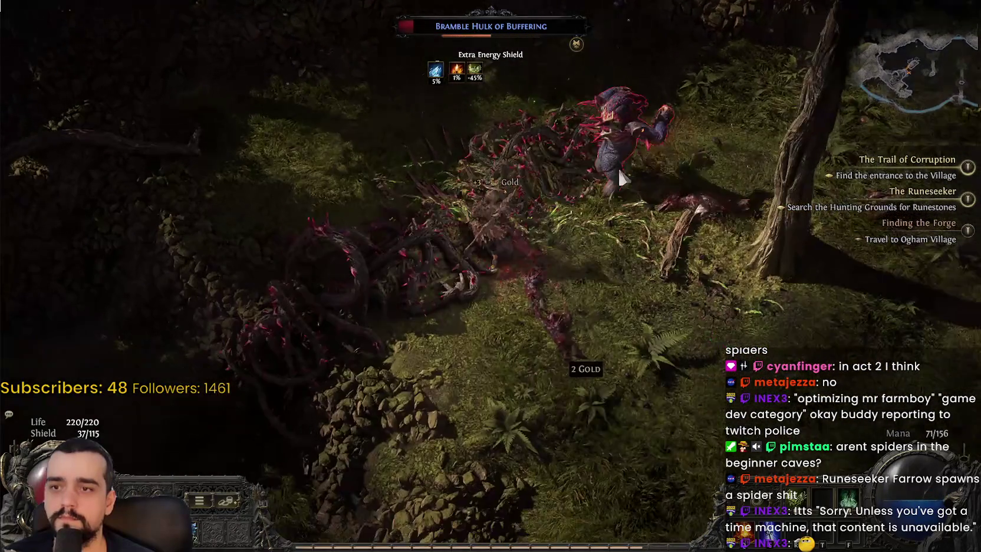
mouse_move(585, 125)
left_mouse_down()
mouse_move(518, 375)
mouse_move(439, 406)
mouse_move(433, 438)
mouse_move(423, 373)
mouse_move(182, 92)
mouse_move(431, 405)
mouse_move(396, 420)
mouse_move(286, 305)
mouse_move(248, 224)
mouse_move(271, 177)
mouse_move(376, 132)
mouse_move(528, 98)
mouse_move(567, 165)
mouse_move(628, 156)
mouse_move(626, 196)
mouse_move(605, 200)
mouse_move(586, 236)
mouse_move(555, 256)
left_mouse_up()
- Look over the character inventory, then put it away
key("i")
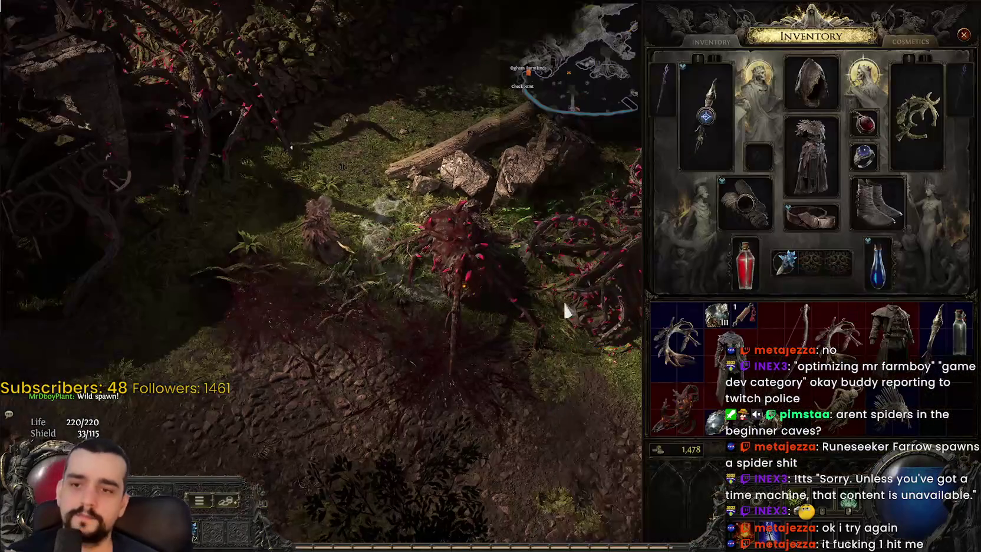
mouse_move(901, 424)
mouse_move(748, 426)
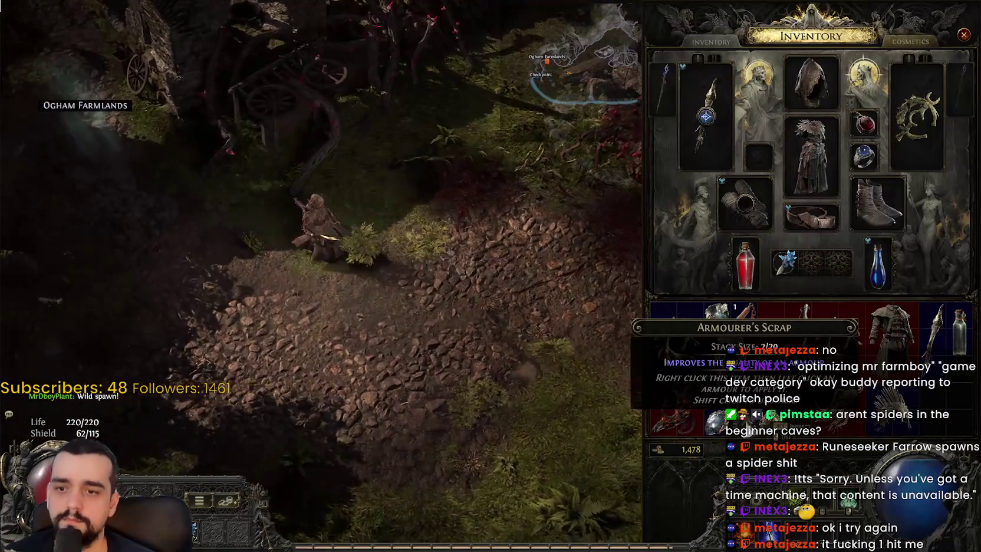
key("i")
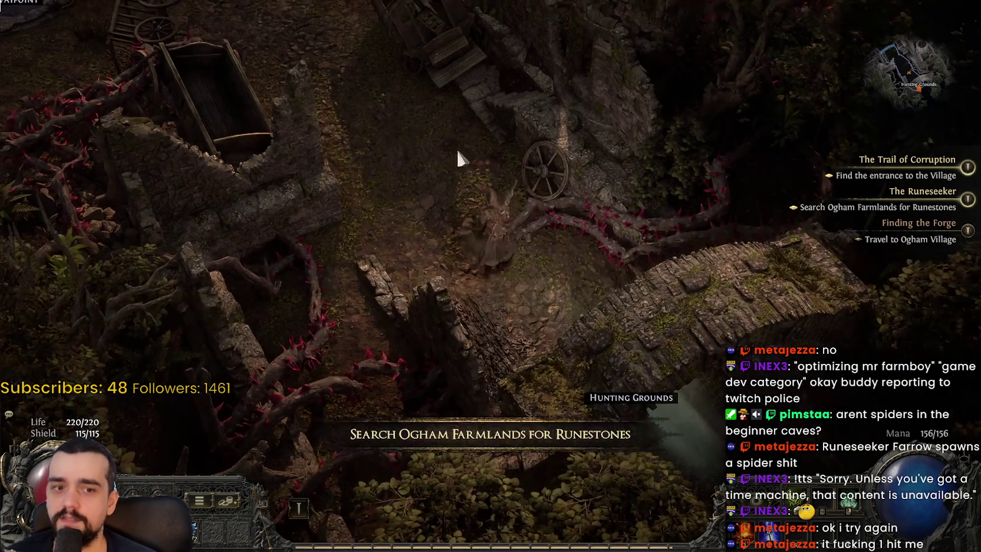
- Activate the Ogham Farmlands waypoint and return through the exit to the Hunting Grounds
left_click(444, 188)
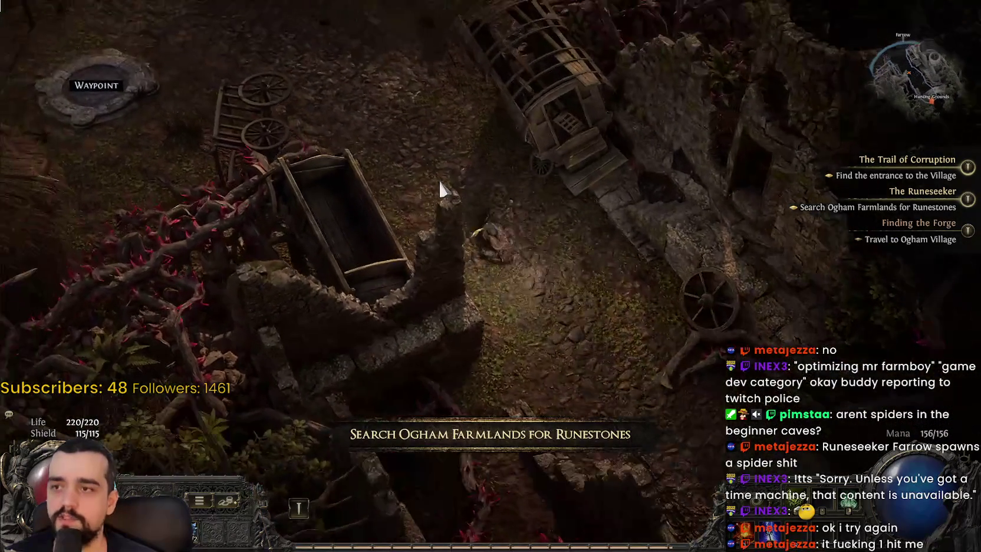
mouse_move(441, 189)
left_mouse_down()
mouse_move(431, 157)
mouse_move(368, 260)
mouse_move(396, 186)
left_mouse_up()
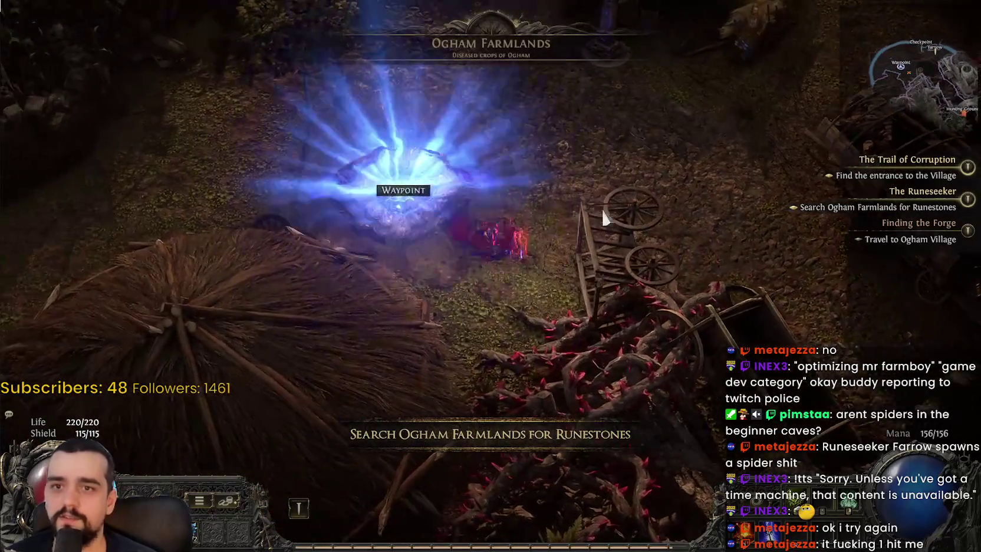
mouse_move(715, 391)
left_mouse_down()
mouse_move(611, 377)
mouse_move(564, 385)
mouse_move(602, 401)
mouse_move(613, 395)
mouse_move(576, 324)
mouse_move(506, 252)
left_mouse_up()
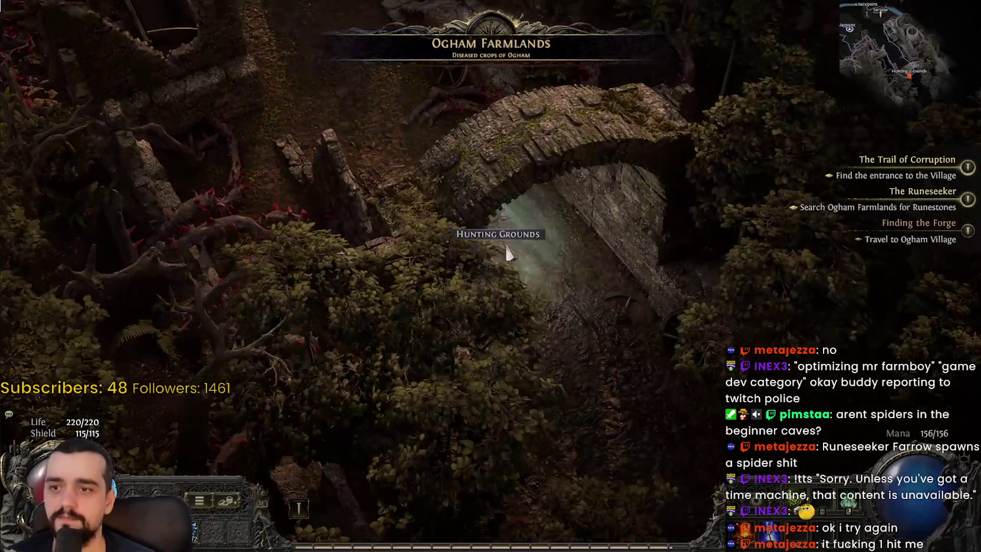
left_click(506, 252)
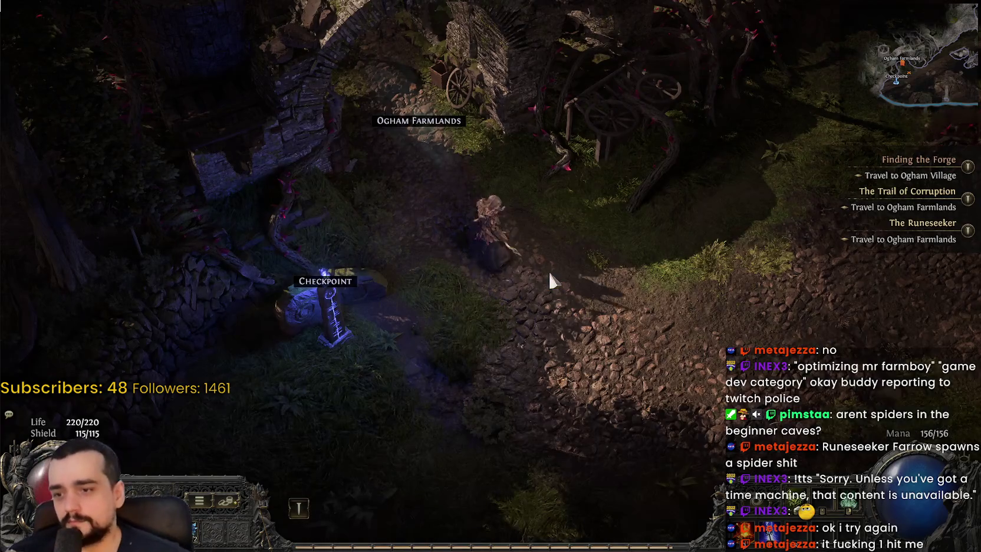
- Walk down past the checkpoint and kill the Bramble Rhoa of the Tempest
left_click(550, 279)
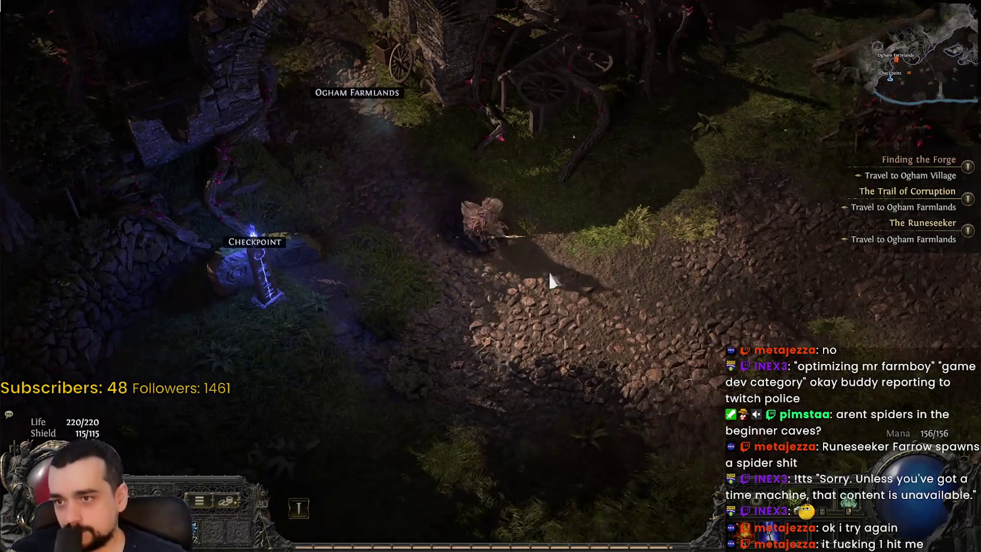
mouse_move(550, 280)
left_mouse_down()
mouse_move(506, 249)
mouse_move(418, 270)
left_mouse_up()
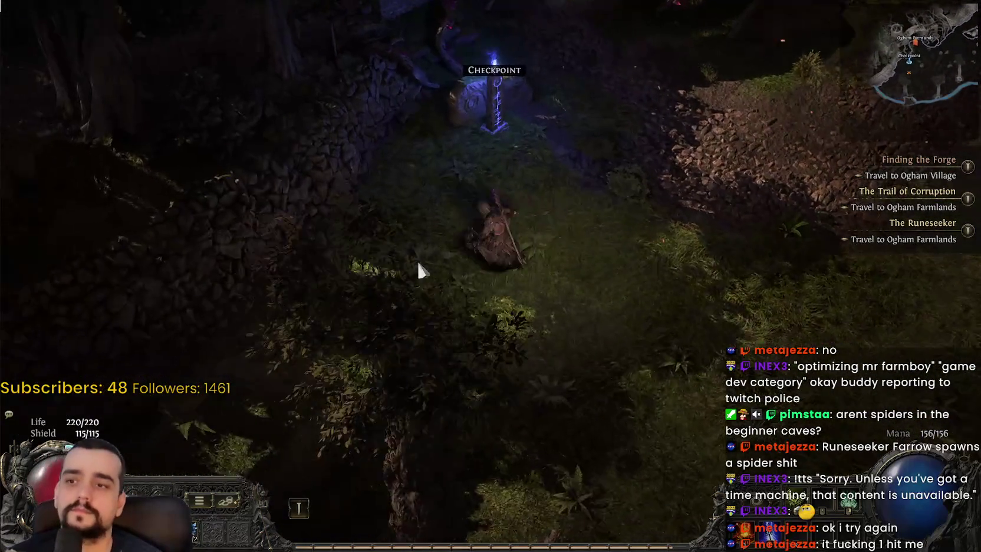
key("Tab")
key("Tab")
mouse_move(502, 365)
left_mouse_down()
mouse_move(324, 379)
mouse_move(508, 149)
left_mouse_up()
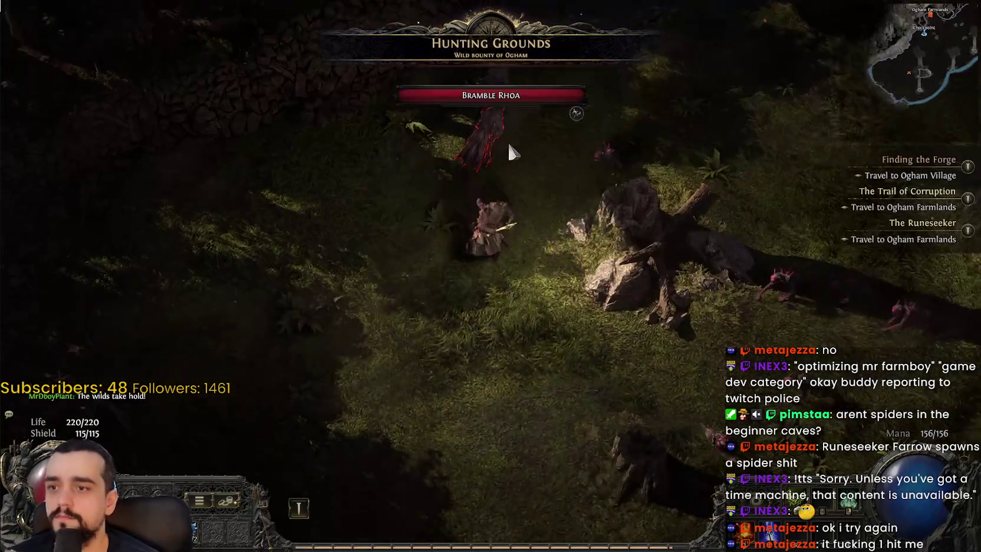
left_click_drag(679, 187, 693, 300)
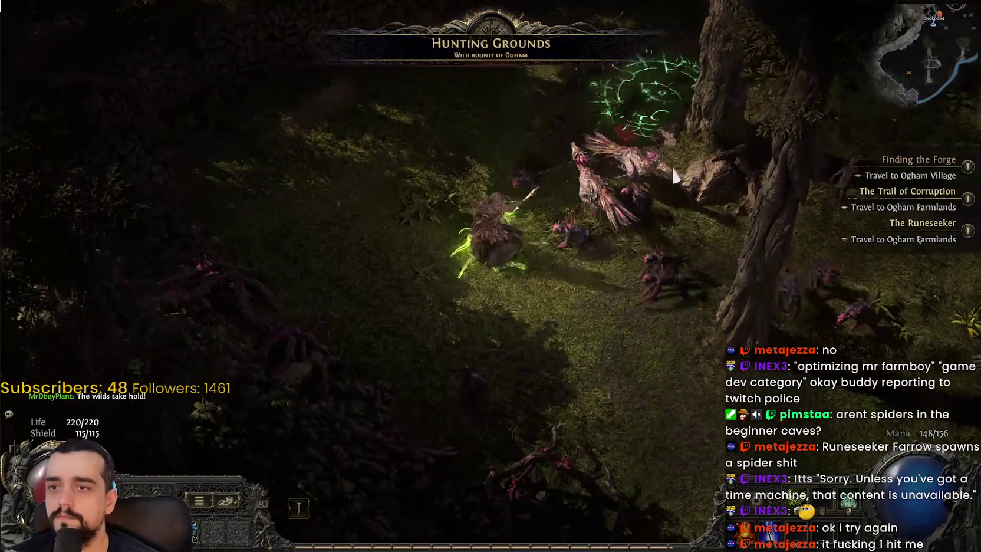
left_click_drag(674, 174, 513, 151)
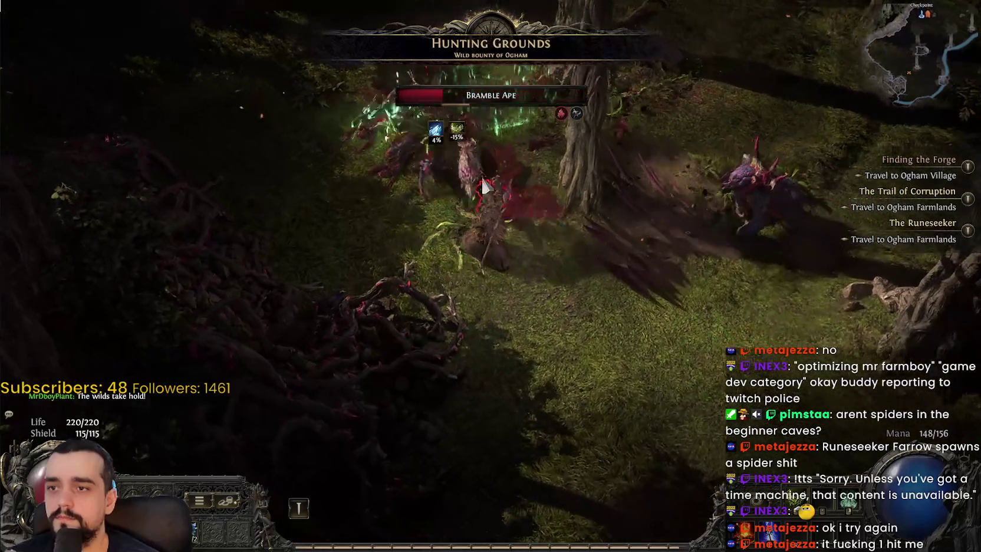
mouse_move(483, 187)
left_mouse_down()
mouse_move(386, 280)
mouse_move(640, 259)
mouse_move(582, 192)
mouse_move(553, 189)
left_mouse_up()
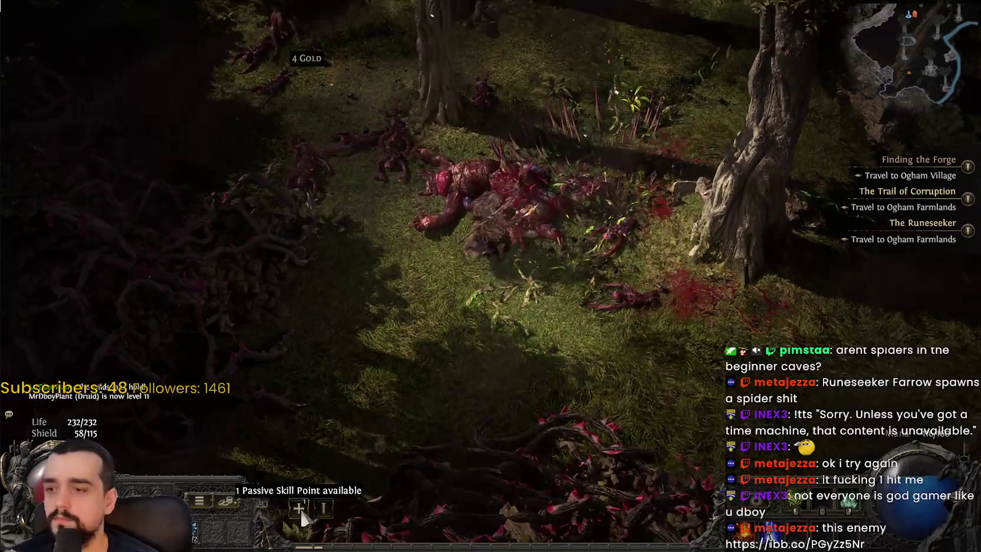
- Browse the passive skill tree without spending the point, then pause the game
left_click(299, 508)
scroll(547, 372, "up", 5)
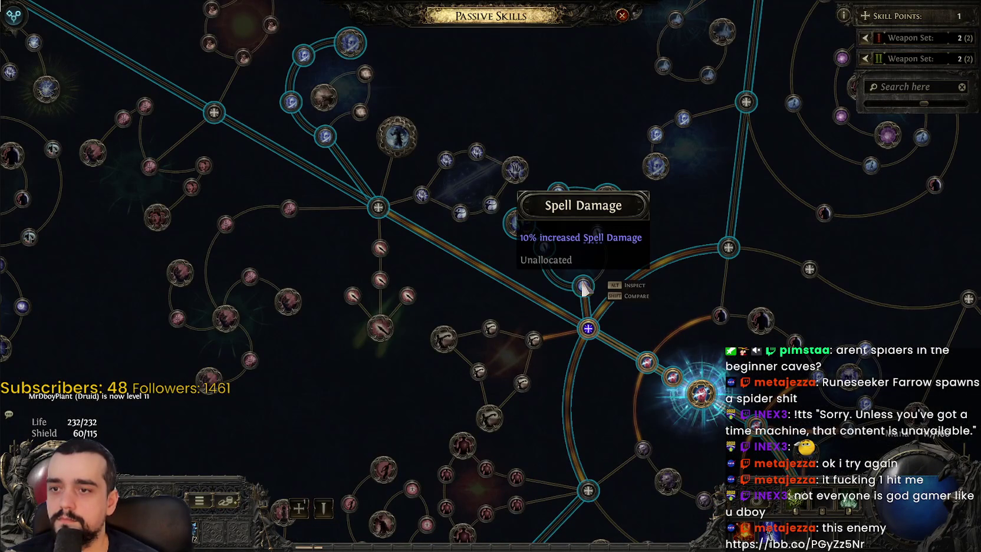
key("Escape")
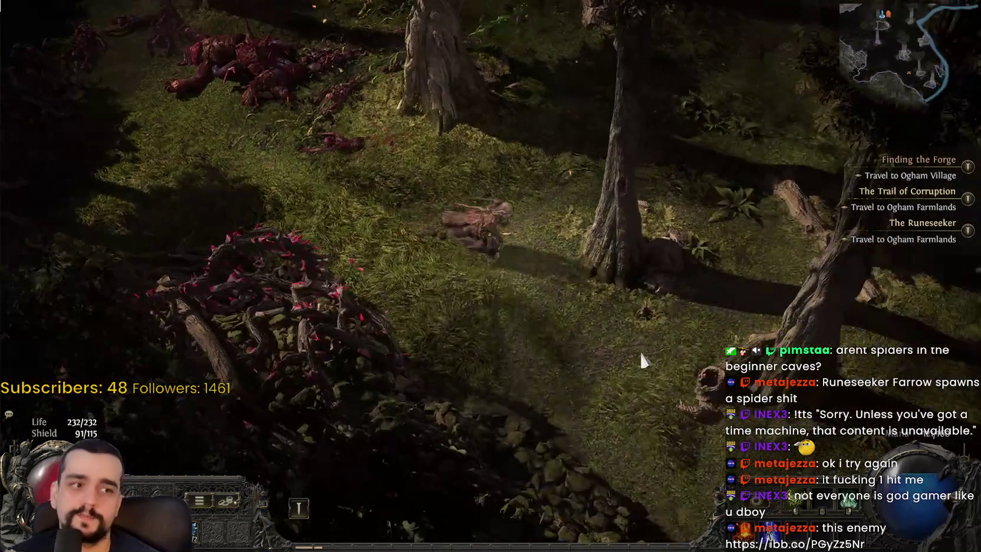
key("Escape")
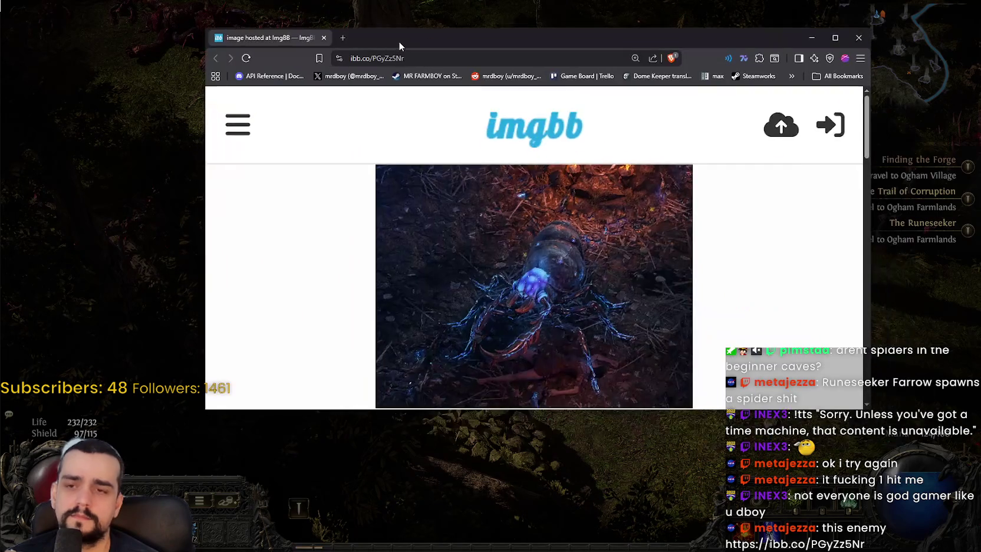
- Scroll through the imgbb spider screenshot, close the browser, and resume the game
scroll(550, 330, "down", 3)
scroll(536, 287, "up", 4)
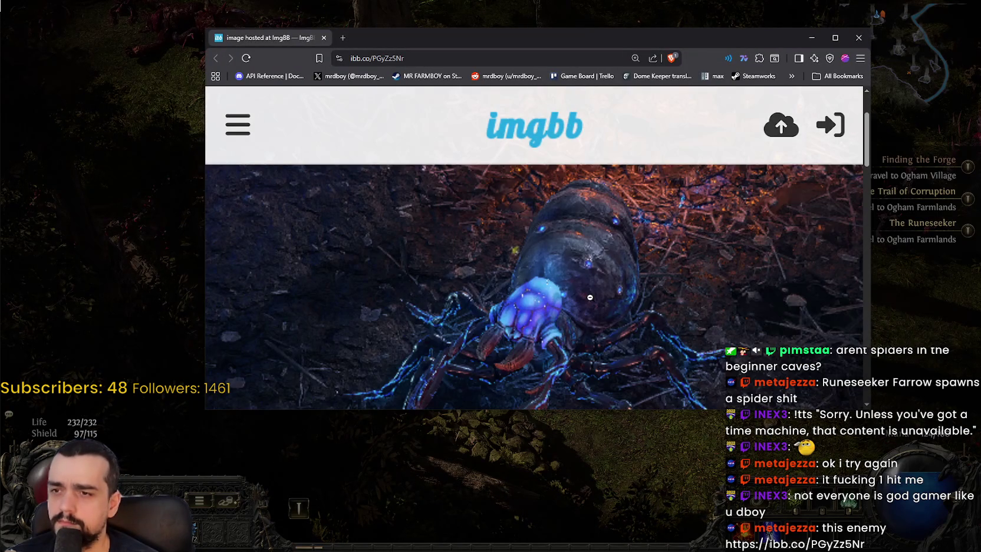
scroll(591, 297, "down", 2)
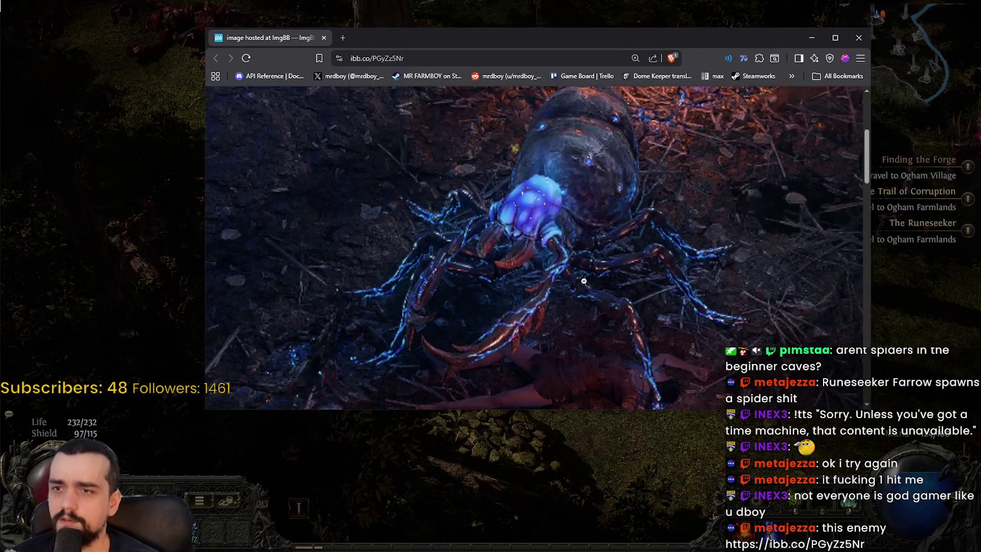
scroll(621, 203, "up", 2)
scroll(707, 265, "down", 2)
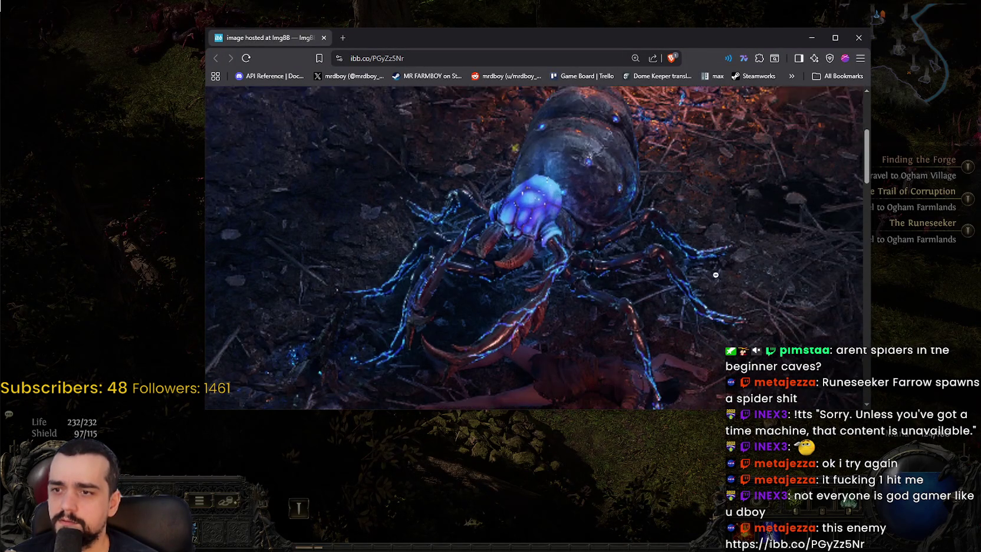
scroll(703, 317, "down", 1)
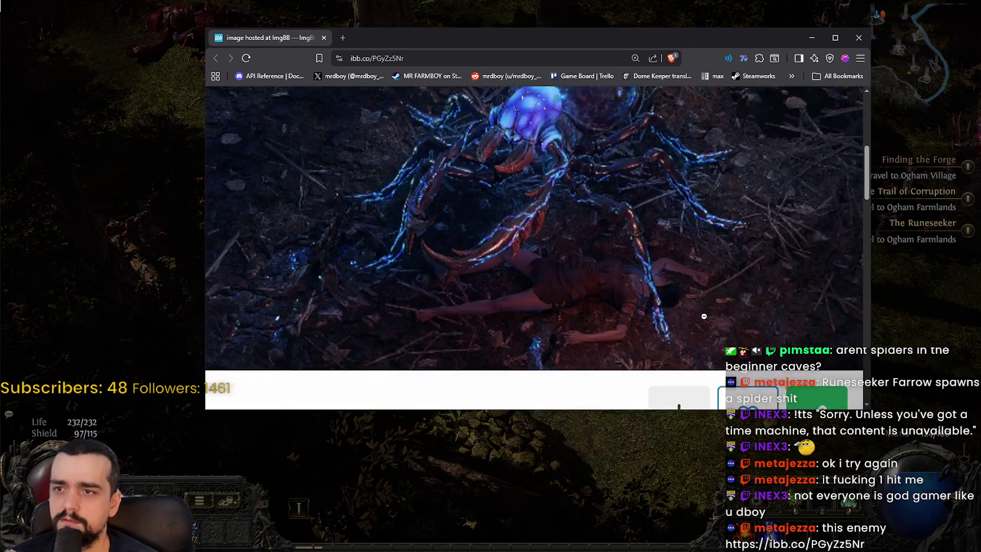
scroll(692, 301, "up", 2)
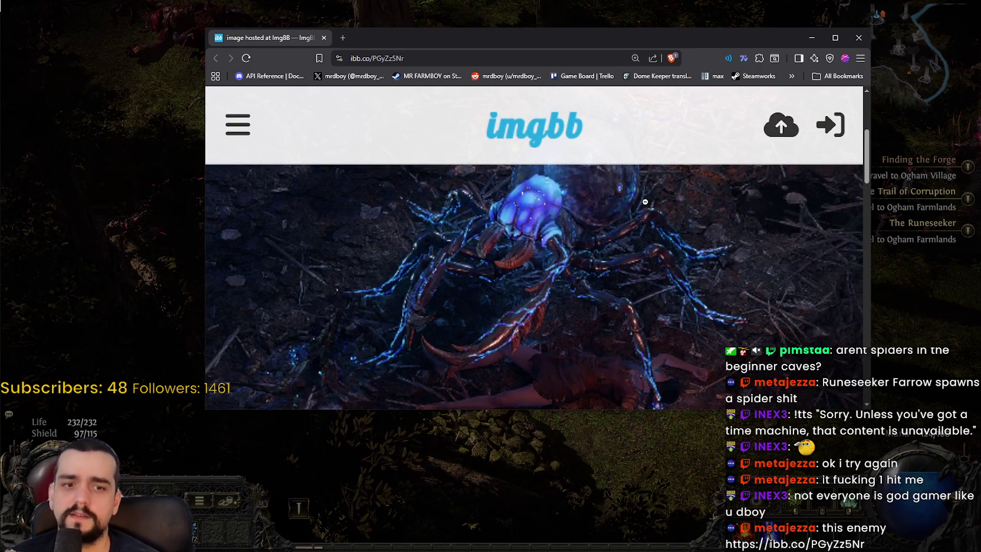
left_click(858, 38)
left_click(529, 137)
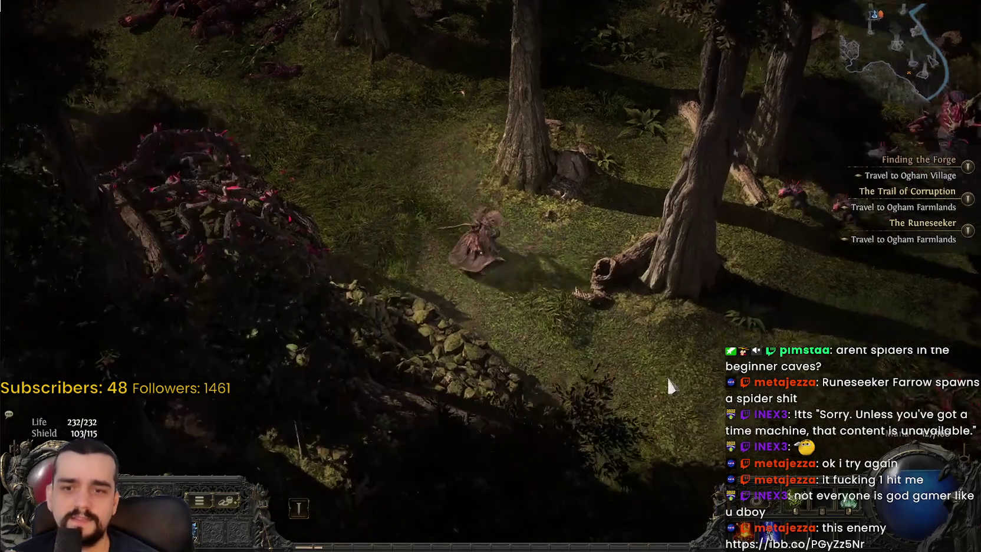
- Kill the Bramble Hulk and walk out of the thorny vines into the grassy clearing
left_click(597, 184)
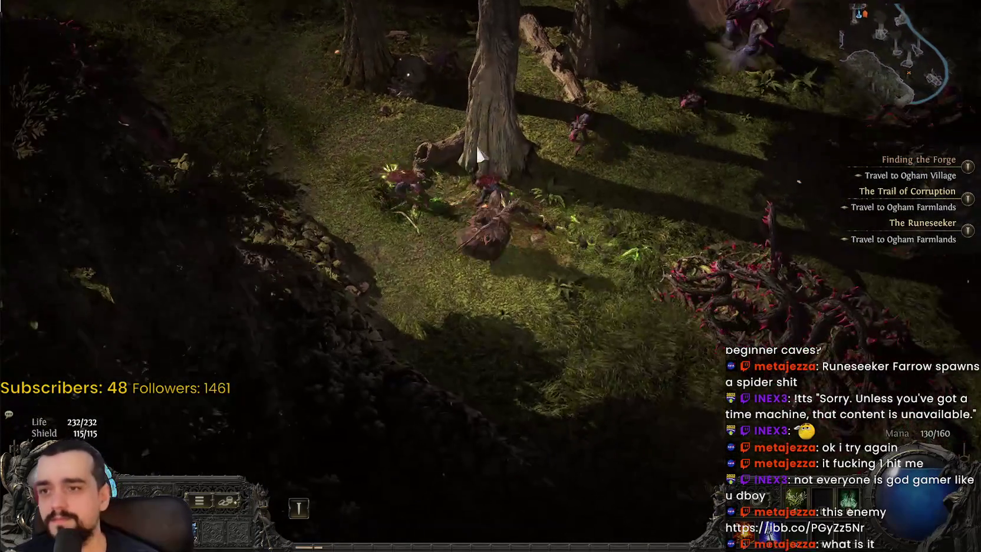
left_click(444, 187)
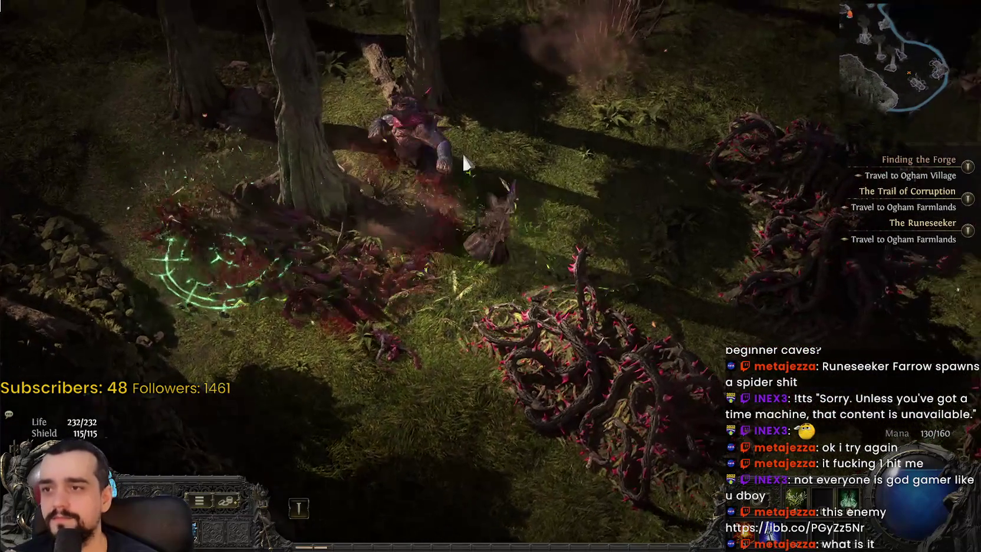
left_click(390, 295)
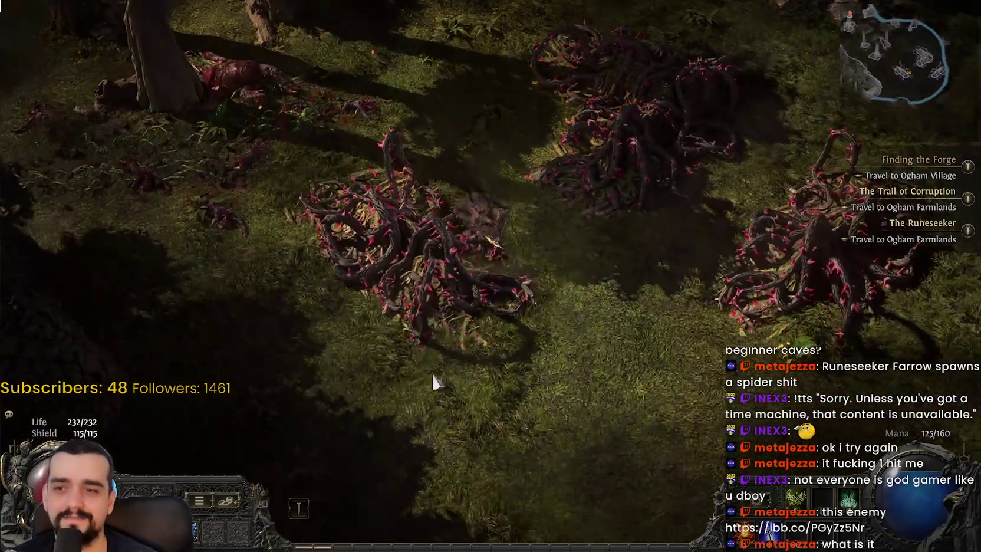
left_click(170, 300)
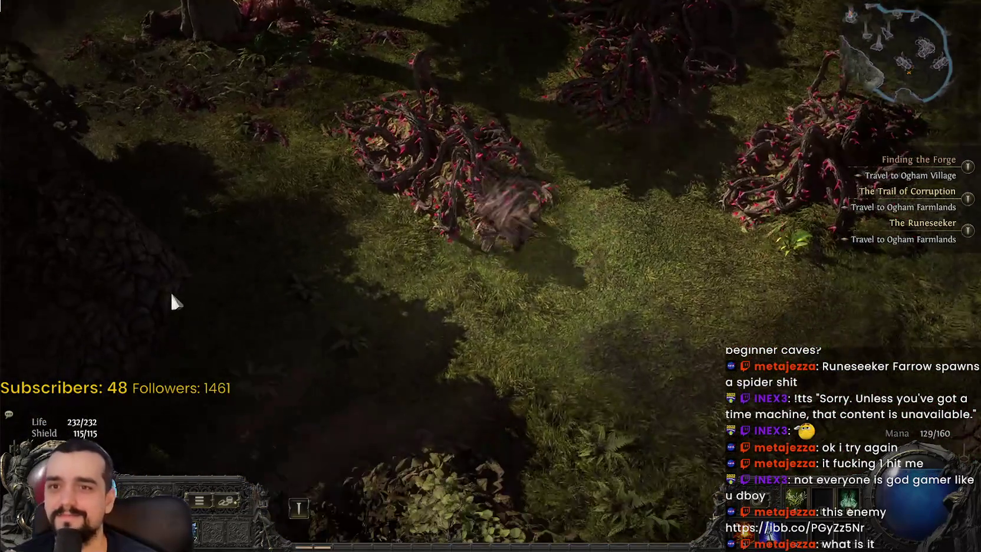
left_click(777, 213)
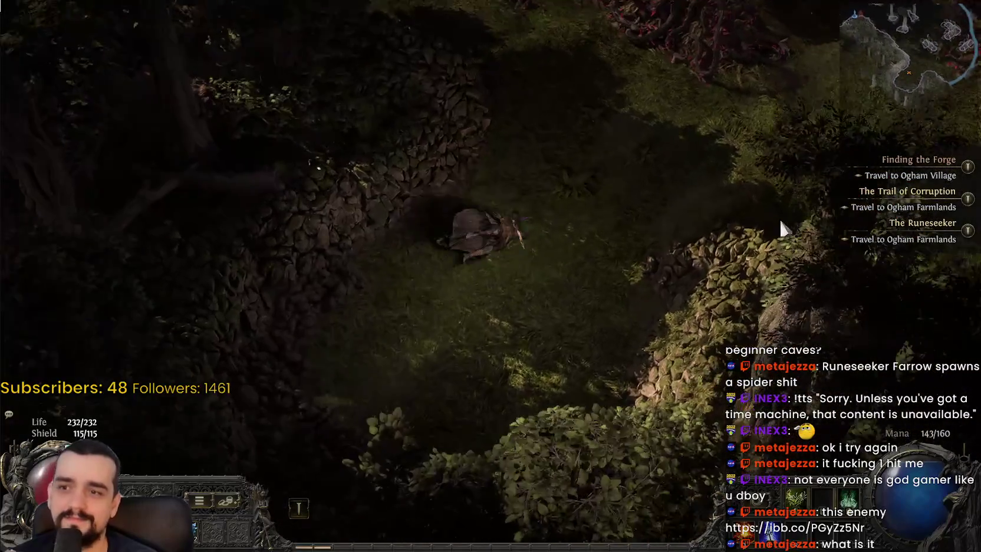
- Walk past the Checkpoint to the Freythorn entrance and back, ending with the overlay map shown
left_click(648, 429)
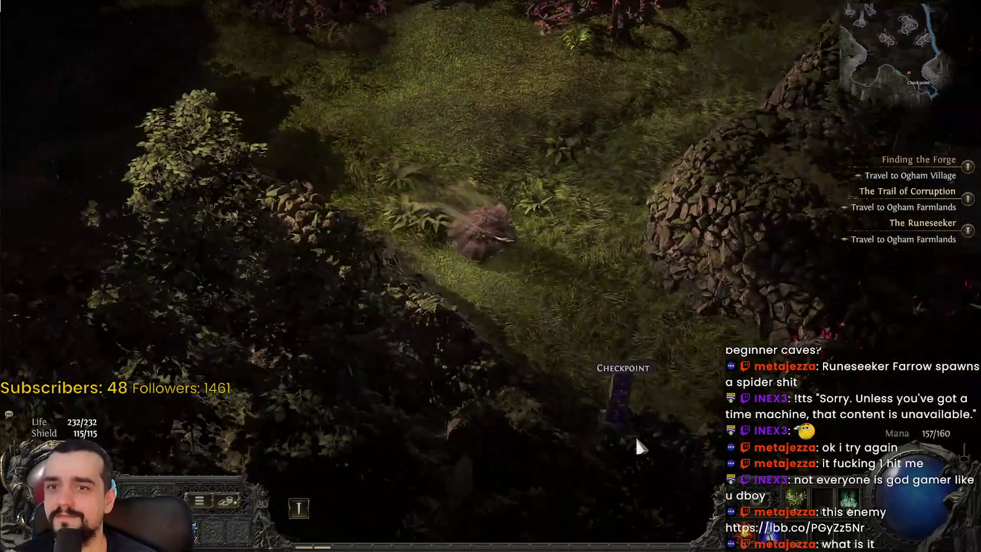
left_click(333, 22)
left_click(680, 67)
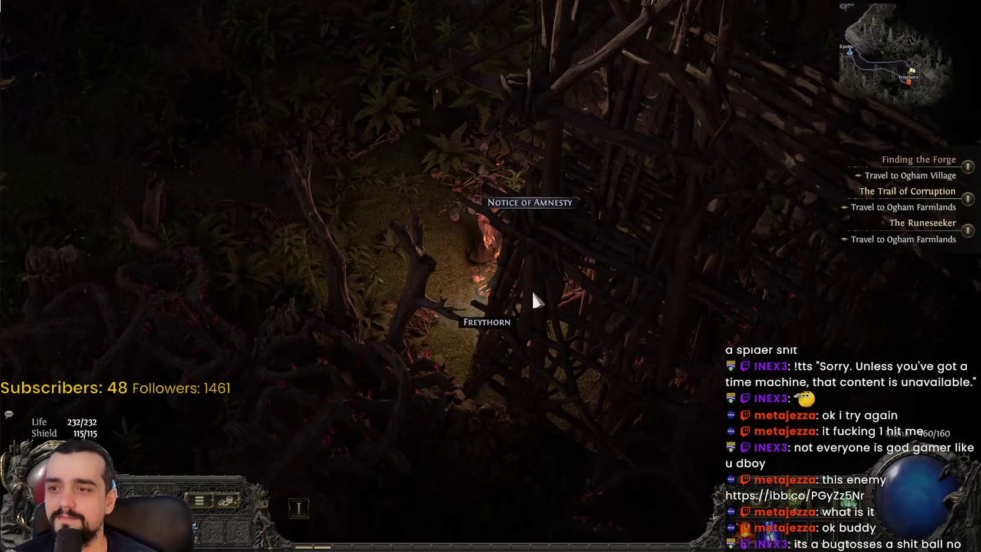
left_click(440, 155)
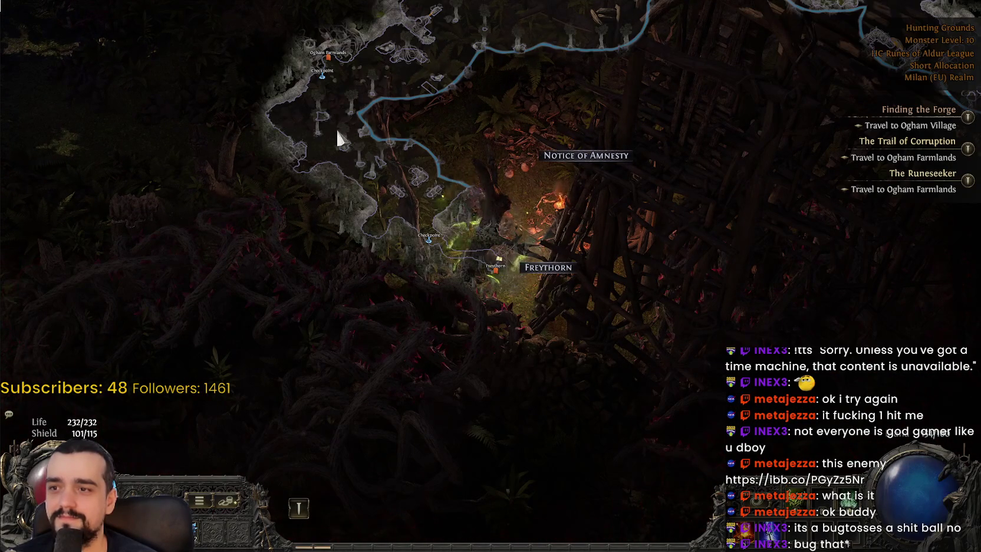
key("Tab")
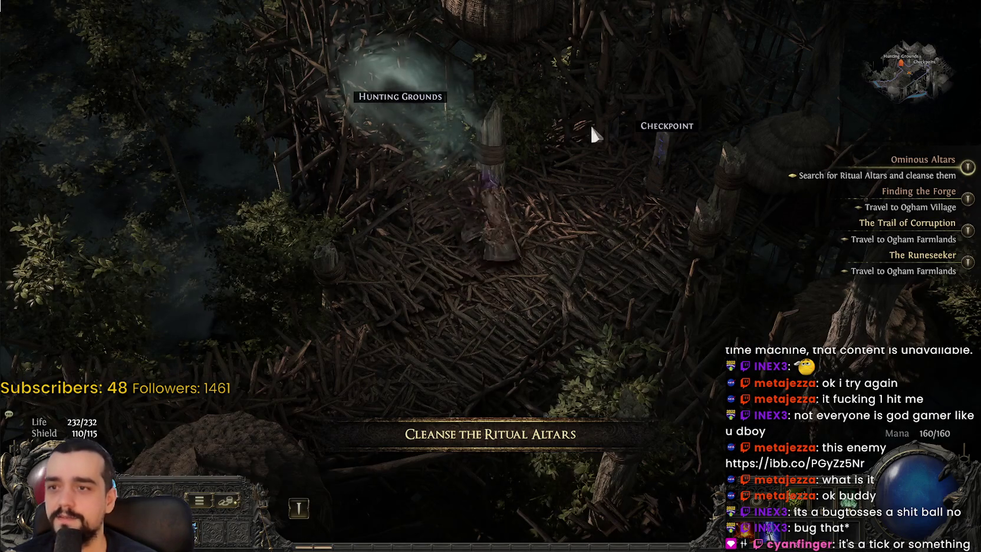
mouse_move(592, 134)
left_mouse_down()
mouse_move(389, 448)
mouse_move(366, 405)
mouse_move(300, 394)
mouse_move(222, 216)
mouse_move(431, 382)
mouse_move(803, 389)
mouse_move(766, 377)
mouse_move(708, 330)
mouse_move(690, 277)
mouse_move(240, 144)
mouse_move(134, 144)
mouse_move(189, 52)
mouse_move(729, 90)
mouse_move(808, 120)
mouse_move(801, 175)
mouse_move(725, 109)
mouse_move(696, 102)
mouse_move(383, 152)
mouse_move(452, 256)
left_mouse_up()
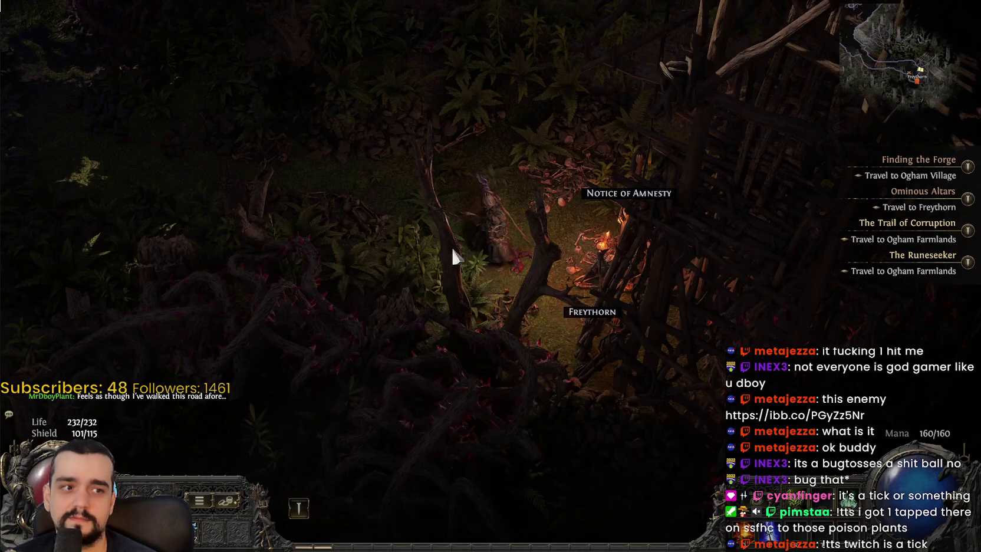
left_click_drag(229, 80, 181, 108)
key("Tab")
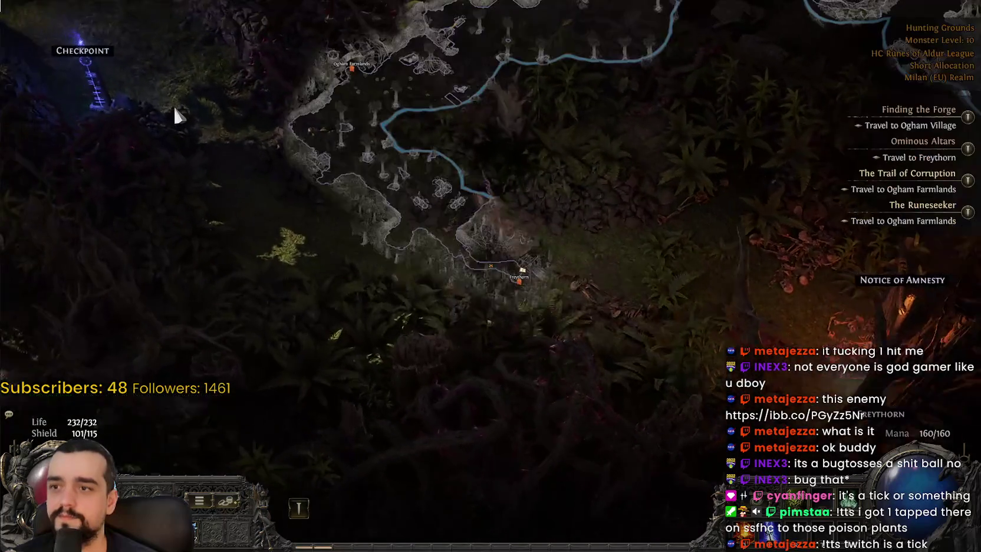
- Follow the path past the Checkpoint and Ogham Village sign, clearing the monsters, then talk to Delwyn
mouse_move(428, 100)
left_mouse_down()
mouse_move(628, 114)
mouse_move(709, 140)
left_mouse_up()
mouse_move(702, 136)
left_mouse_down()
mouse_move(685, 125)
mouse_move(729, 181)
mouse_move(718, 193)
mouse_move(551, 127)
mouse_move(694, 245)
mouse_move(706, 317)
mouse_move(711, 285)
mouse_move(526, 137)
mouse_move(519, 148)
mouse_move(638, 184)
mouse_move(569, 152)
mouse_move(259, 193)
mouse_move(252, 255)
mouse_move(274, 254)
mouse_move(265, 219)
mouse_move(375, 216)
mouse_move(354, 374)
mouse_move(510, 397)
mouse_move(536, 323)
left_mouse_up()
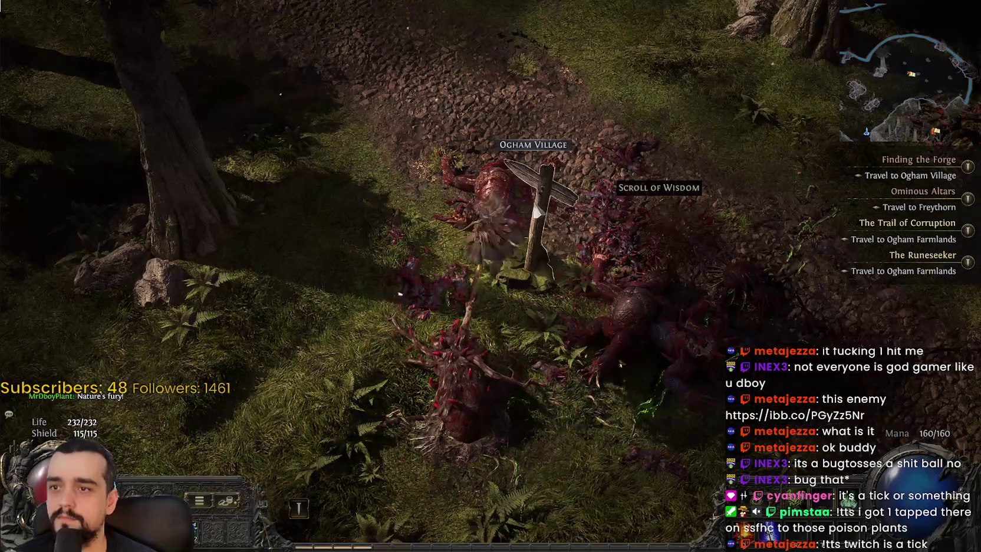
mouse_move(543, 198)
left_mouse_down()
mouse_move(632, 442)
mouse_move(653, 448)
mouse_move(582, 476)
mouse_move(701, 455)
mouse_move(723, 344)
mouse_move(552, 278)
mouse_move(306, 330)
mouse_move(413, 248)
mouse_move(457, 170)
mouse_move(379, 283)
mouse_move(390, 345)
mouse_move(683, 165)
mouse_move(580, 189)
mouse_move(498, 171)
left_mouse_up()
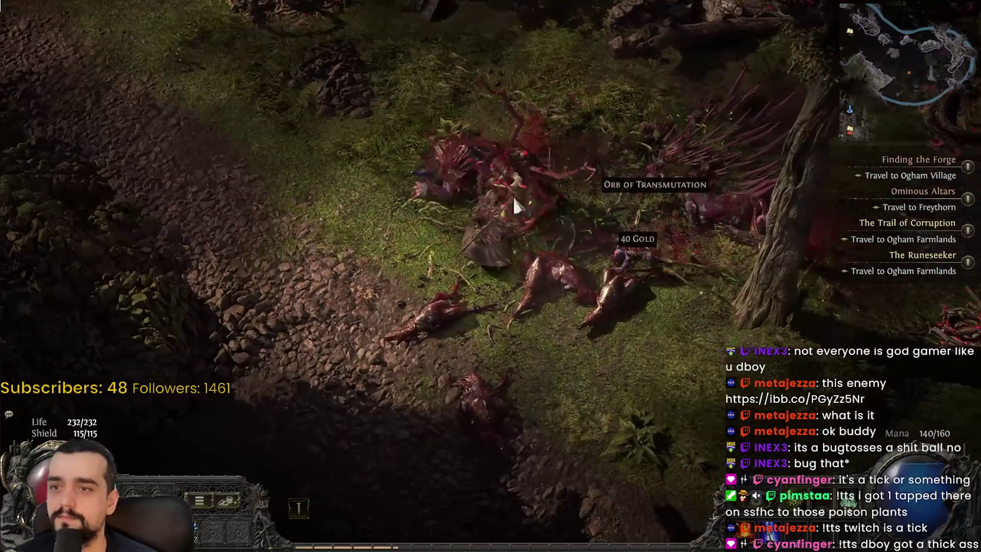
mouse_move(680, 411)
left_mouse_down()
mouse_move(777, 319)
mouse_move(782, 227)
mouse_move(749, 280)
left_mouse_up()
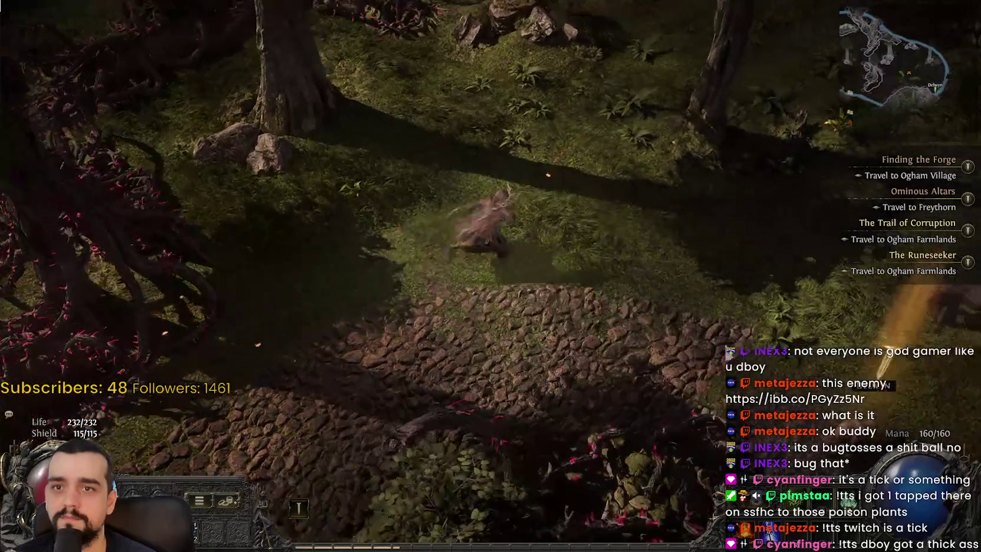
left_click(881, 382)
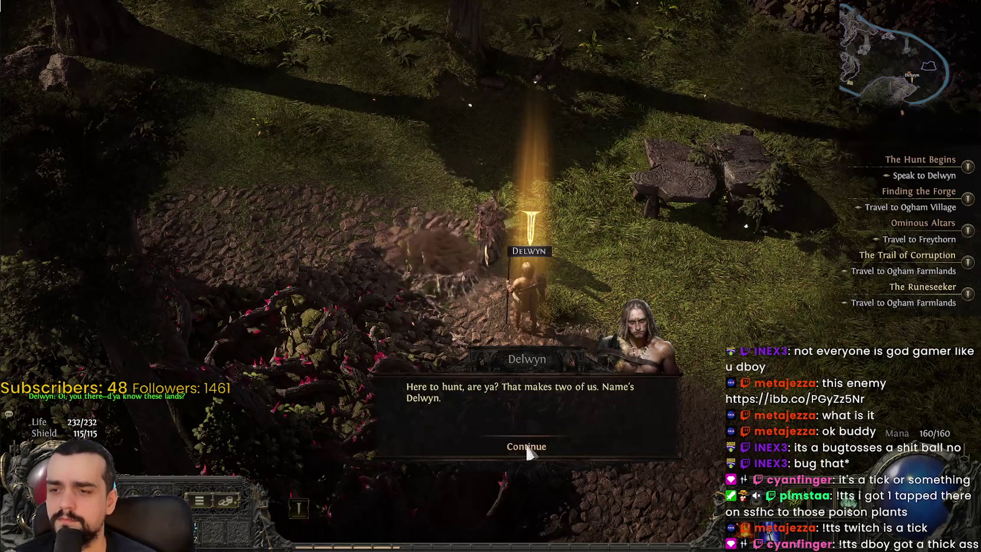
- Continue Delwyn's dialogue, kill the Bramble Burrower, and pause mid-fight with Paingnash the Cunning
left_click(526, 446)
left_click_drag(282, 202, 295, 142)
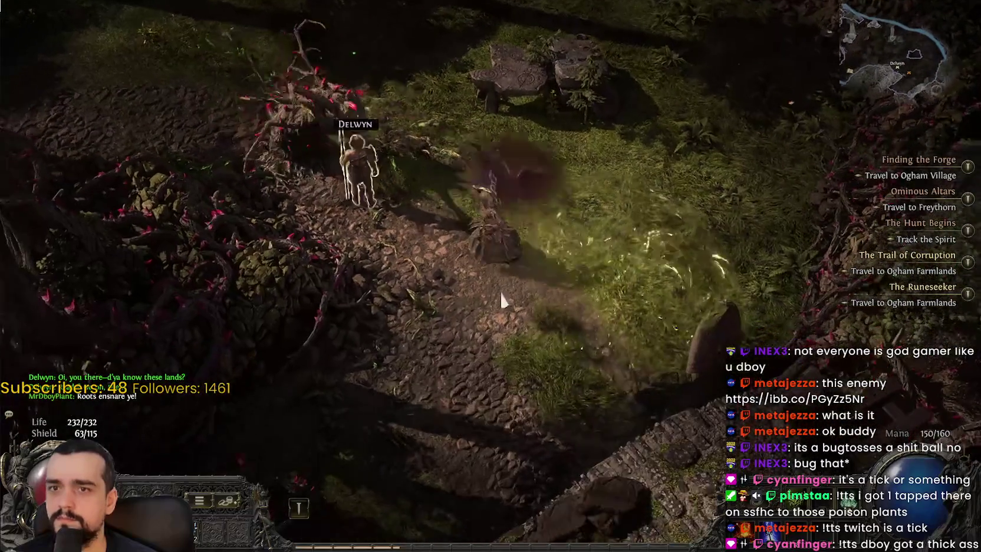
left_click(764, 328)
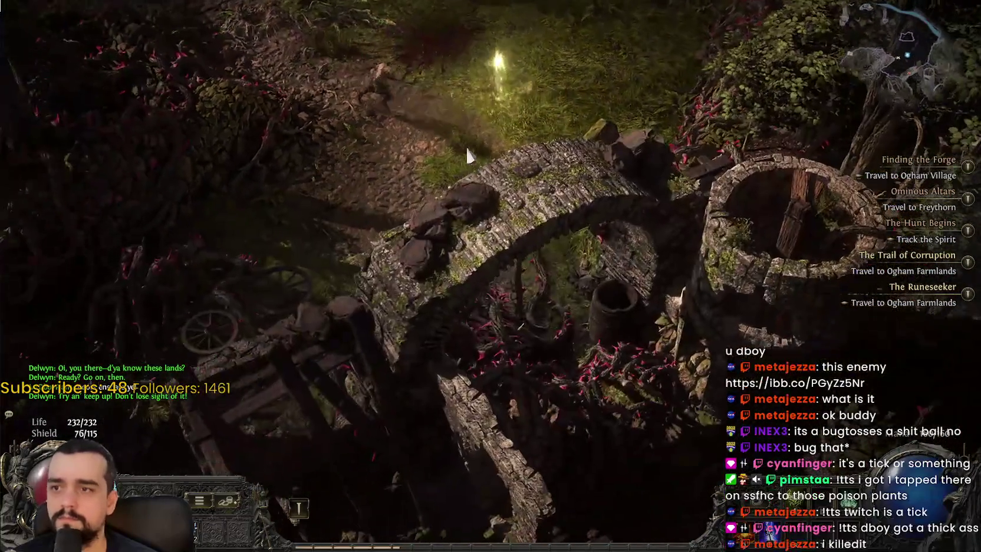
mouse_move(468, 154)
left_mouse_down()
mouse_move(451, 101)
mouse_move(394, 110)
mouse_move(399, 126)
left_mouse_up()
mouse_move(468, 217)
left_mouse_down()
mouse_move(443, 172)
mouse_move(451, 109)
mouse_move(485, 110)
mouse_move(359, 138)
mouse_move(416, 206)
mouse_move(662, 242)
mouse_move(613, 245)
mouse_move(485, 166)
mouse_move(528, 223)
mouse_move(638, 248)
mouse_move(367, 162)
mouse_move(406, 89)
mouse_move(458, 84)
mouse_move(470, 164)
mouse_move(448, 277)
mouse_move(482, 286)
mouse_move(477, 295)
mouse_move(282, 136)
mouse_move(294, 141)
mouse_move(393, 98)
mouse_move(423, 132)
mouse_move(530, 204)
mouse_move(550, 250)
mouse_move(544, 322)
mouse_move(566, 378)
mouse_move(367, 264)
mouse_move(521, 219)
mouse_move(616, 217)
left_mouse_up()
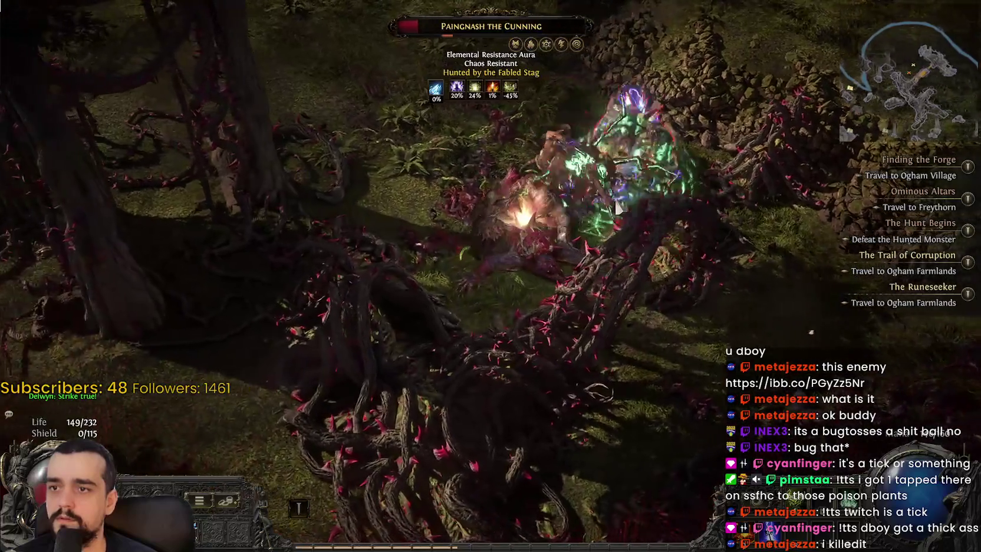
key("Escape")
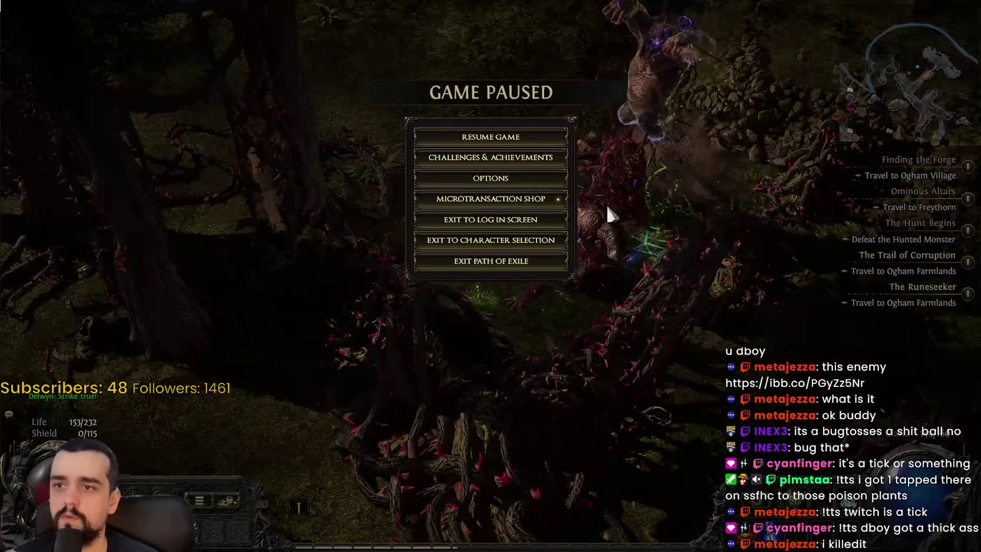
- Resume play and collect the loot near Delwyn, including the Orb of Augmentation
left_click(484, 136)
mouse_move(484, 135)
left_mouse_down()
mouse_move(619, 377)
mouse_move(528, 242)
left_mouse_up()
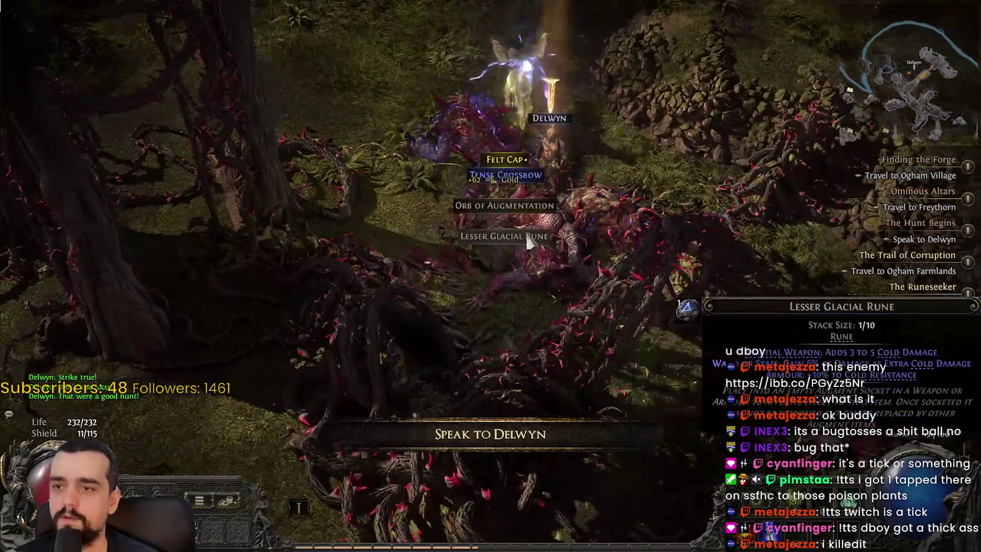
left_click(525, 214)
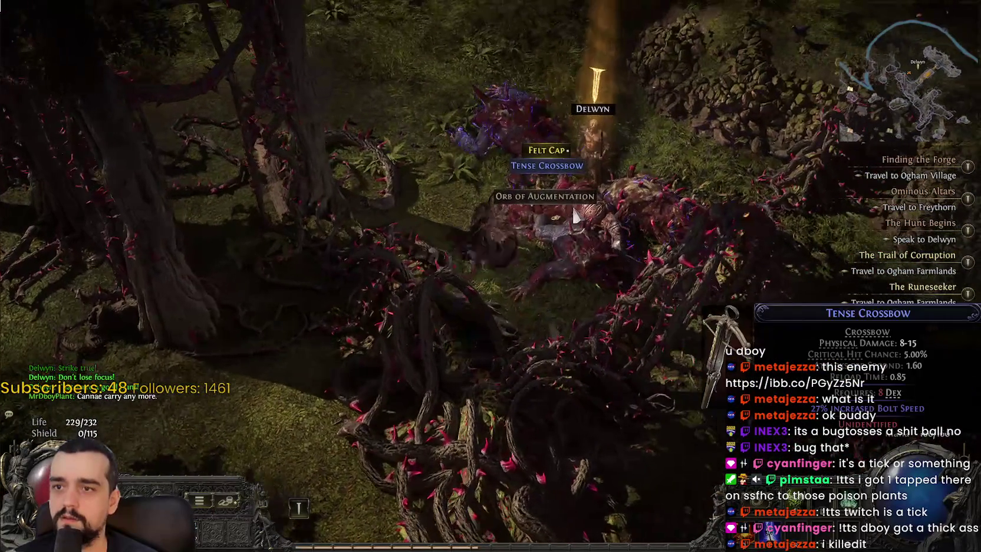
left_click(561, 200)
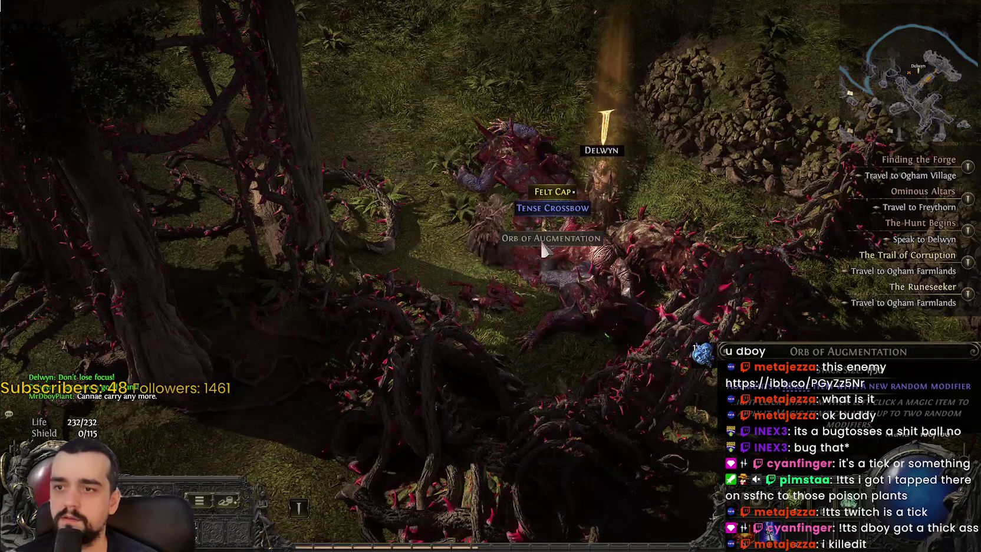
- Check the inventory, finish talking to Delwyn, and bring up the area and Act 1 world maps
key("i")
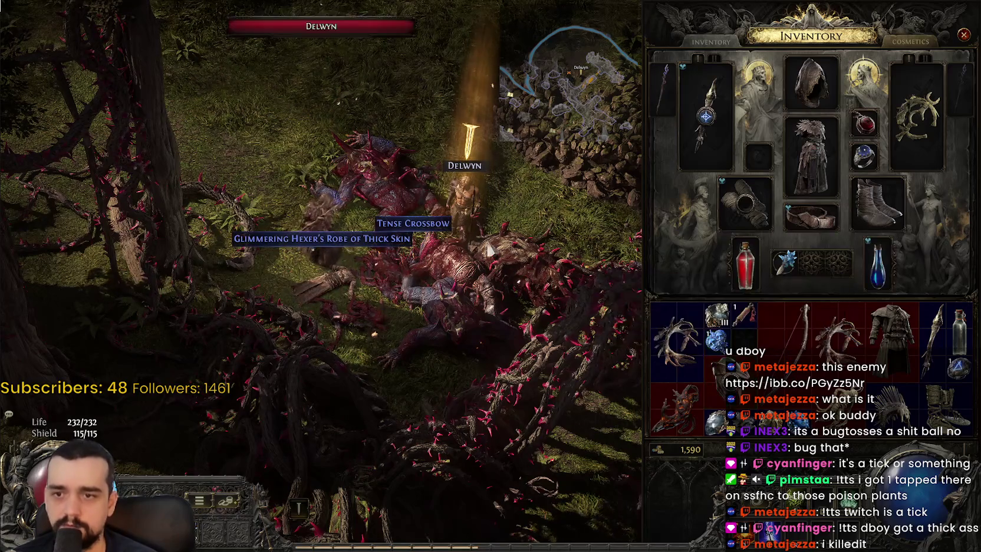
key("i")
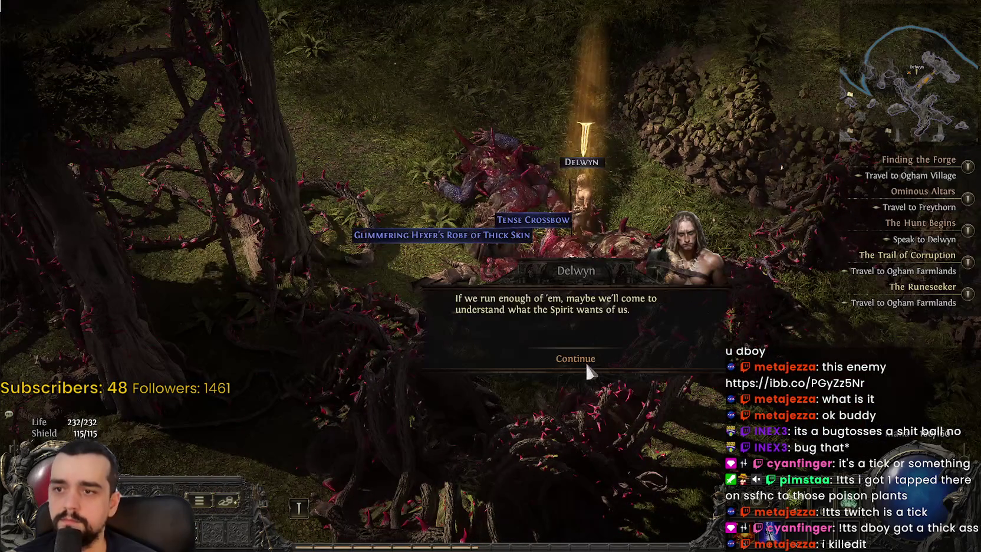
left_click(696, 329)
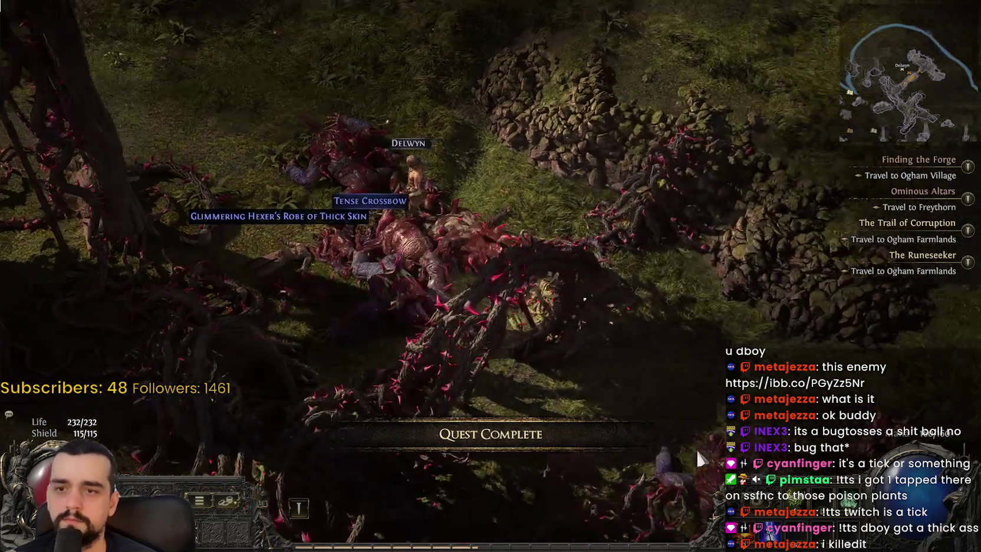
key("Tab")
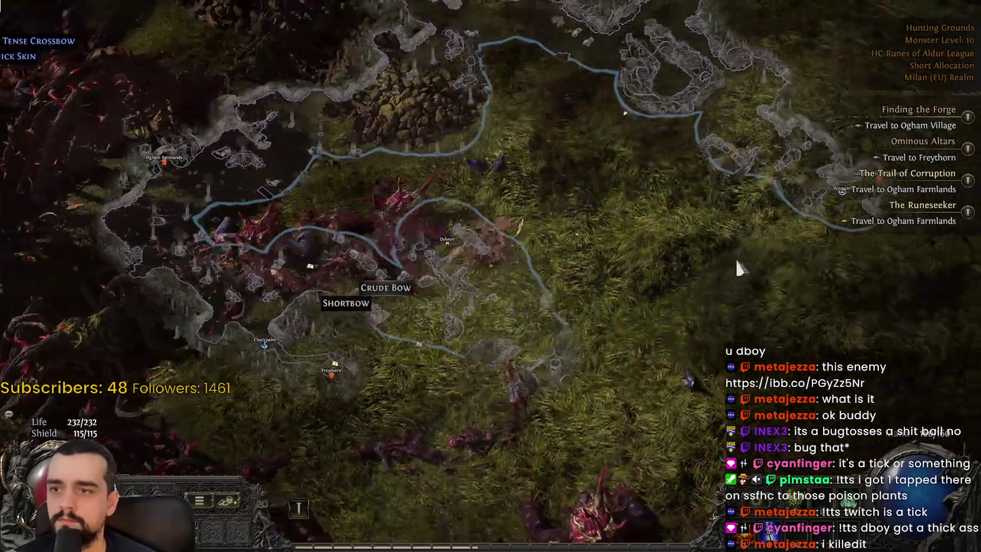
key("u")
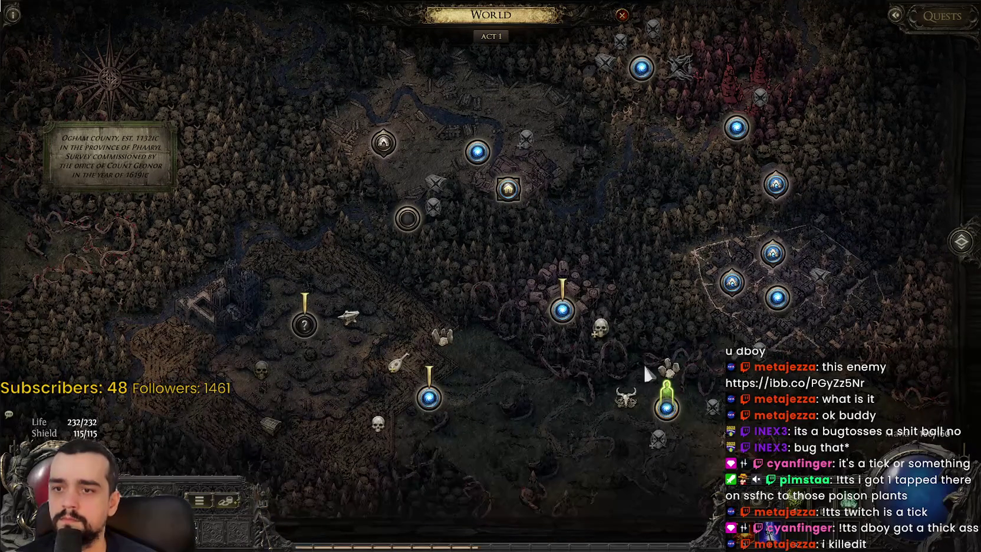
- Travel to the Hunting Grounds waypoint and walk up to the Figurine stones
left_click(622, 403)
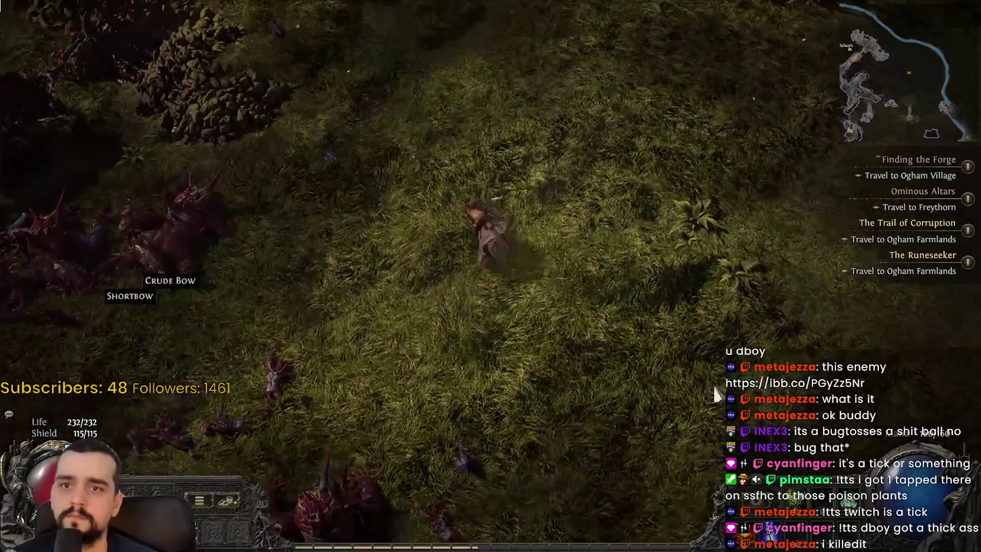
key("Tab")
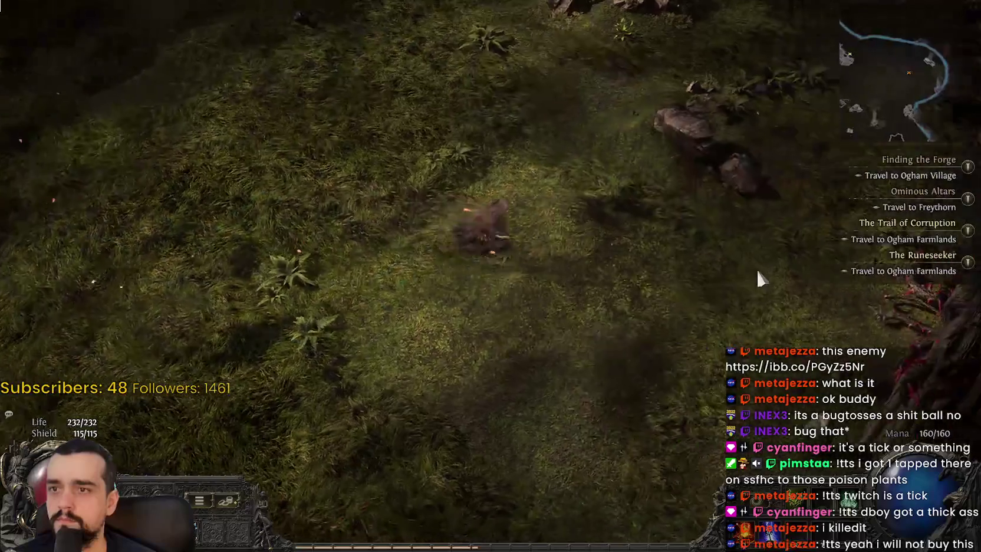
left_click(749, 293)
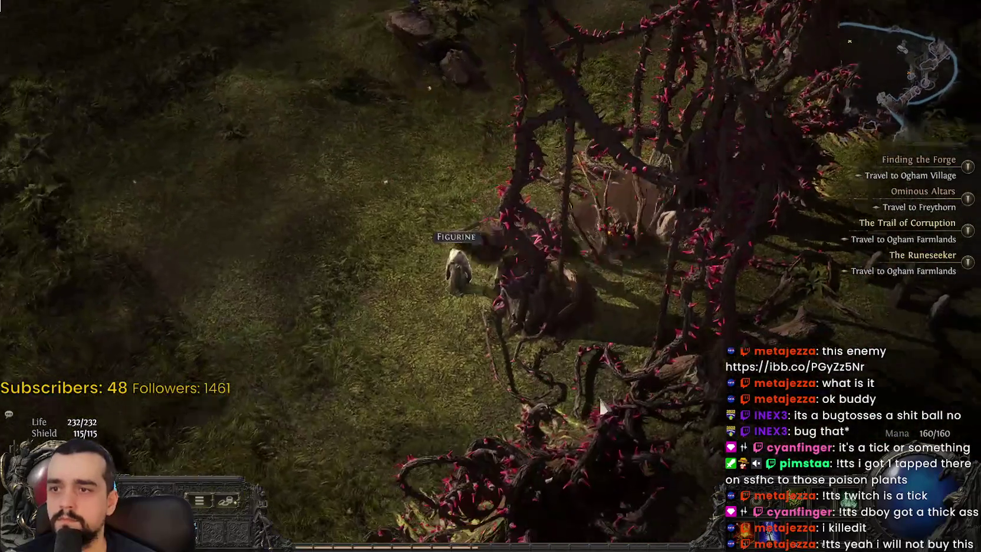
left_click(724, 293)
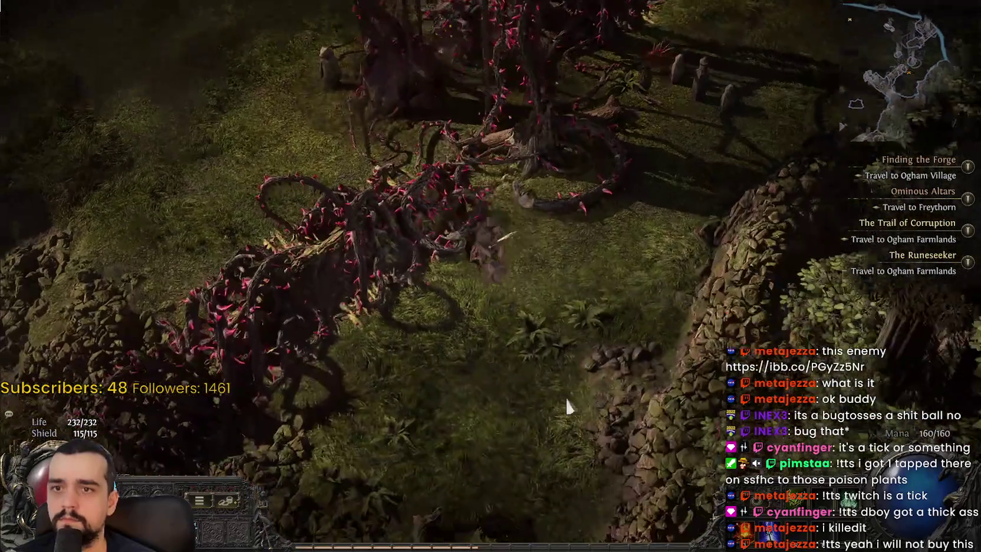
left_click(664, 56)
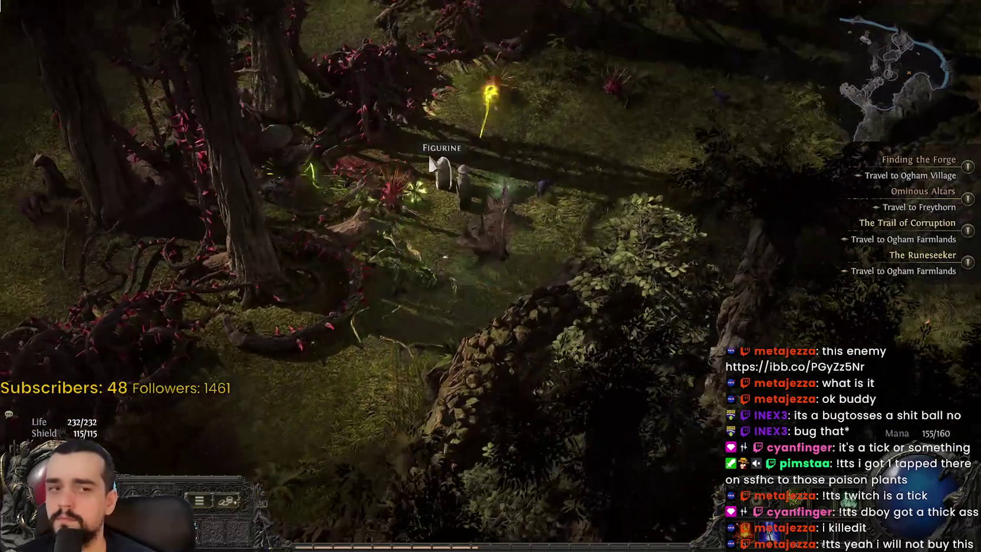
- Kill the Venomous Crab and the Bramble Burrower with attacks and spells
left_click(449, 186)
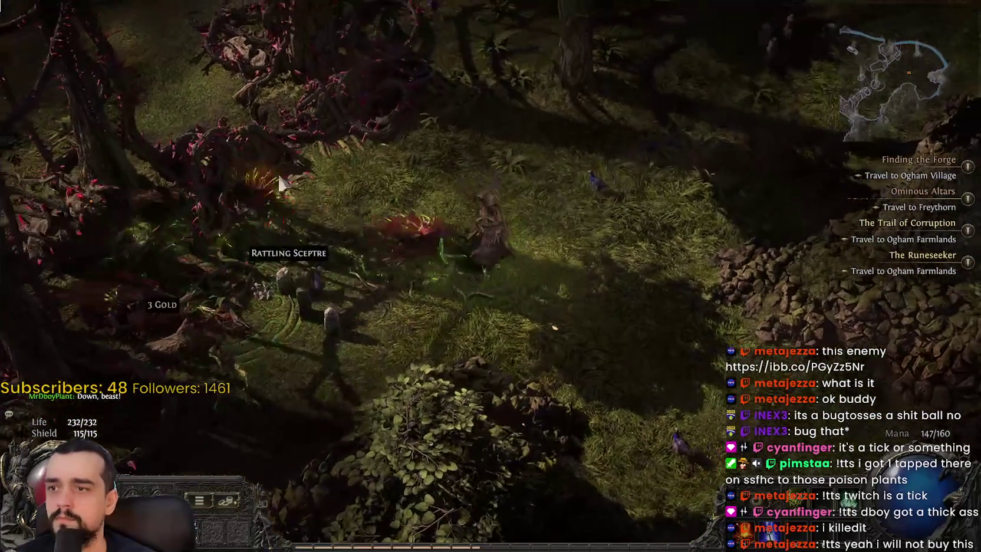
left_click(138, 239)
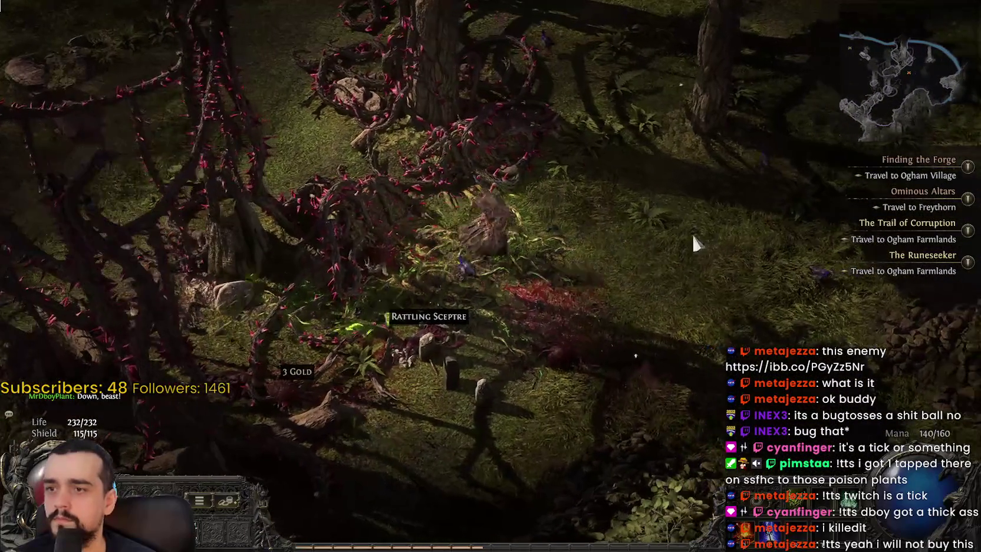
left_click(699, 216)
left_click(194, 136)
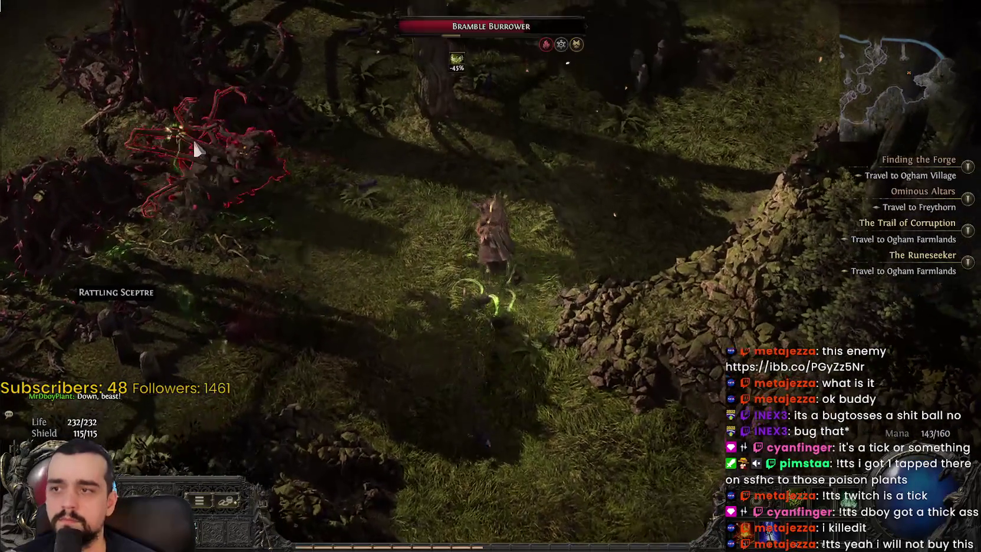
left_click(237, 257)
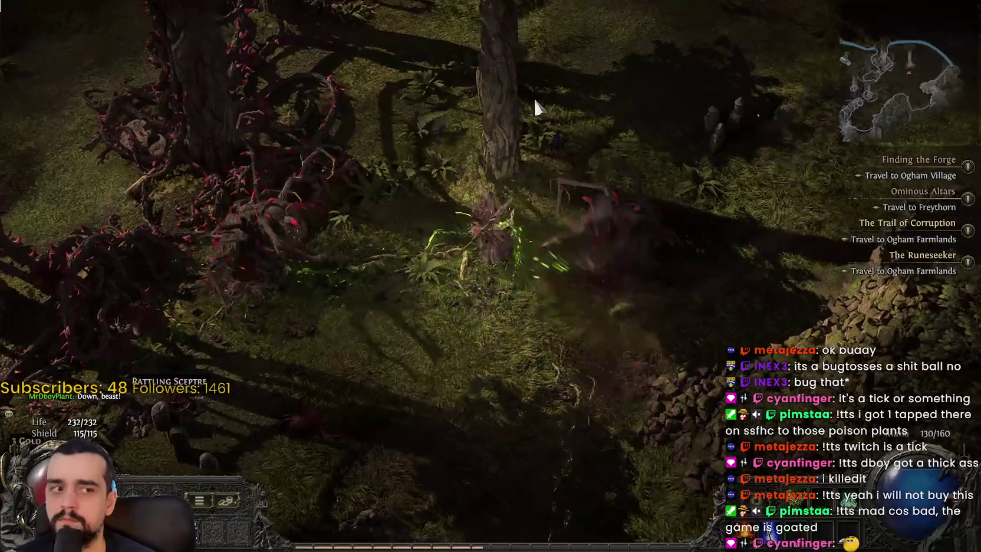
left_click(711, 150)
left_click(710, 148)
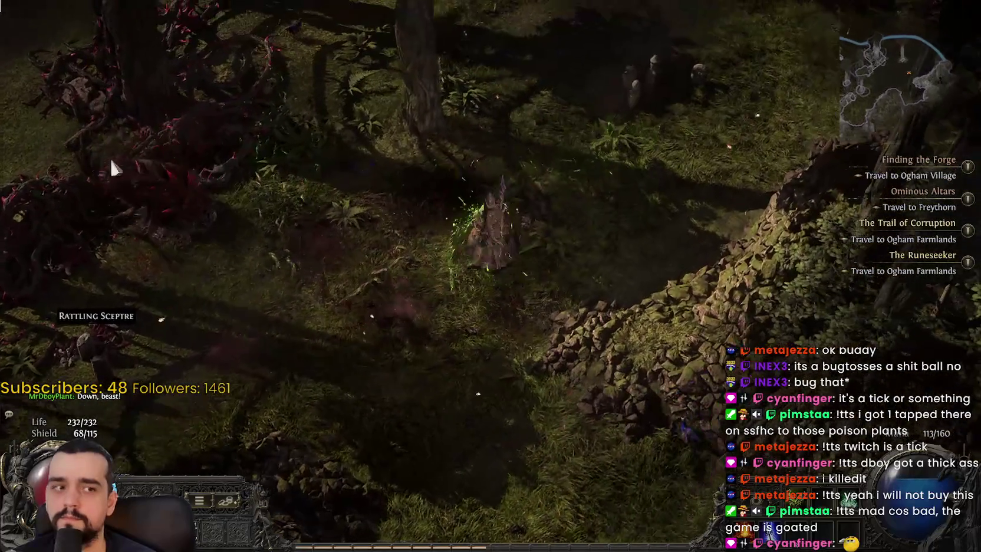
- Walk past the stone pillars and thorny red tree to the glowing Checkpoint
left_click(595, 162)
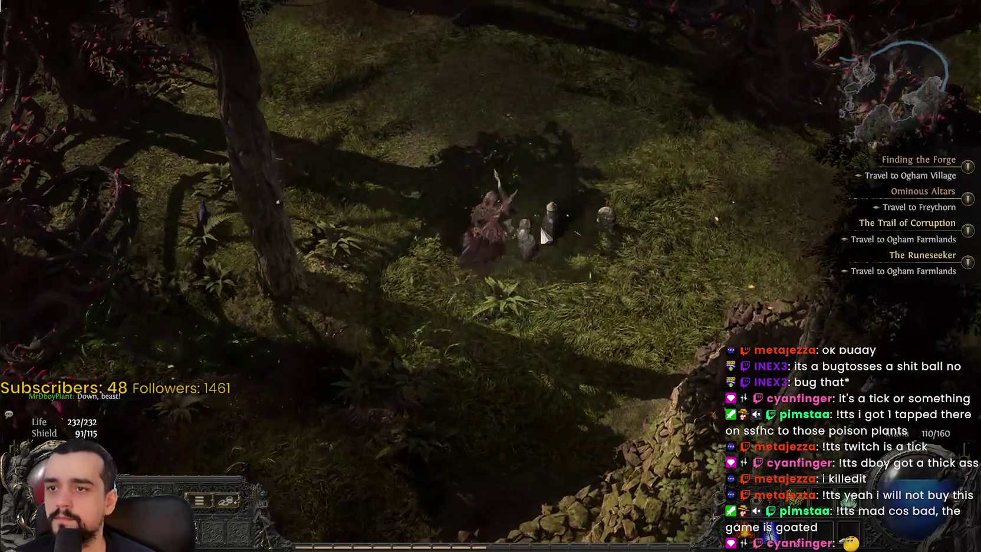
left_click(569, 149)
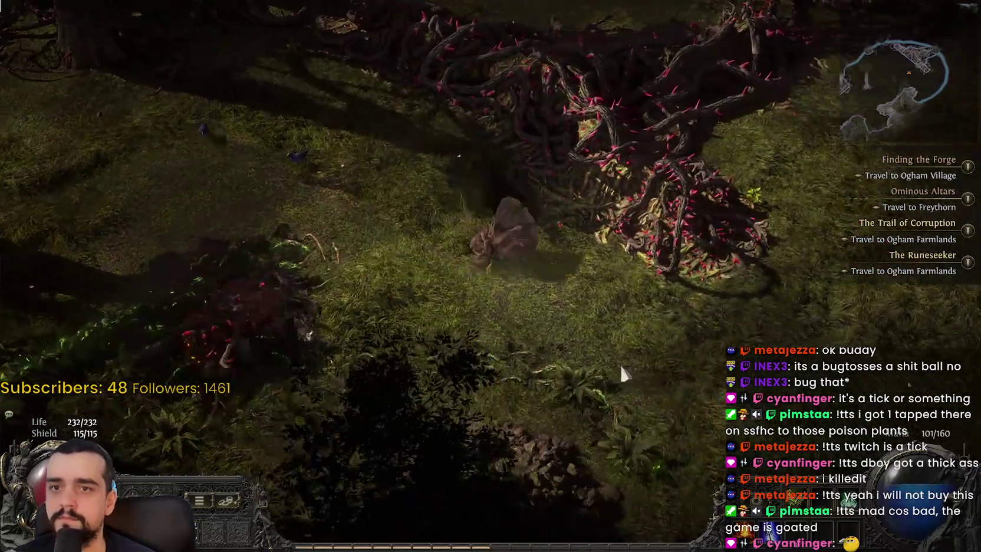
left_click(622, 373)
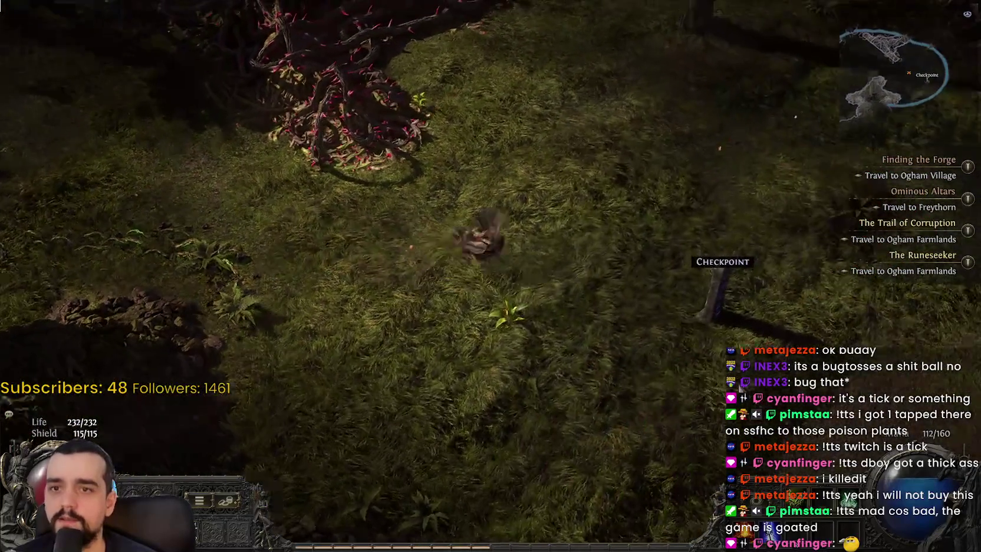
- Kill the Cultist Warrior near the Checkpoint and pick up the Lazuli Ring
left_click(594, 460)
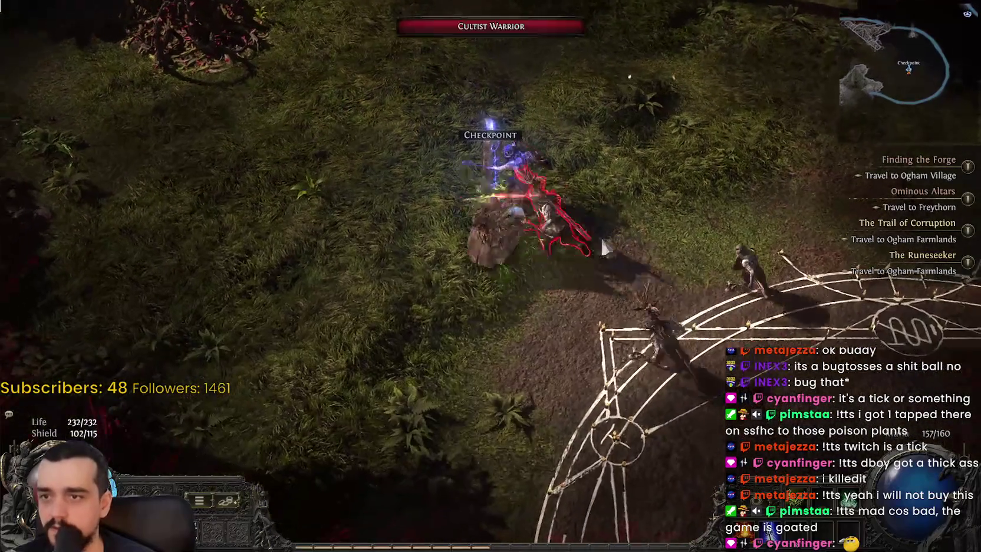
left_click(697, 272)
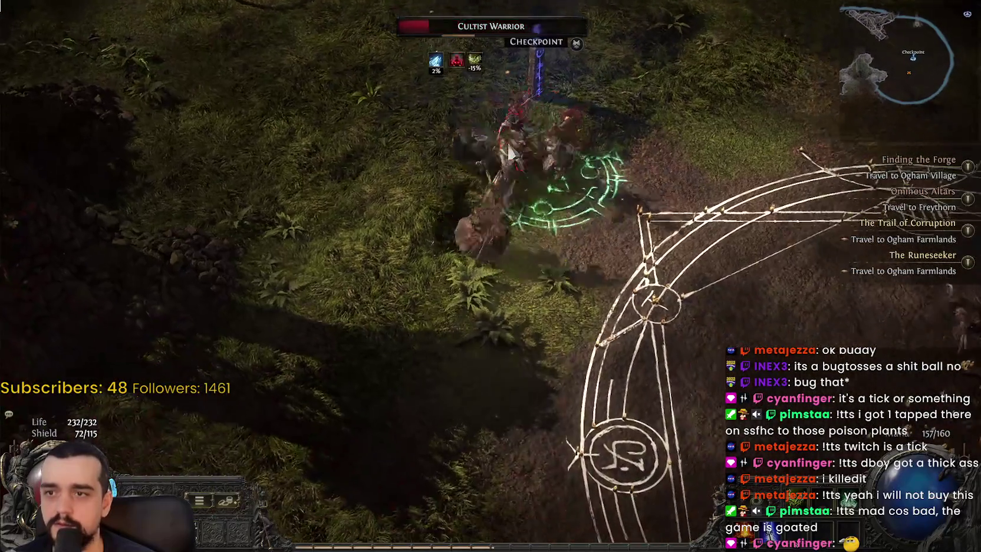
left_click(463, 140)
left_click(463, 140)
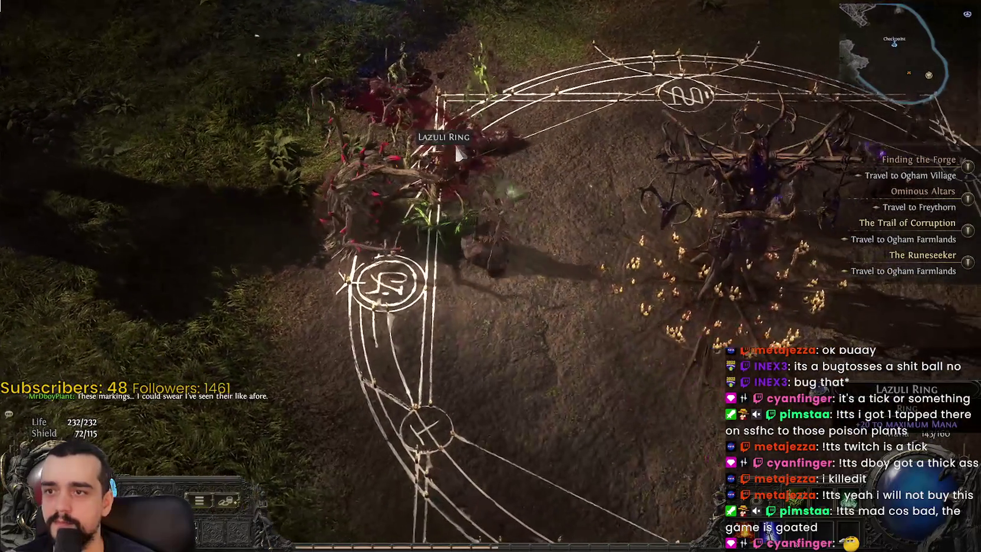
left_click(457, 153)
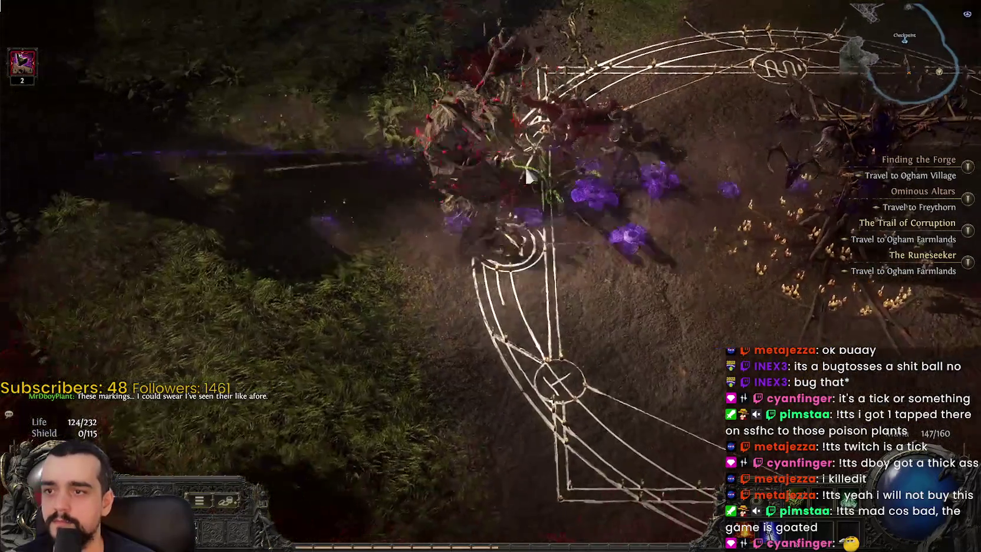
- Fight the Bramble Burrower, grab the Scroll of Wisdom, and head toward the Buried Cache
left_click(526, 174)
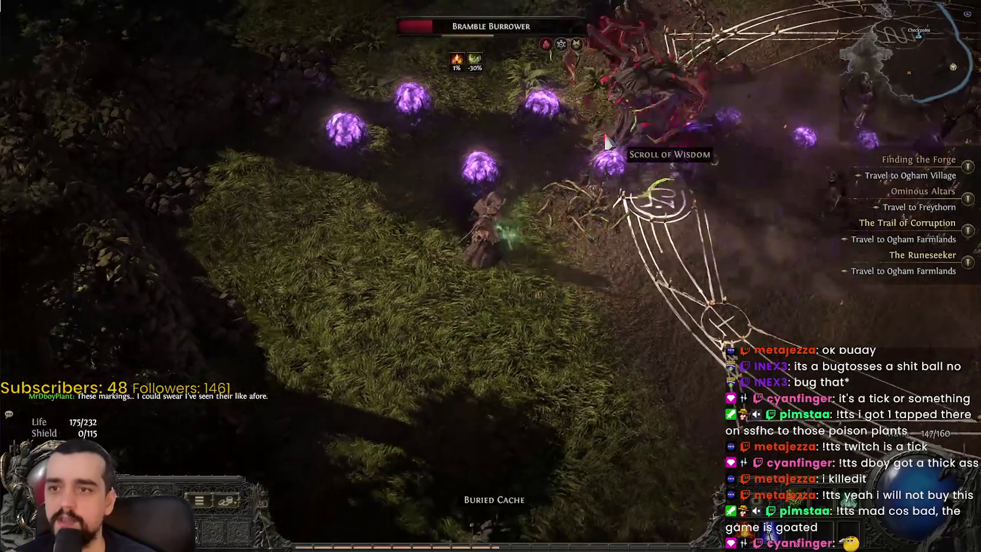
left_click(548, 190)
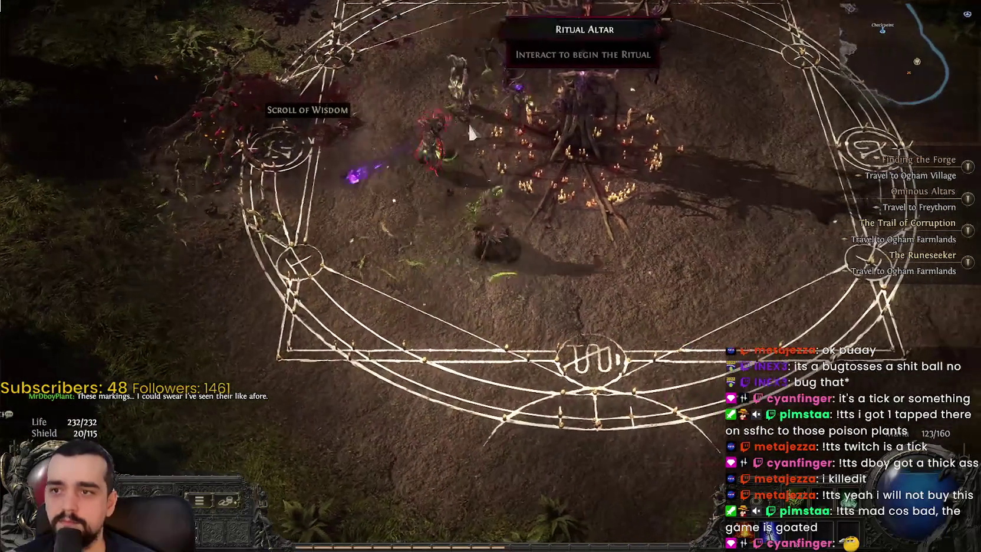
left_click(467, 140)
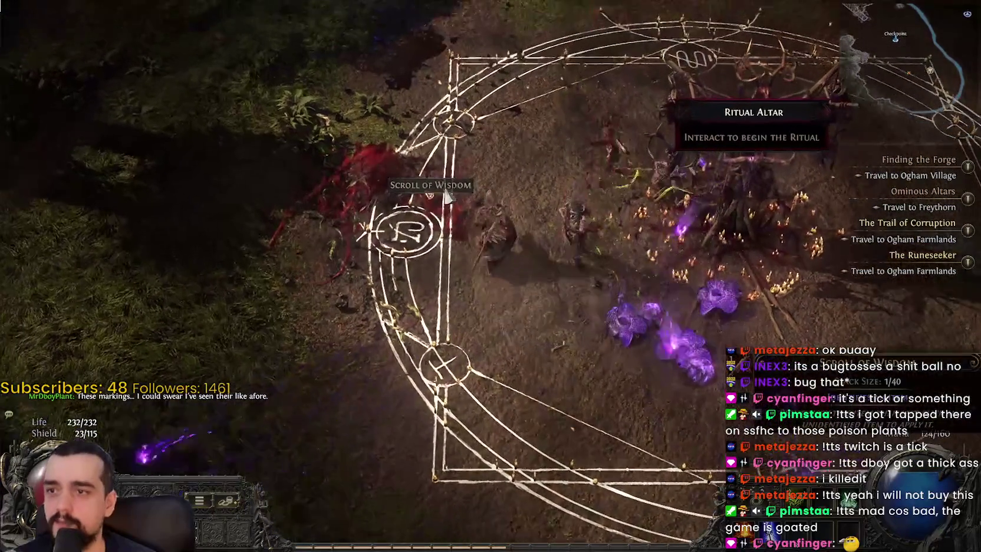
left_click(449, 188)
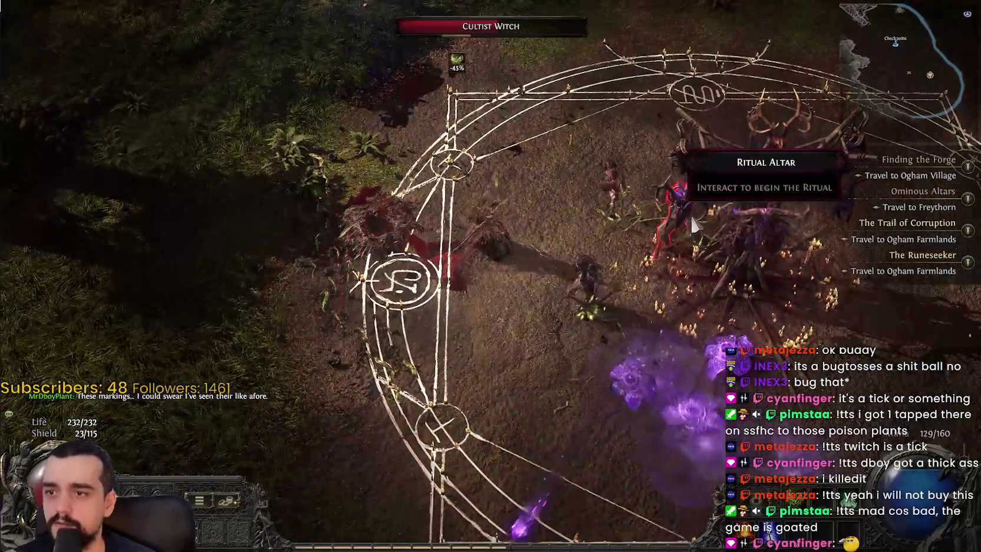
left_click(695, 223)
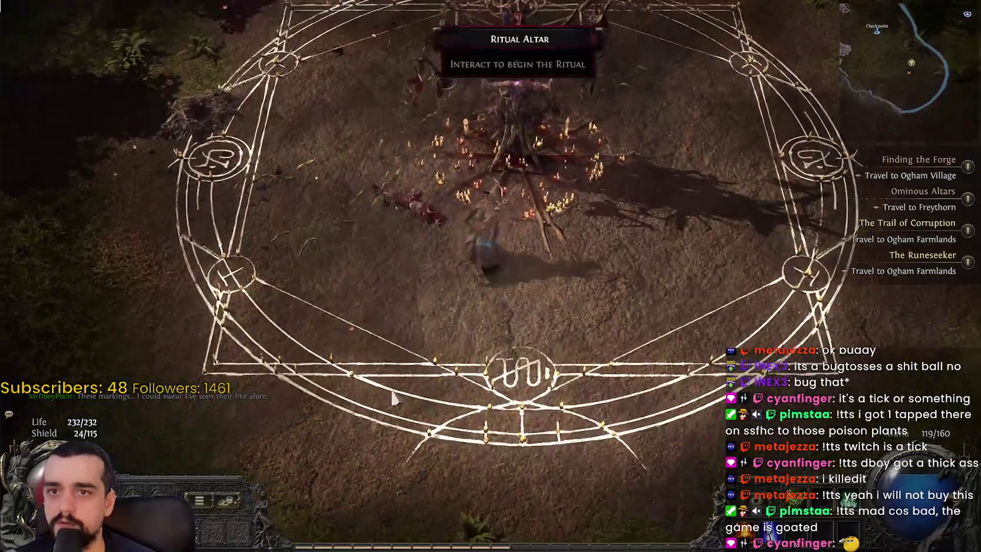
left_click(310, 348)
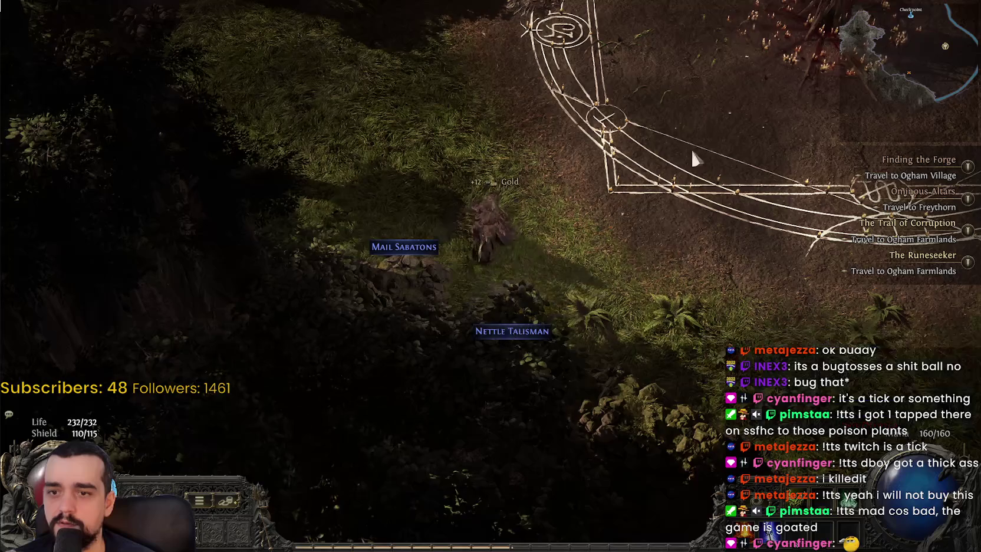
- Clear the Cultist Warrior, Cultist Archer and Bramble Burrower around the ritual altar with skills
left_click(643, 219)
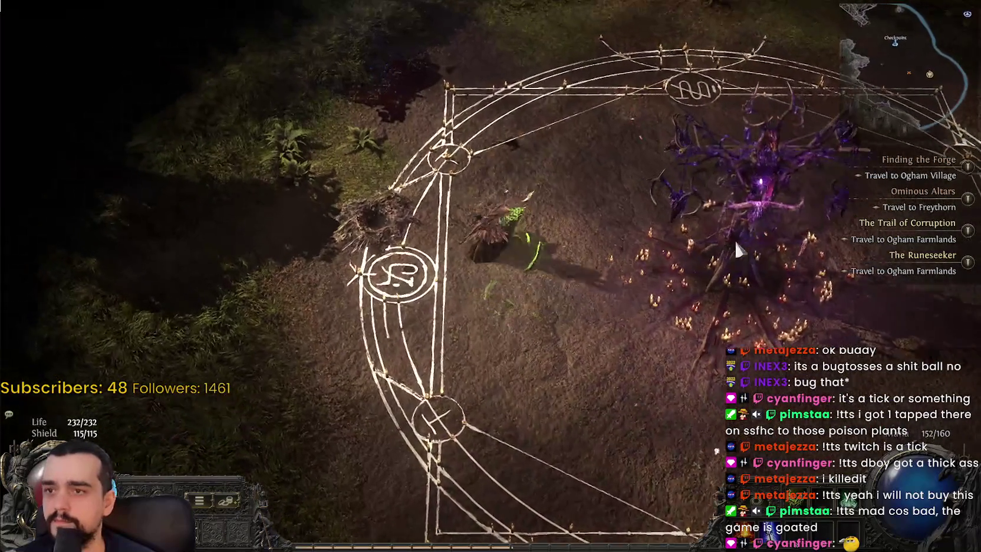
left_click(740, 251)
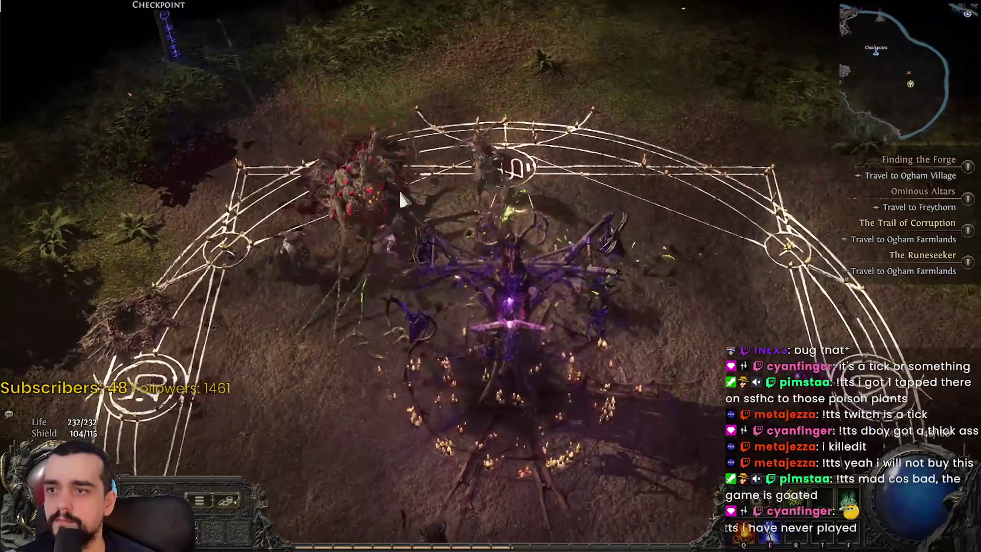
left_click(399, 198)
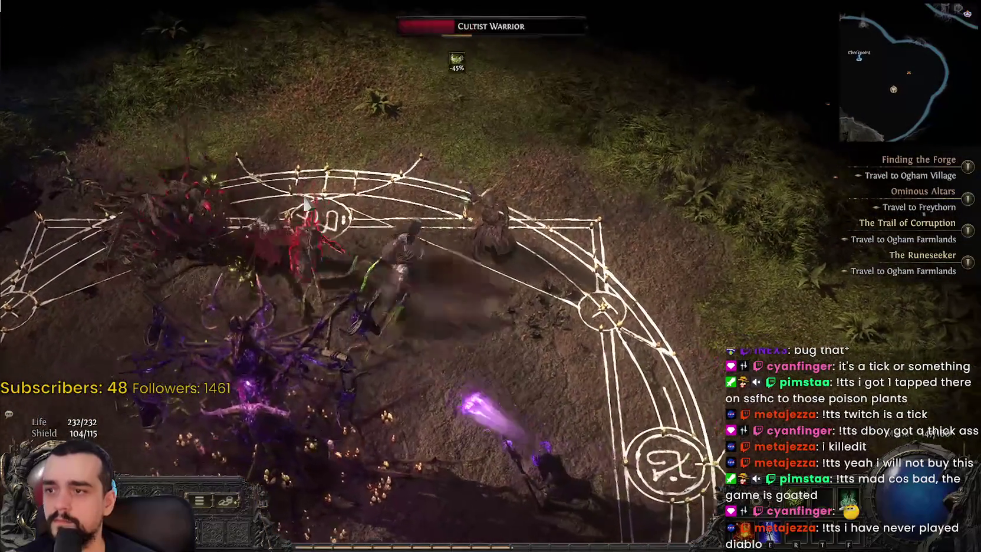
key("s+d")
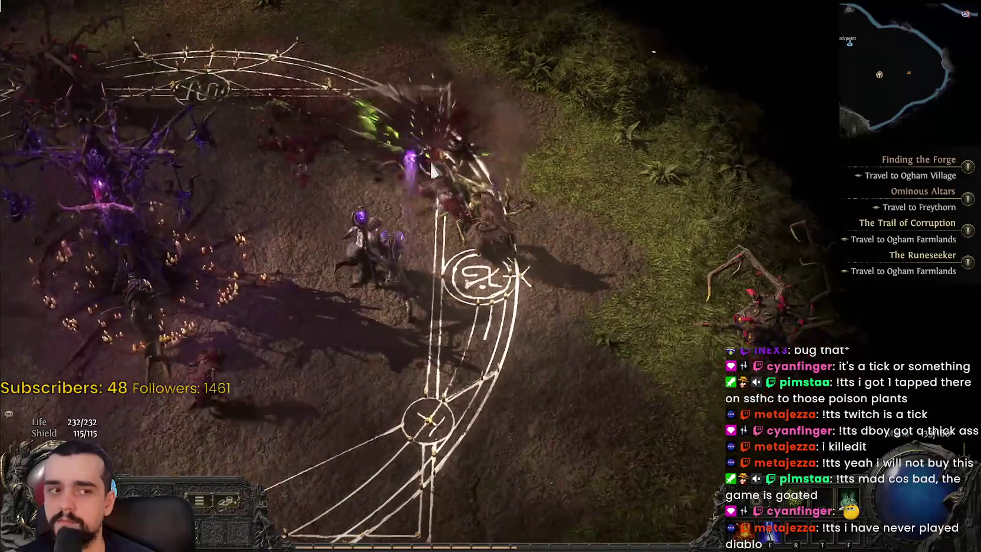
left_click(432, 171)
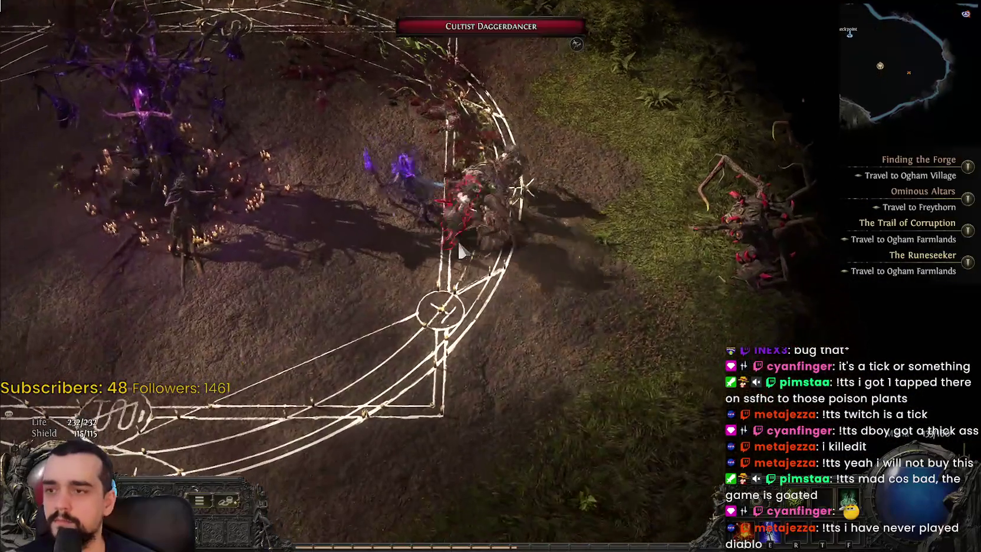
left_click(461, 251)
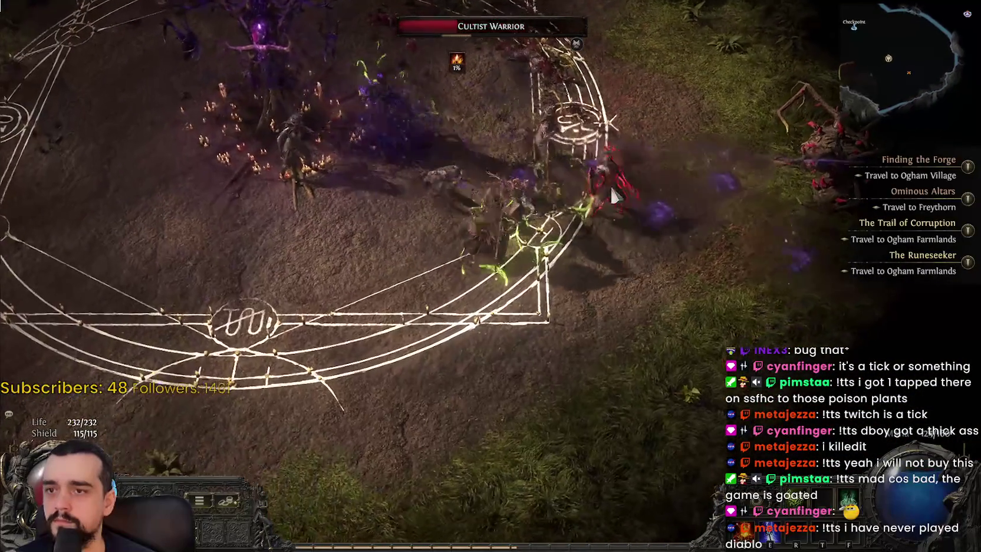
key("w+a")
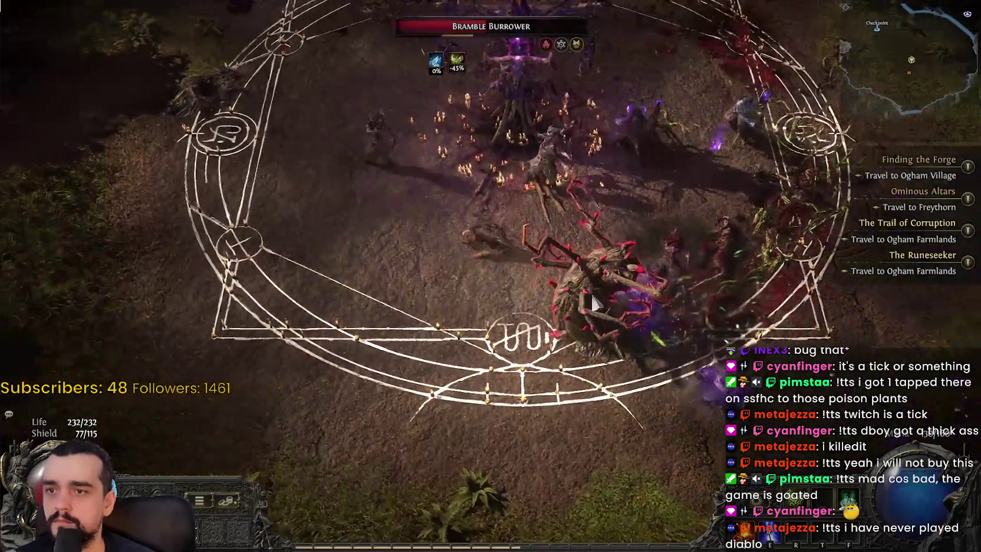
key("w+a")
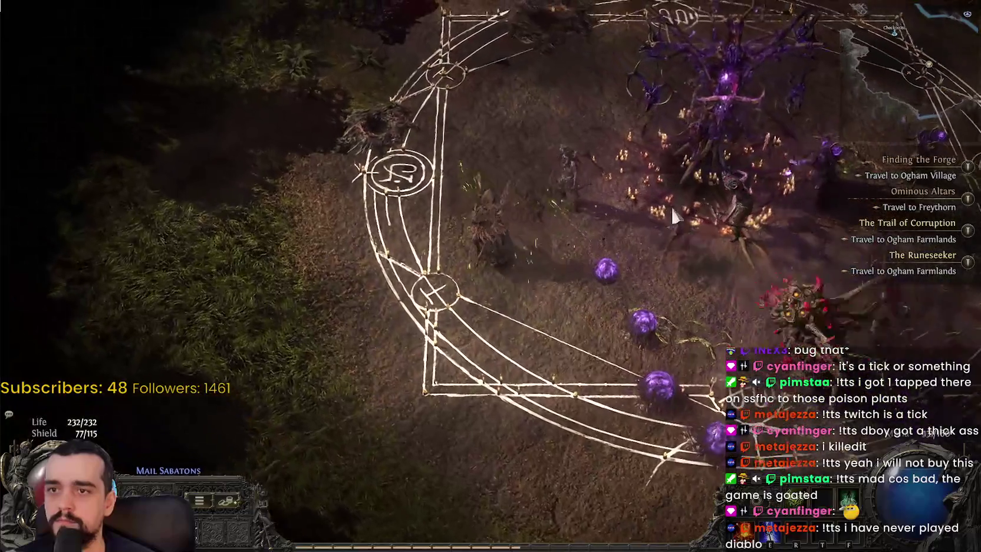
key("w+a")
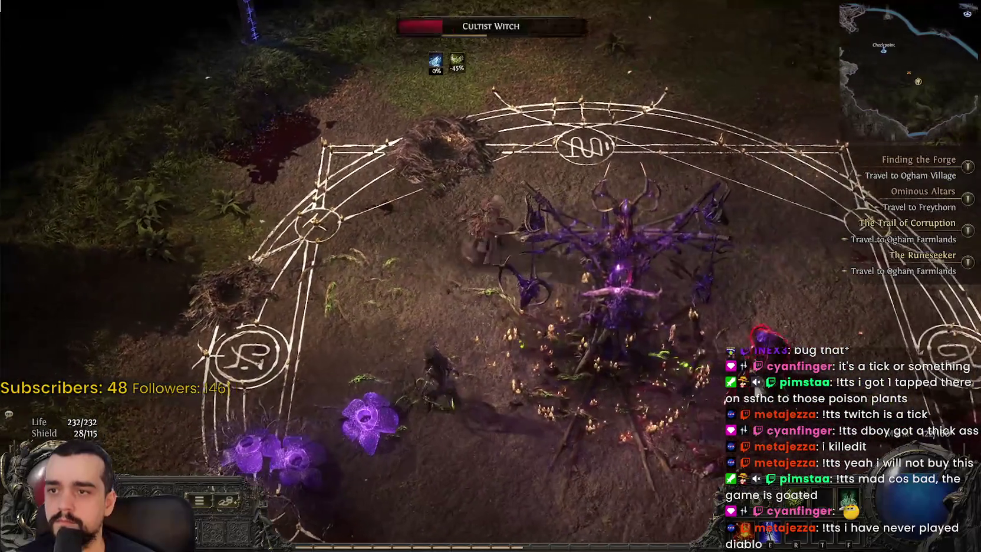
key("d")
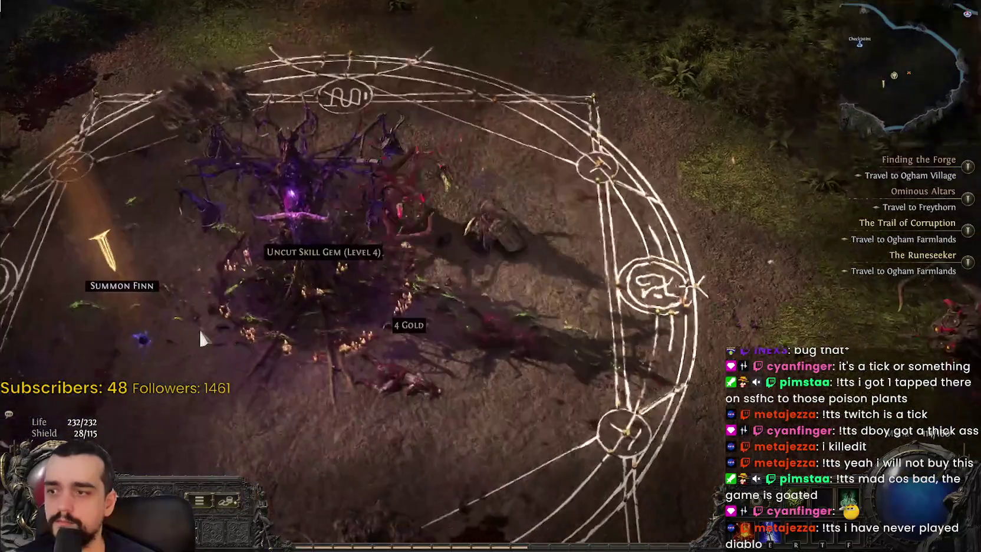
key("a+s")
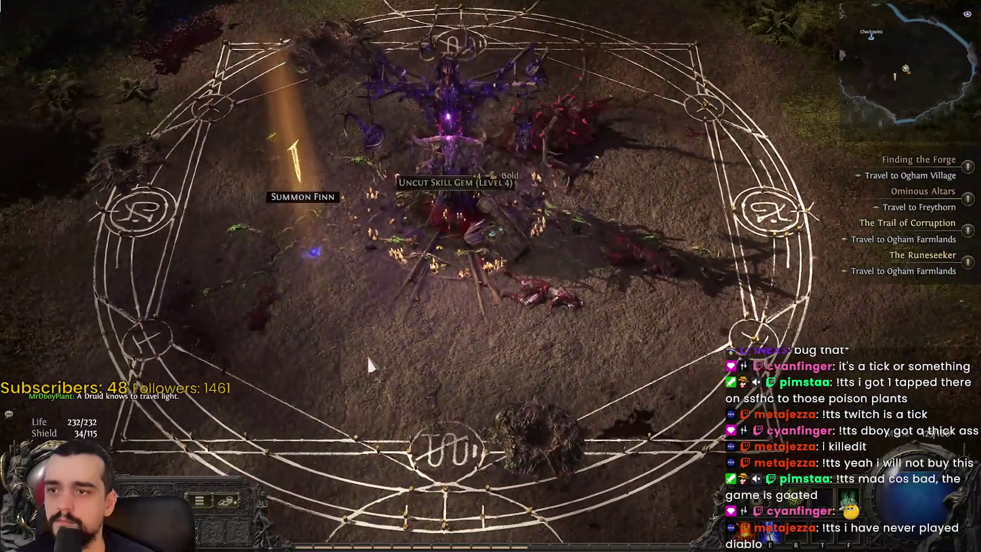
left_click(369, 366)
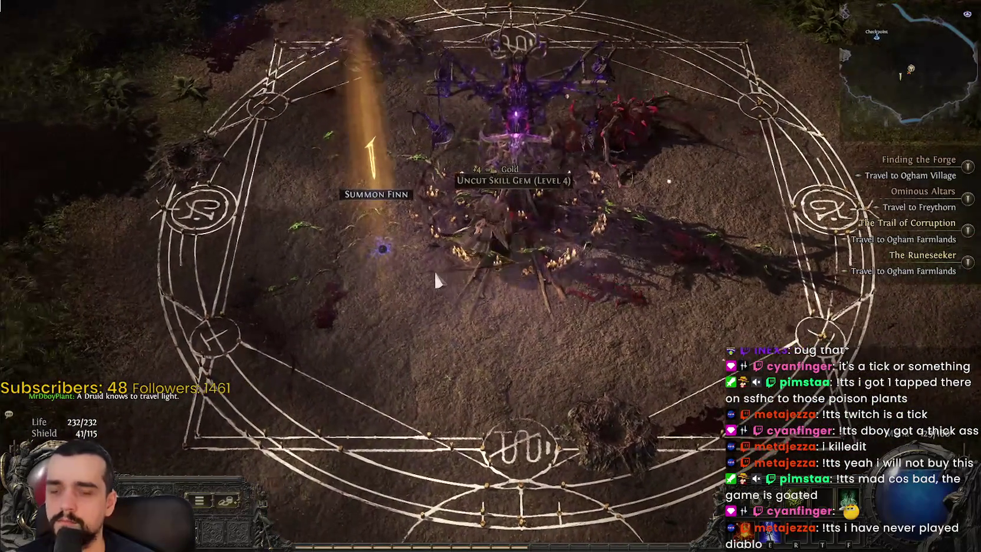
- Glance at the world map and inventory, then finish off the last Bramble Burrower
key("u")
key("u")
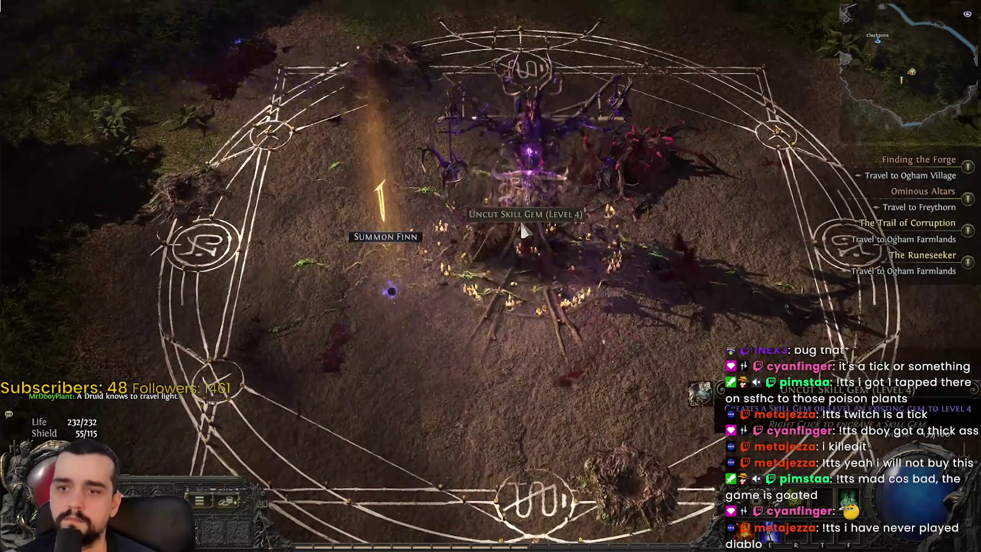
key("i")
key("a")
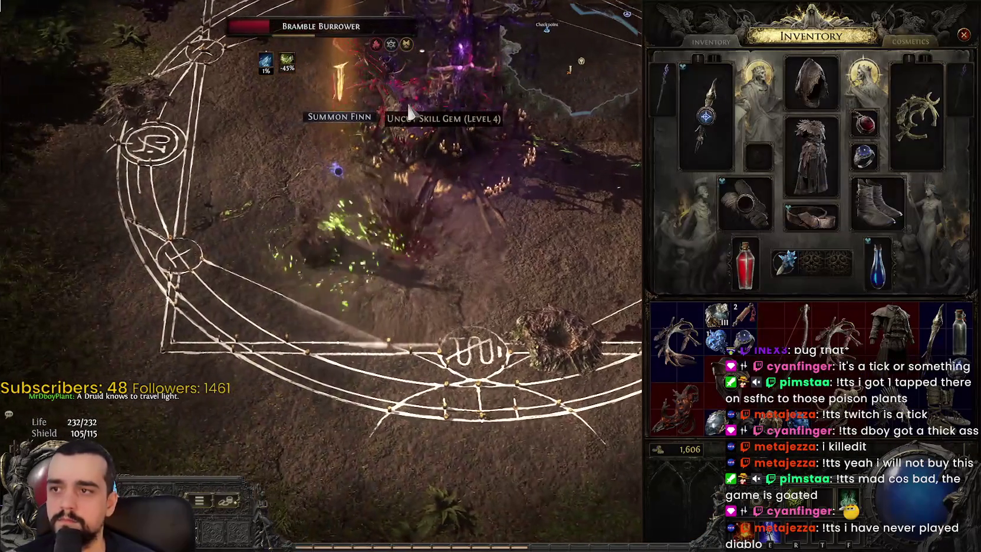
left_click(411, 109)
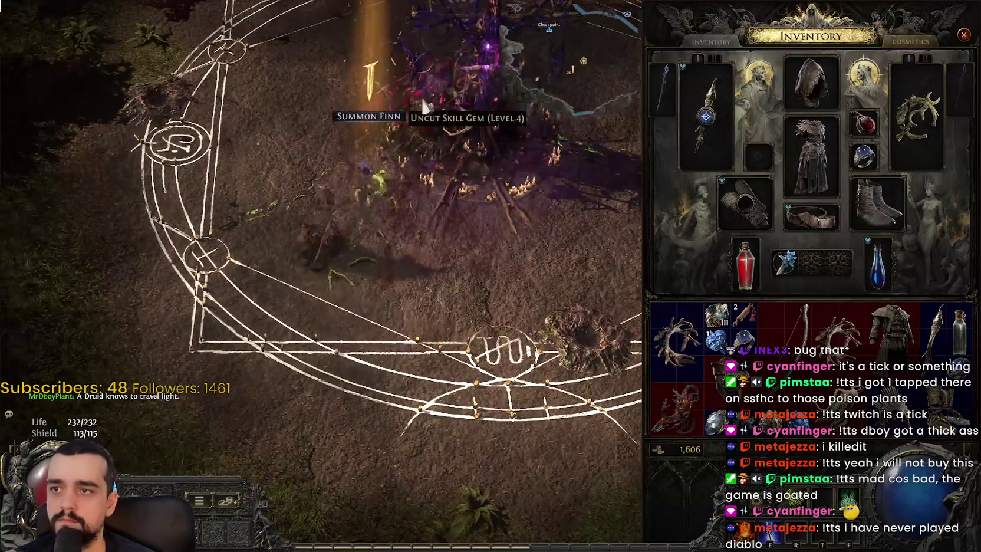
- Pick up the Uncut Skill Gem, open Gemcutting with it from the inventory, then close it
left_click(439, 117)
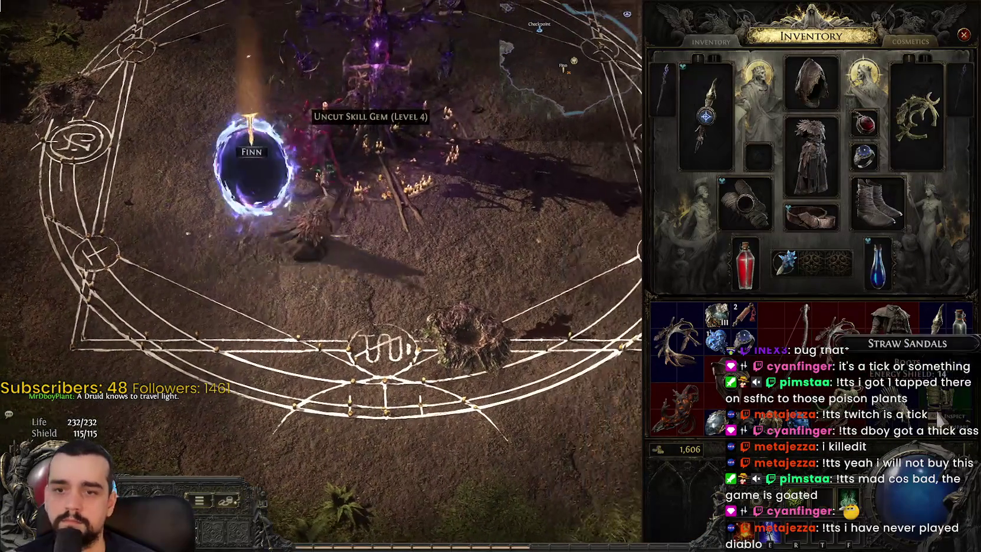
key("i")
key("i")
key("i")
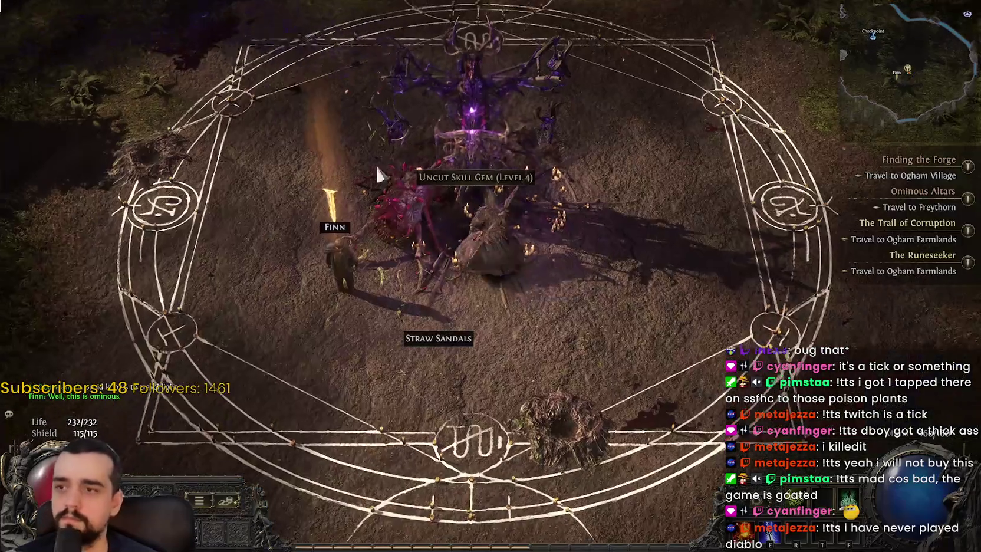
left_click(379, 171)
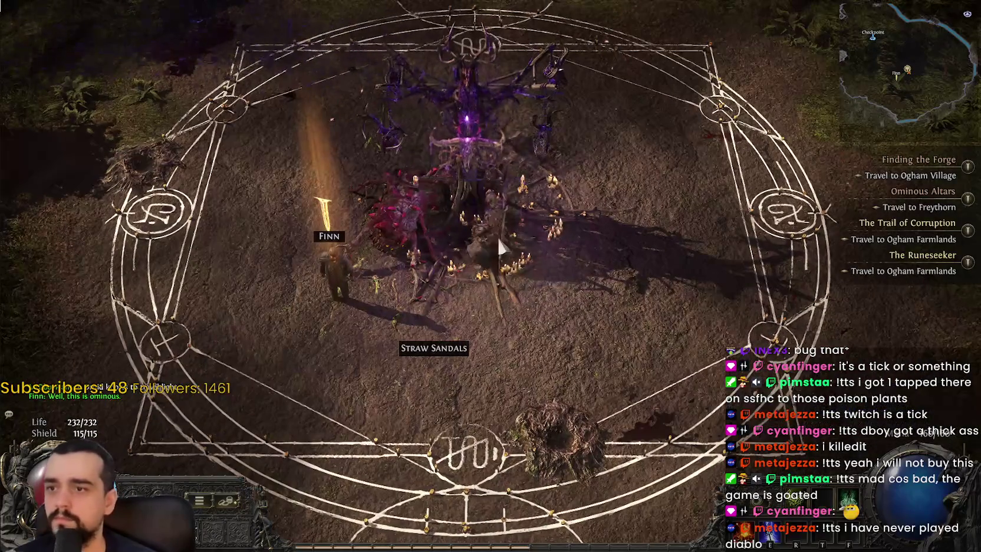
key("i")
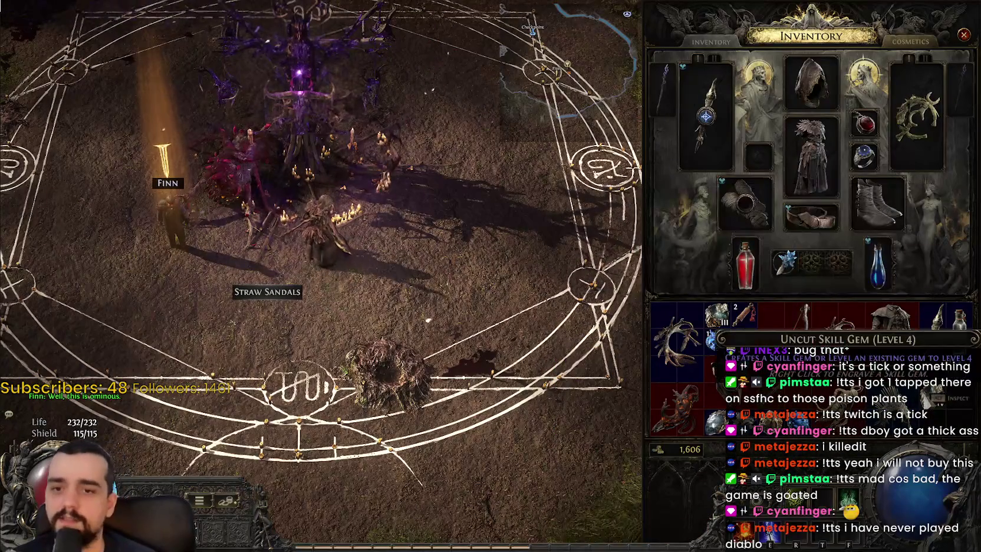
right_click(793, 354)
key("g")
key("g")
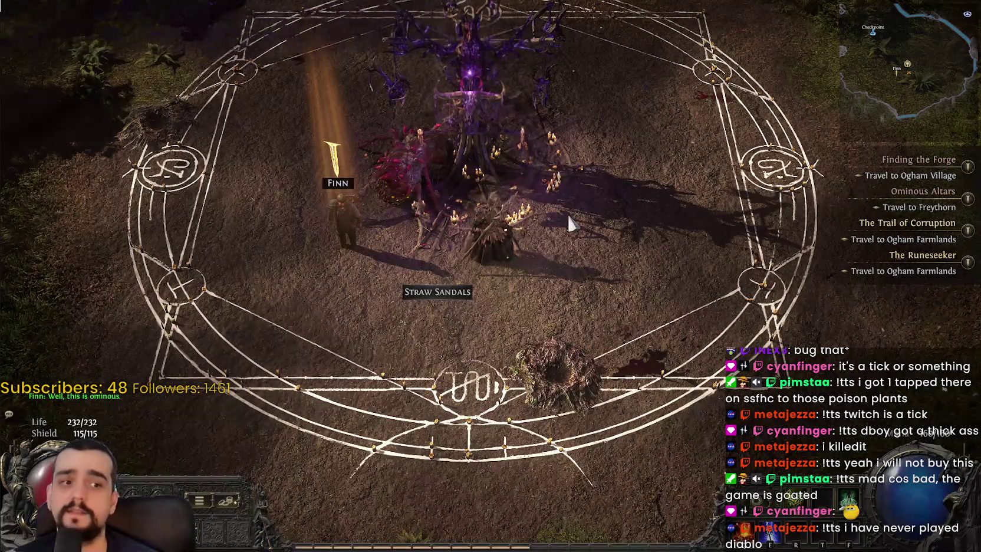
- Walk the character around inside the ritual circle beside Finn
key("s")
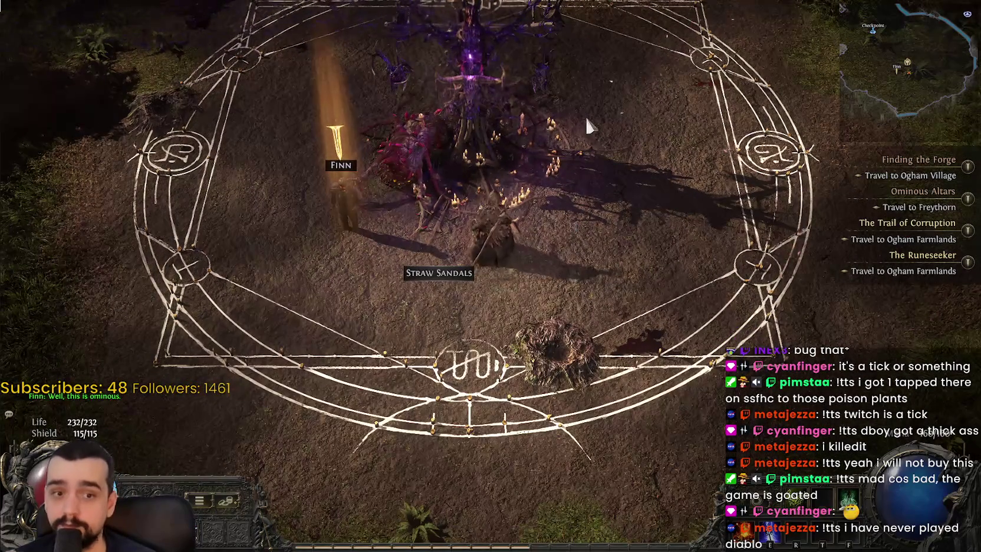
key("d")
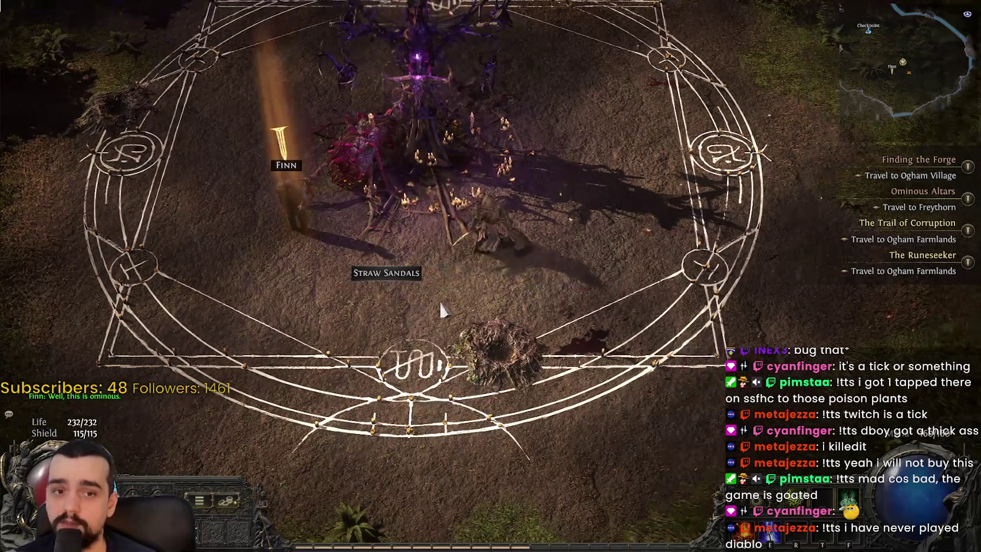
key("a")
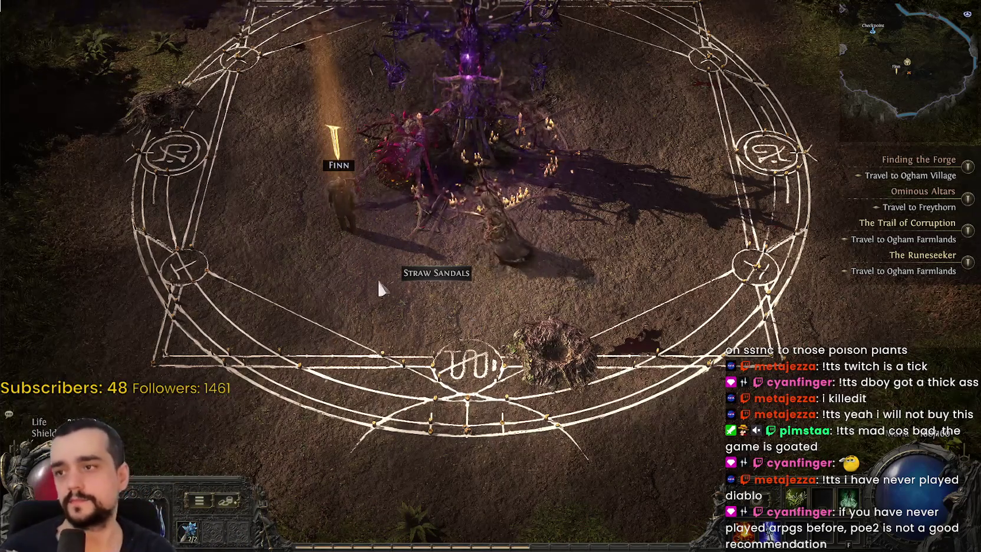
- Finish Finn's dialogue, inspect the equipped wand's stats, then bring up the Act 1 world map
left_click(340, 200)
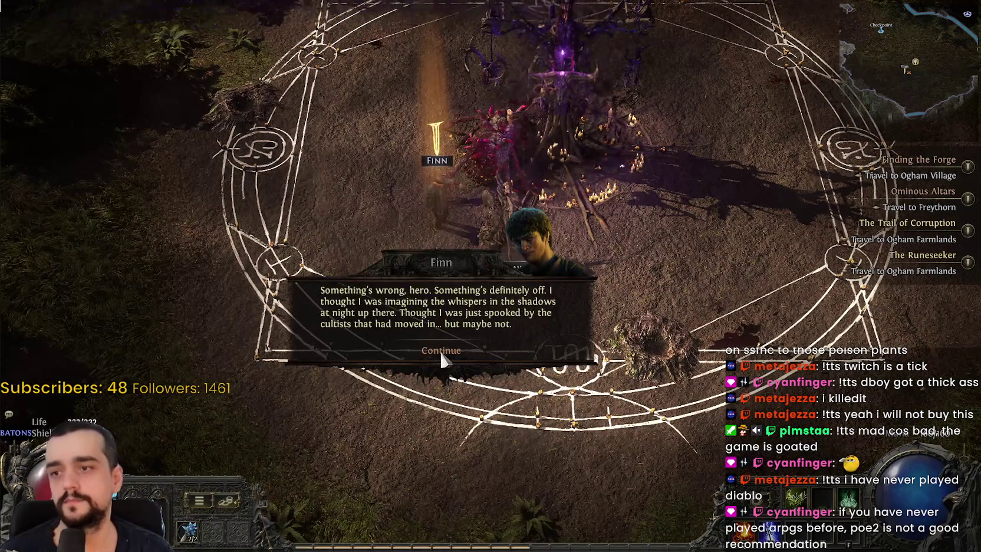
left_click(453, 333)
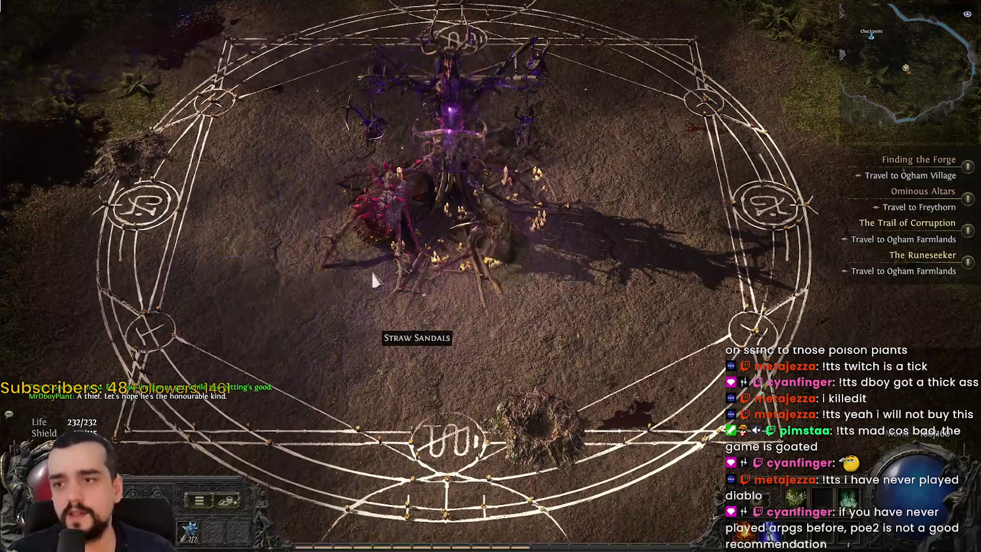
key("c")
key("c")
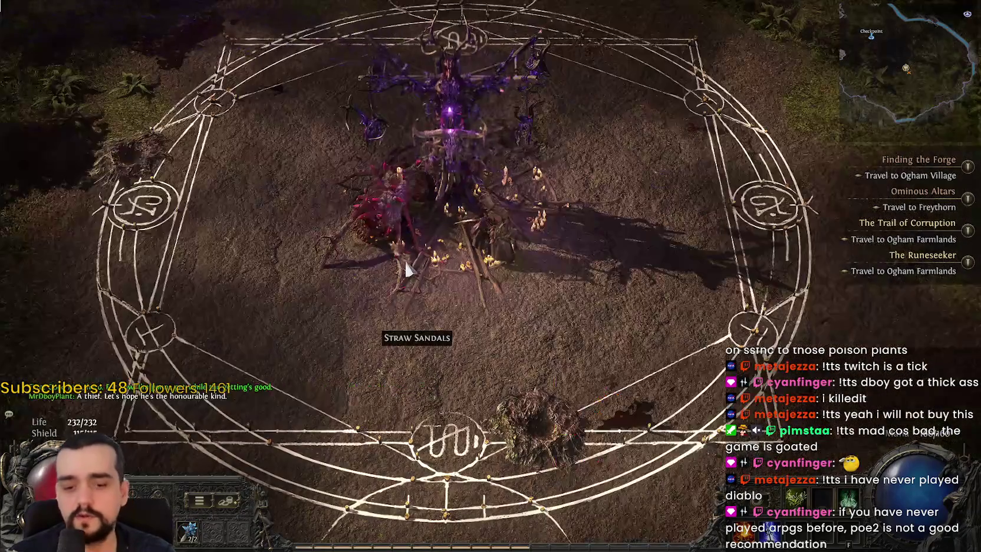
key("i")
mouse_move(730, 105)
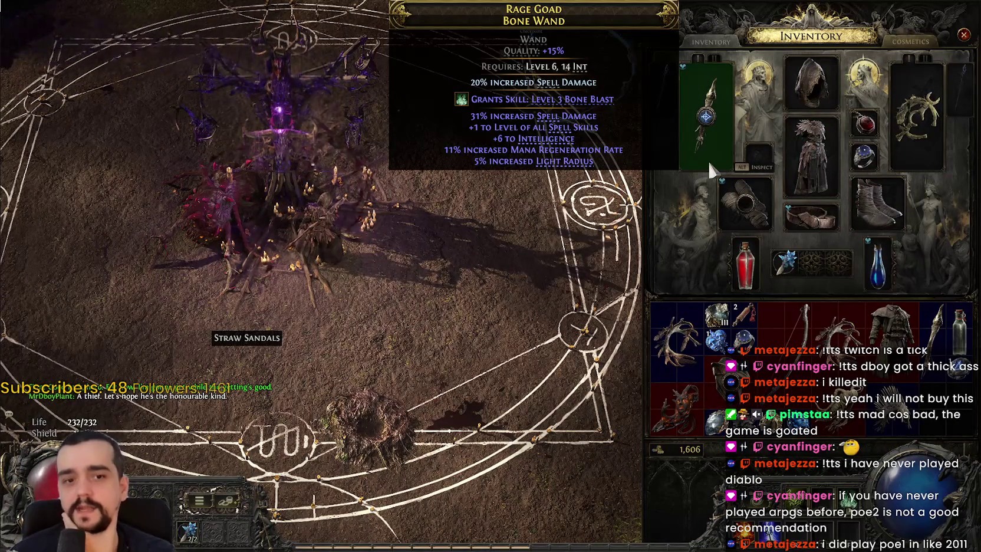
key("i")
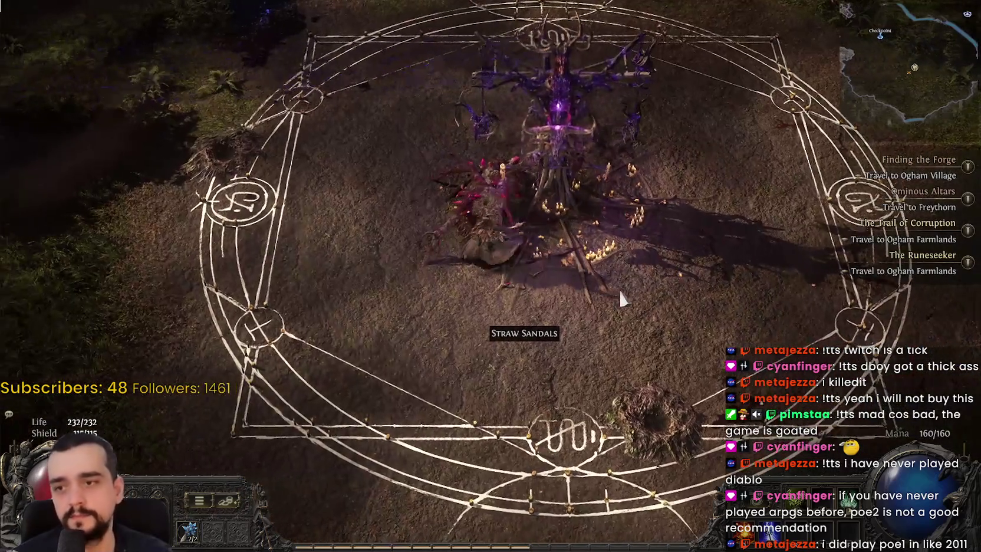
left_click(620, 297)
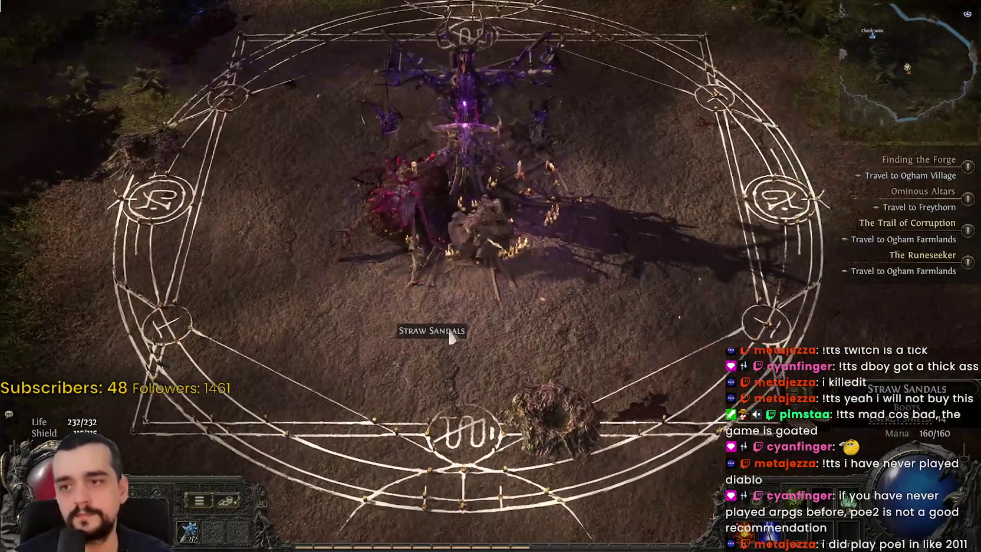
key("u")
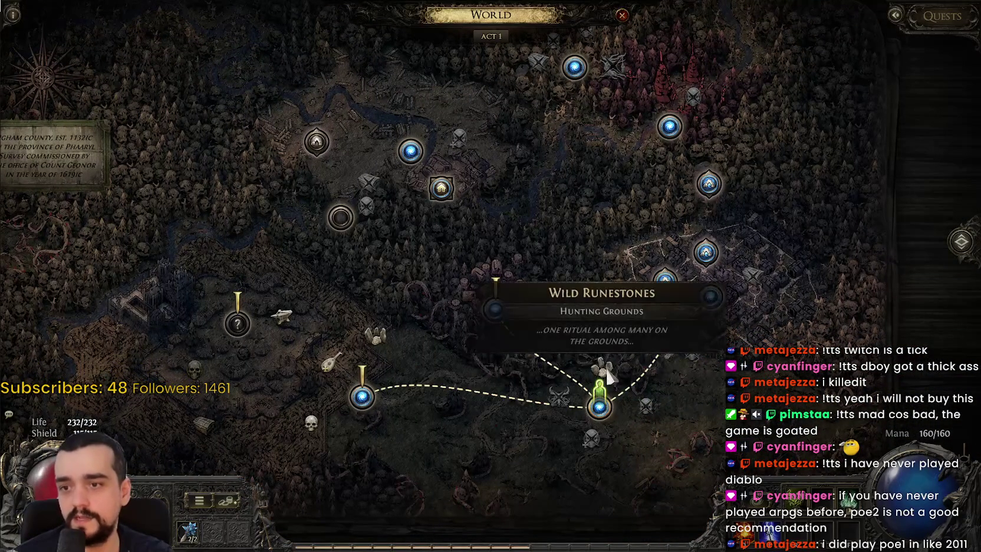
- Return from the world map and head north-west into the thorny forest
left_click(600, 407)
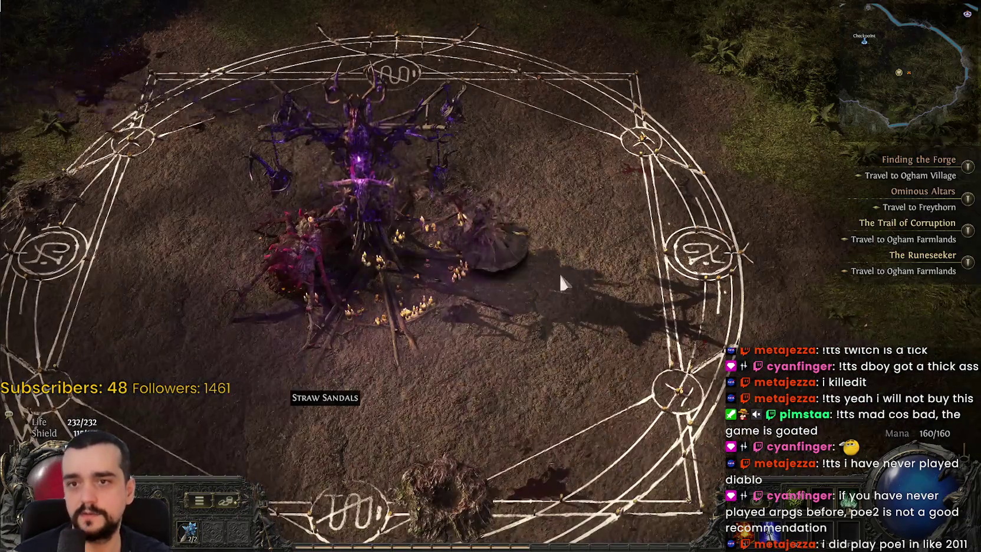
left_click(605, 150)
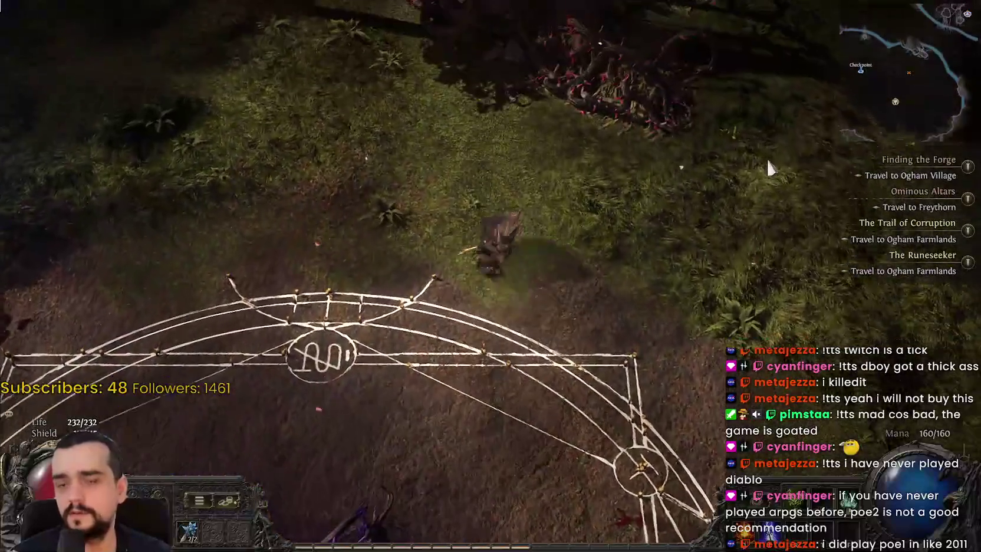
left_click(768, 168)
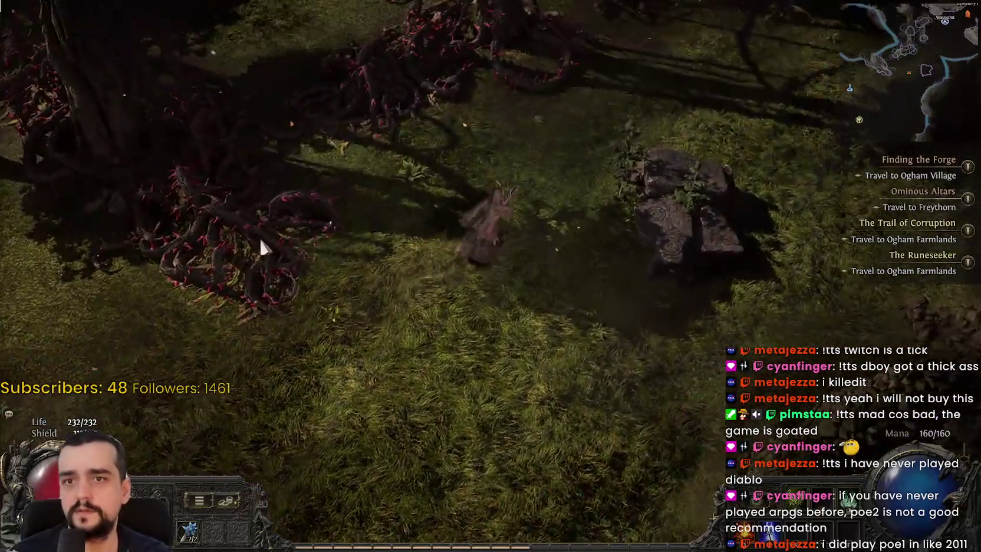
left_click(261, 242)
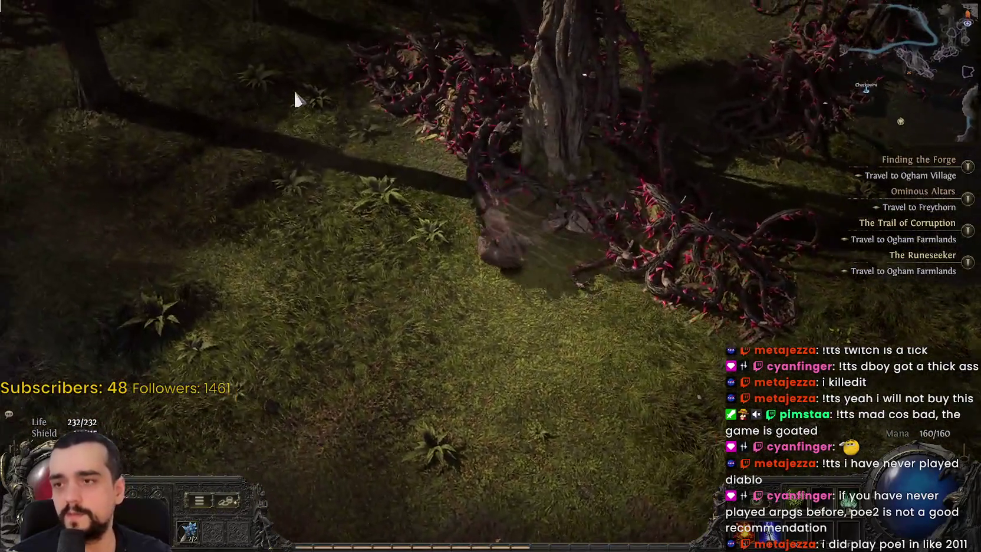
left_click(294, 94)
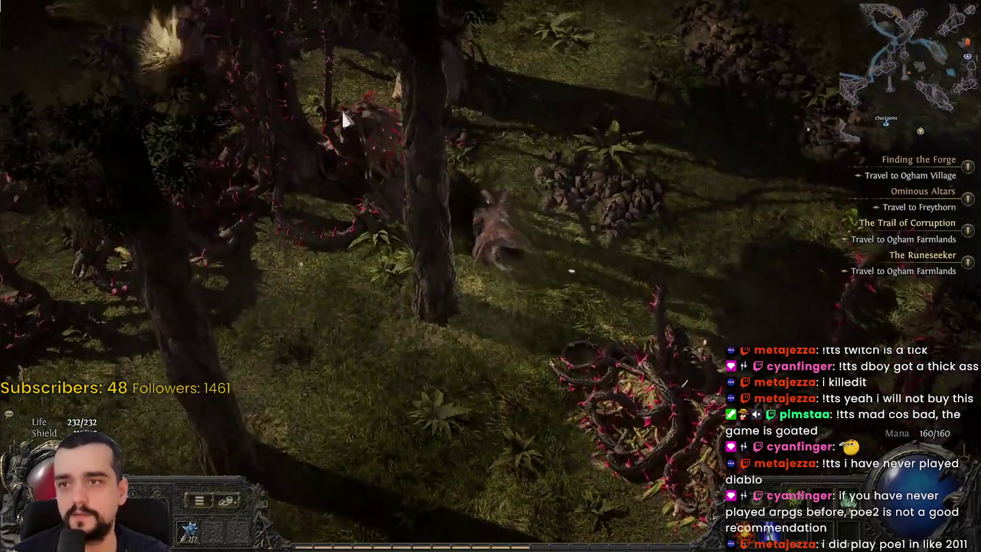
- Kill the Bramble Burrower and Bramble Hulk, collect their gold, and reach the runestone altar
left_click(345, 117)
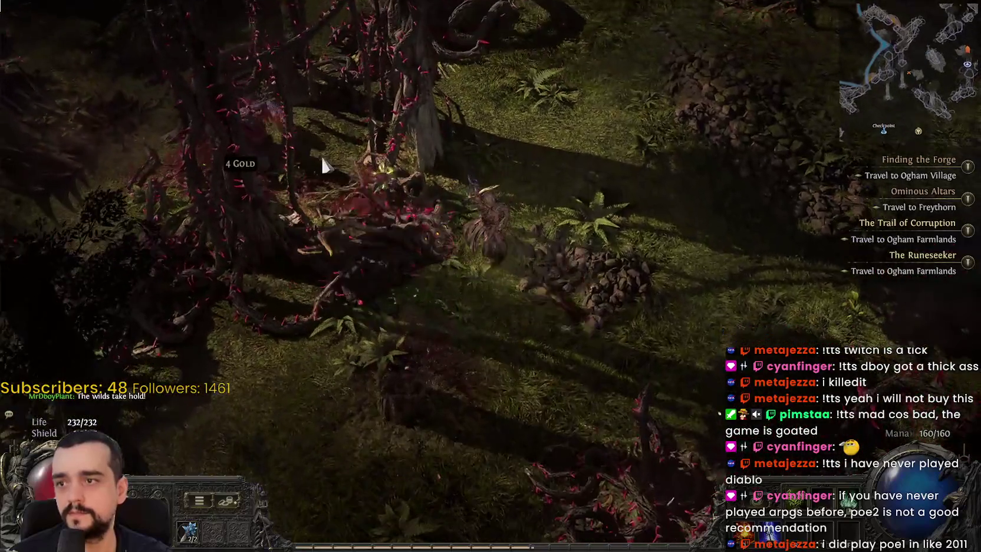
left_click(540, 168)
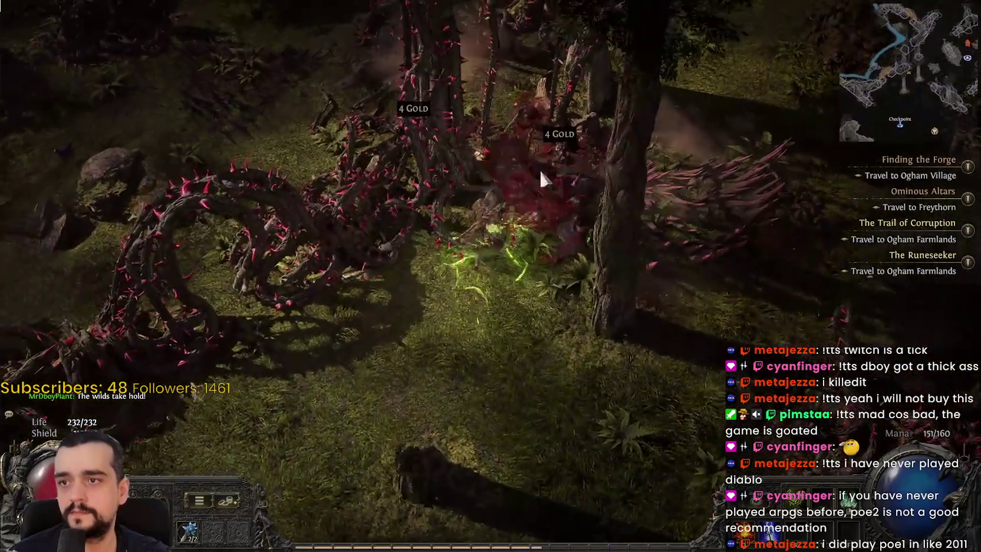
left_click(408, 186)
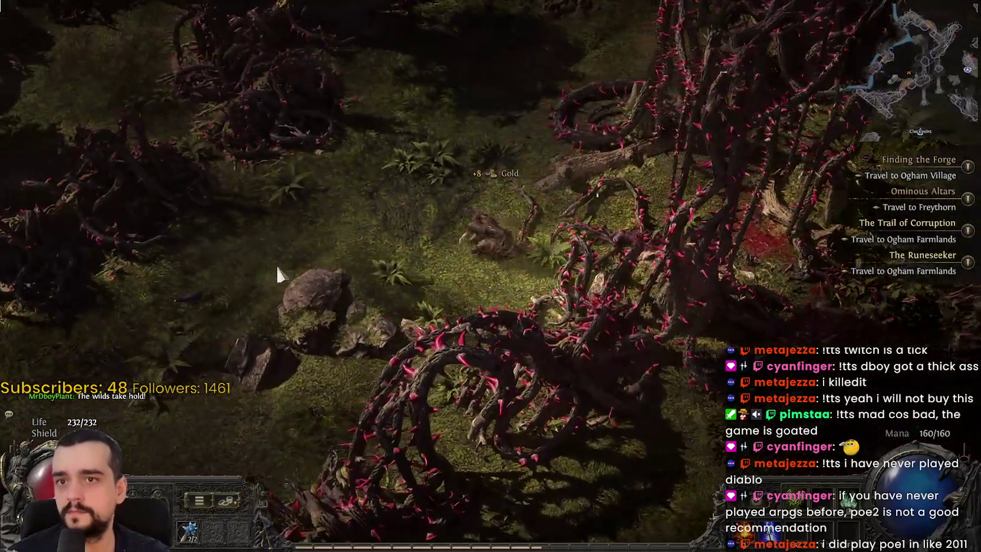
mouse_move(278, 272)
left_mouse_down()
mouse_move(300, 227)
mouse_move(448, 92)
mouse_move(333, 118)
mouse_move(228, 88)
mouse_move(356, 273)
mouse_move(642, 310)
mouse_move(508, 398)
mouse_move(465, 235)
mouse_move(413, 248)
mouse_move(536, 283)
mouse_move(514, 211)
mouse_move(405, 228)
mouse_move(364, 187)
mouse_move(244, 160)
mouse_move(284, 229)
mouse_move(579, 300)
mouse_move(389, 212)
mouse_move(401, 191)
mouse_move(490, 184)
mouse_move(547, 206)
mouse_move(507, 236)
mouse_move(289, 313)
mouse_move(231, 168)
mouse_move(236, 347)
mouse_move(208, 196)
mouse_move(381, 146)
mouse_move(350, 138)
mouse_move(365, 177)
mouse_move(416, 232)
mouse_move(376, 251)
mouse_move(477, 154)
mouse_move(398, 320)
mouse_move(518, 165)
mouse_move(596, 194)
mouse_move(550, 222)
left_mouse_up()
mouse_move(560, 342)
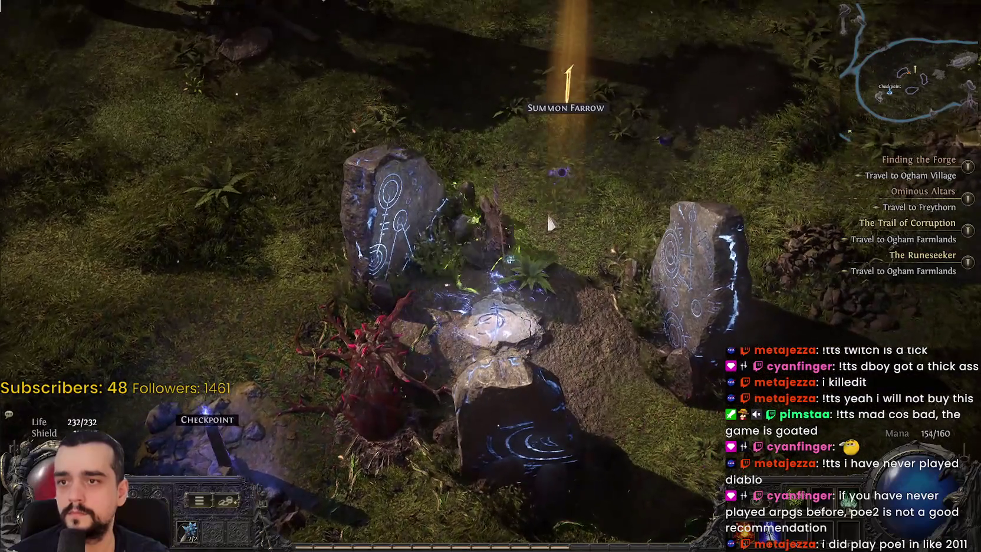
left_click(549, 222)
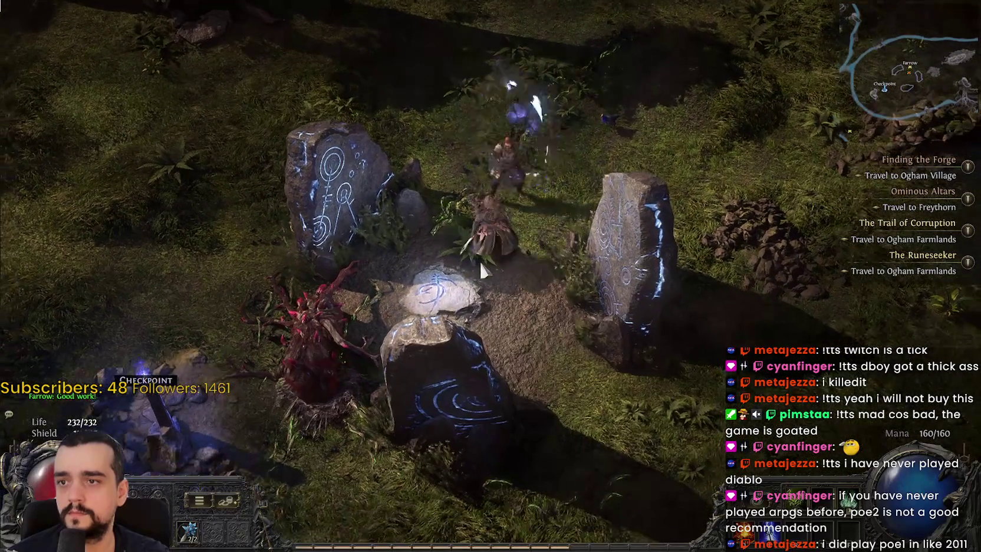
- Speak with Farrow at the runestones, finish his dialogue, and walk away west
left_click(479, 259)
left_click(482, 243)
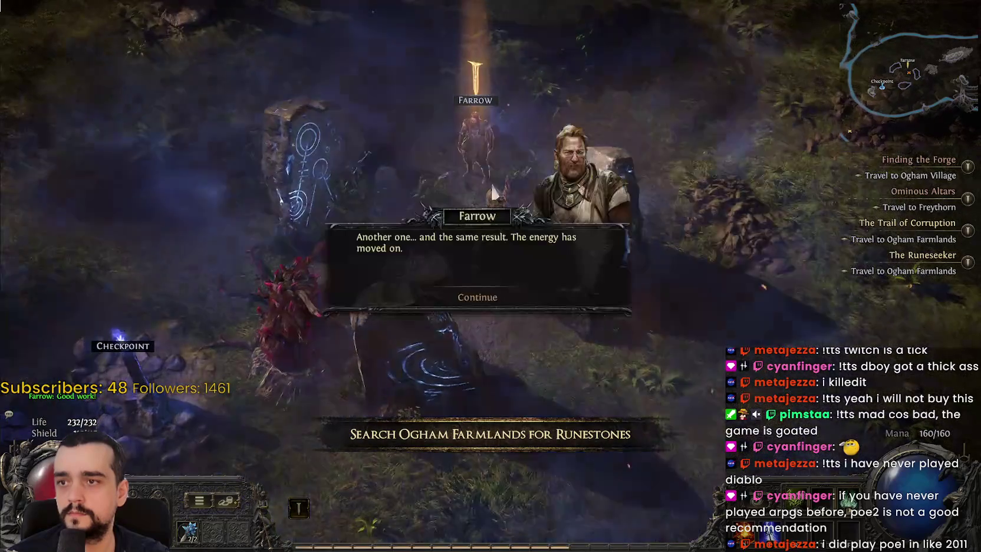
left_click(475, 297)
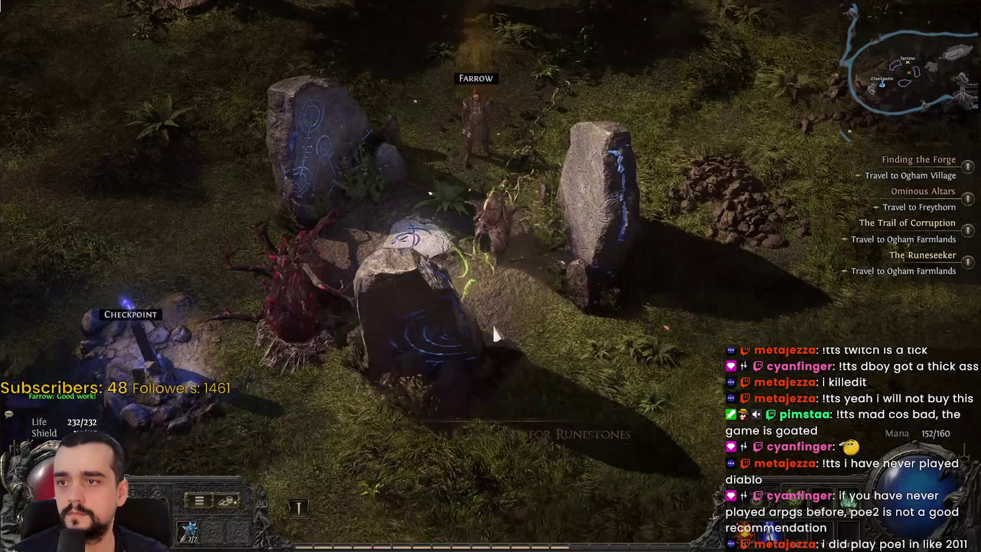
left_click(554, 483)
left_click(287, 273)
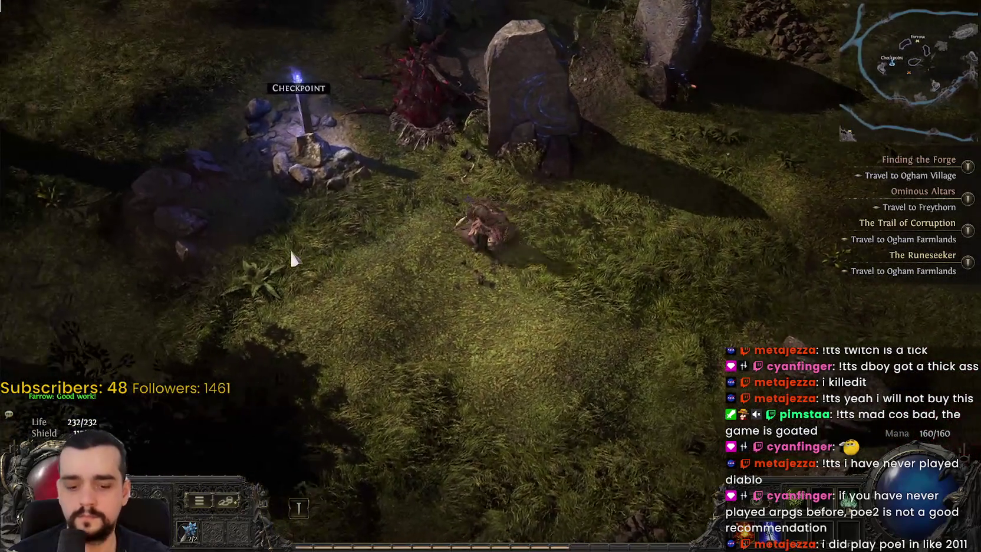
- Travel to Freythorn from the world map and teleport via its checkpoint
key("u")
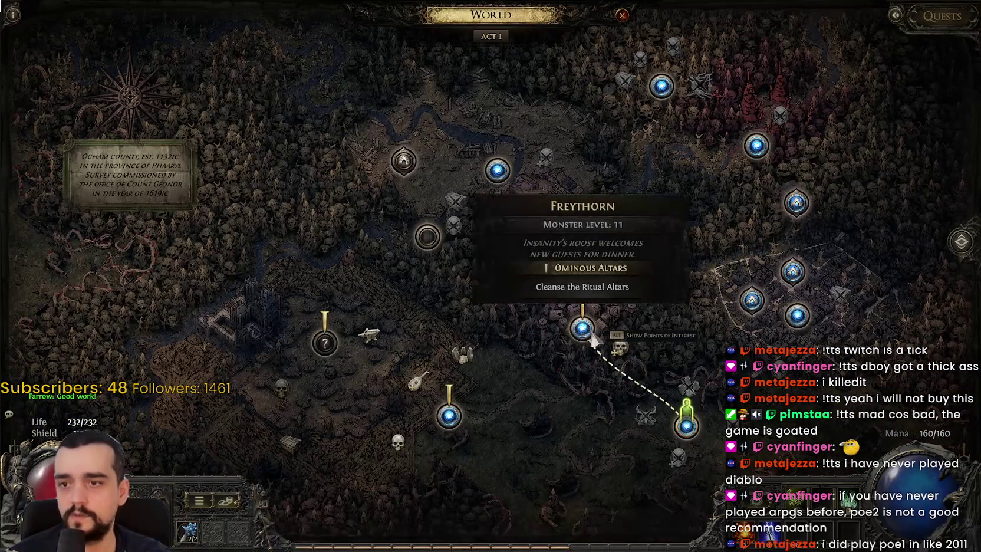
left_click(582, 327)
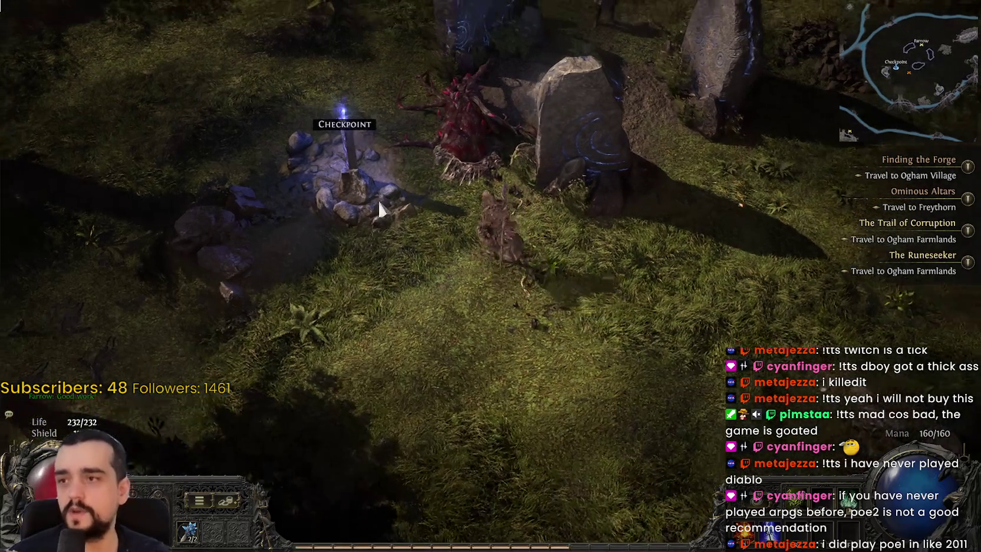
left_click(380, 208)
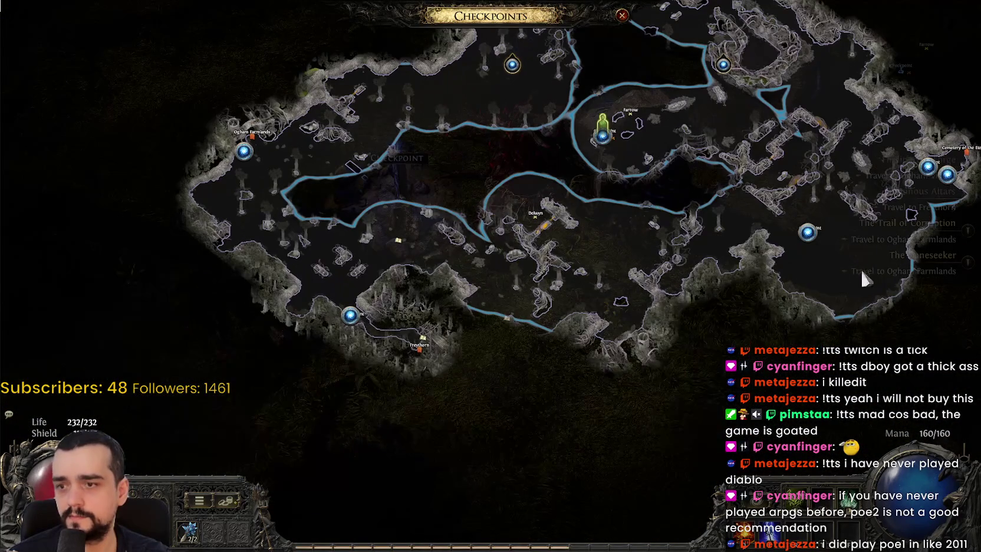
left_click(357, 317)
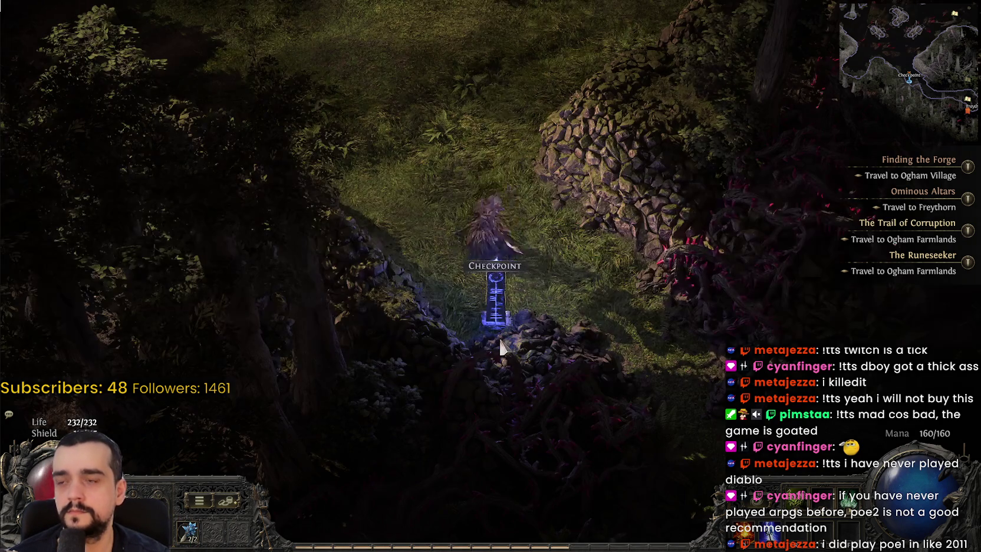
- Kill the Cultist Warrior in the forest, walk to the Waypoint, and pause the game
left_click(595, 395)
mouse_move(623, 411)
left_mouse_down()
mouse_move(708, 415)
mouse_move(627, 416)
mouse_move(672, 400)
mouse_move(599, 409)
mouse_move(523, 289)
left_mouse_up()
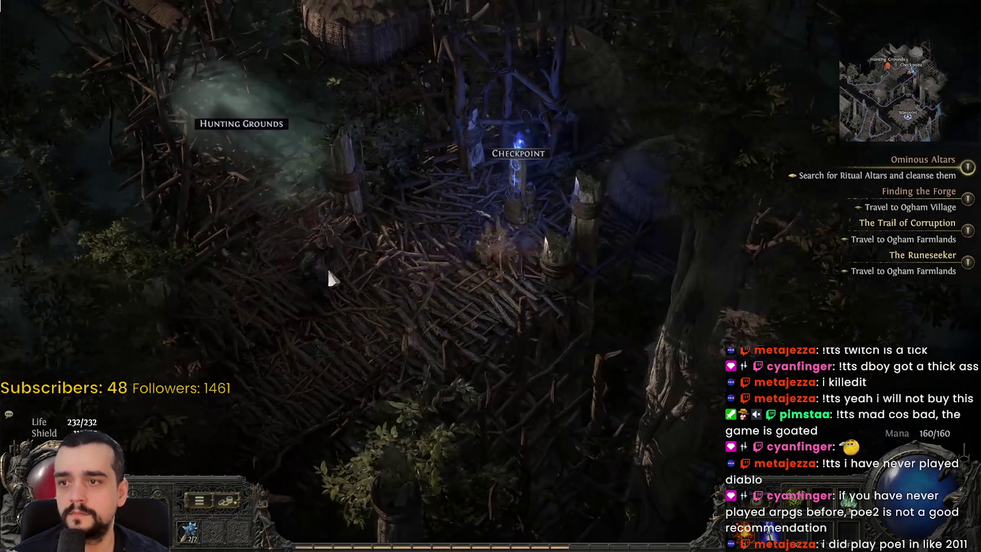
left_click(329, 278)
left_click(424, 249)
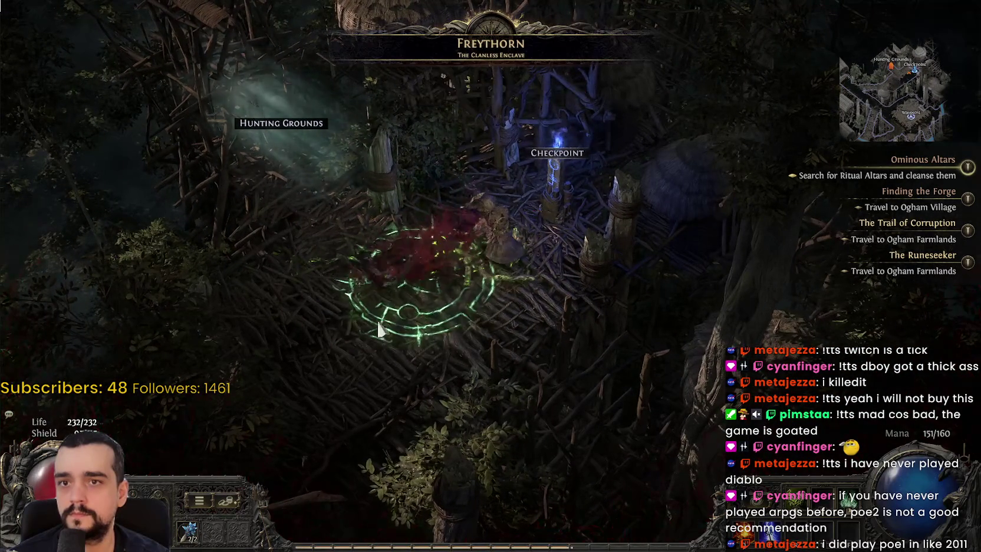
left_click(363, 347)
mouse_move(432, 386)
left_mouse_down()
mouse_move(393, 377)
mouse_move(325, 453)
mouse_move(229, 307)
mouse_move(397, 346)
mouse_move(448, 307)
mouse_move(661, 344)
mouse_move(370, 221)
mouse_move(354, 233)
left_mouse_up()
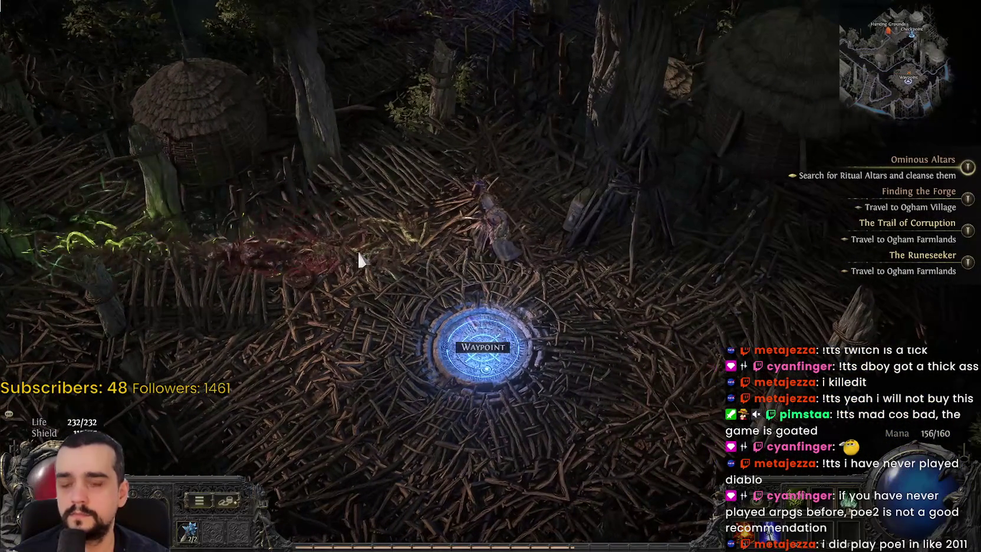
key("i")
key("i")
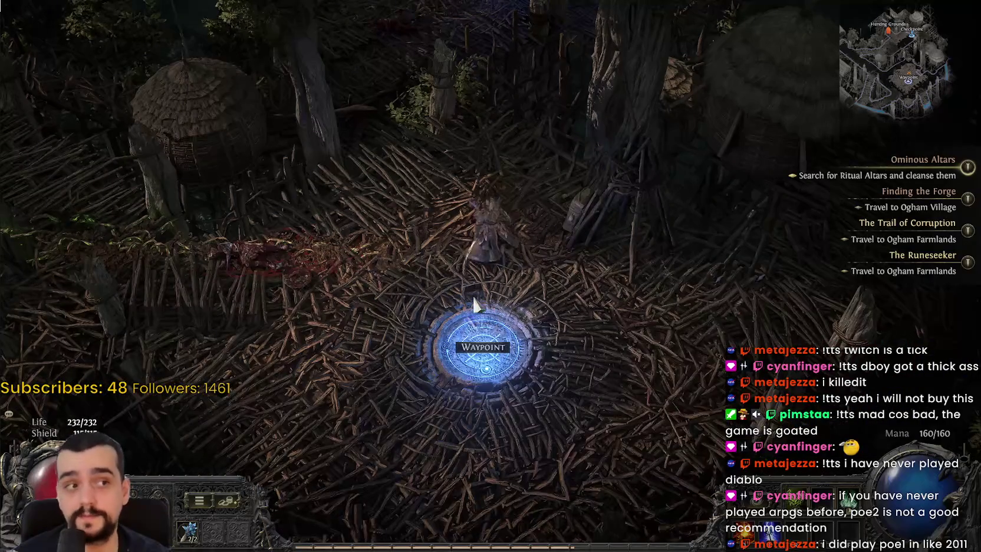
key("Escape")
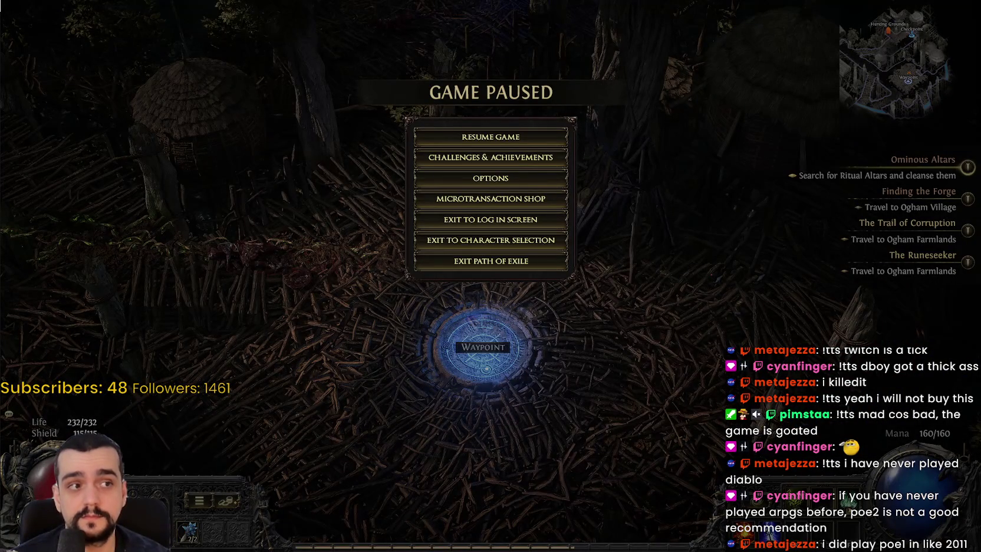
- Set the Background FPS Cap to 1 and save, then briefly check memory use in Task Manager
left_click(469, 182)
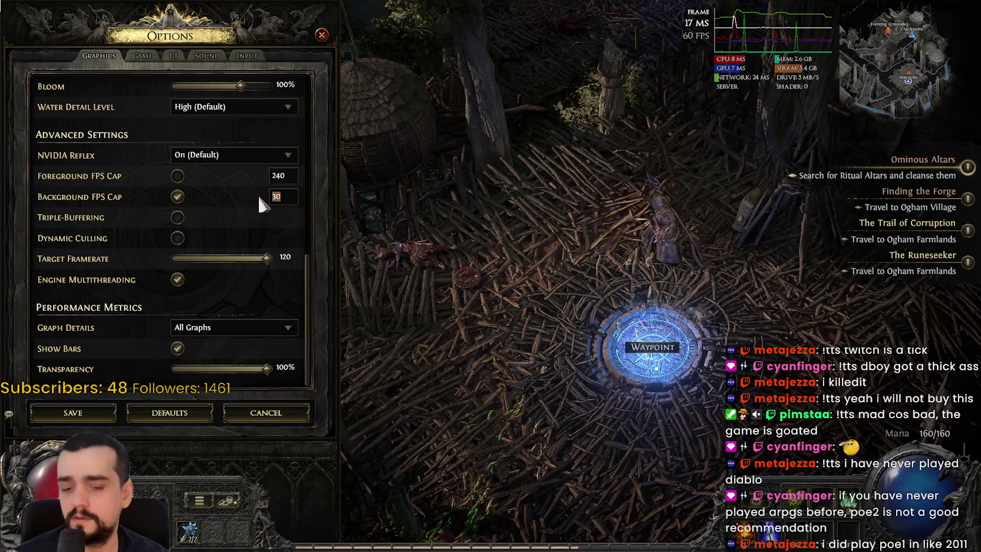
type("0")
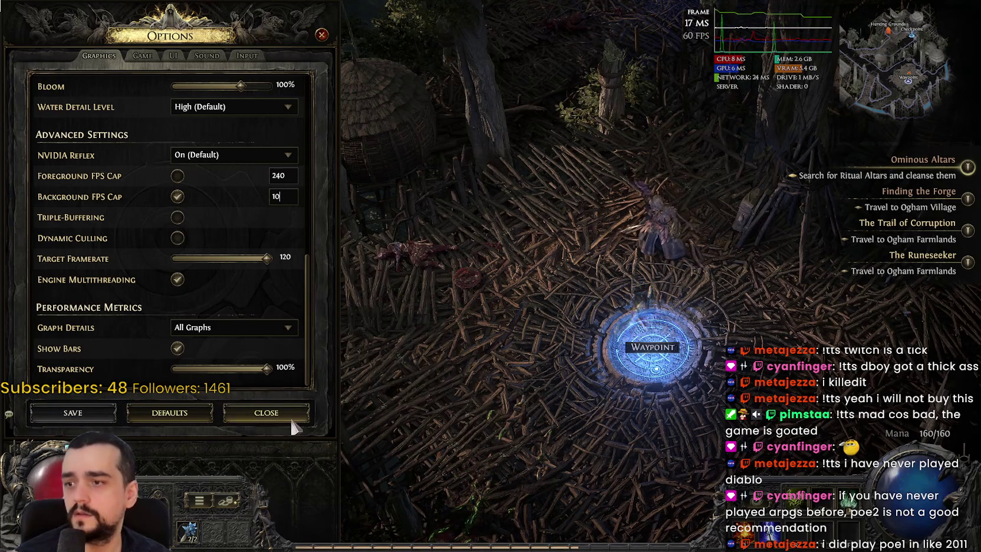
left_click(288, 416)
key("Escape")
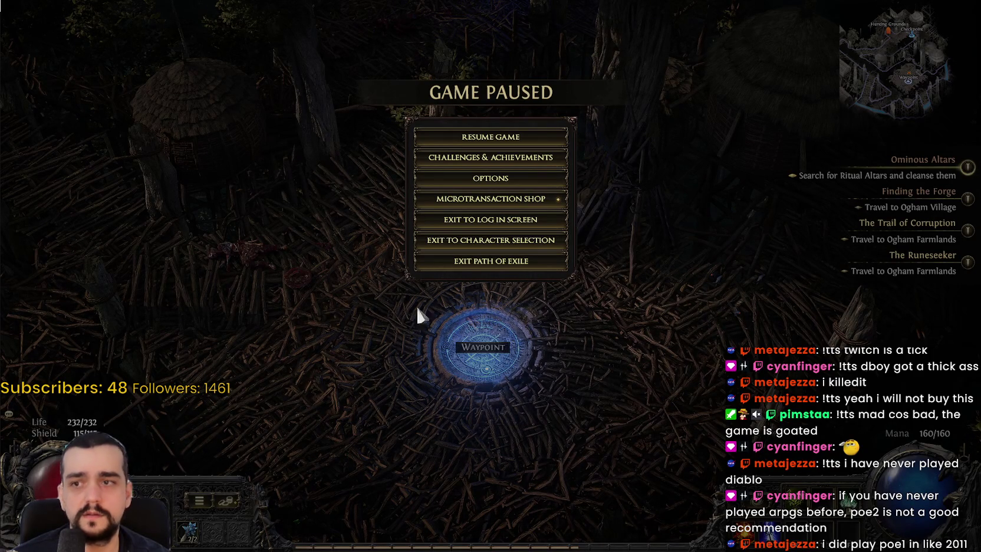
left_click(489, 179)
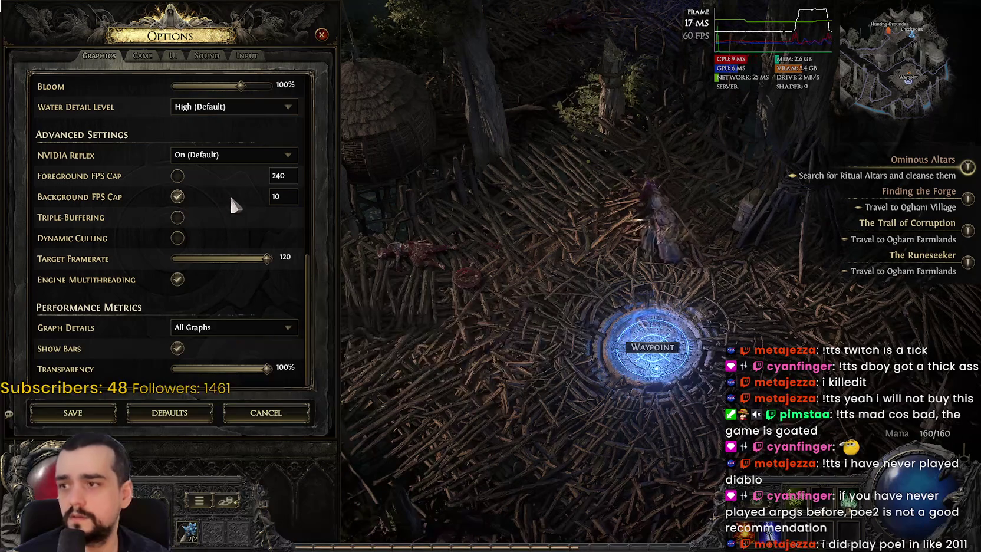
left_click(114, 412)
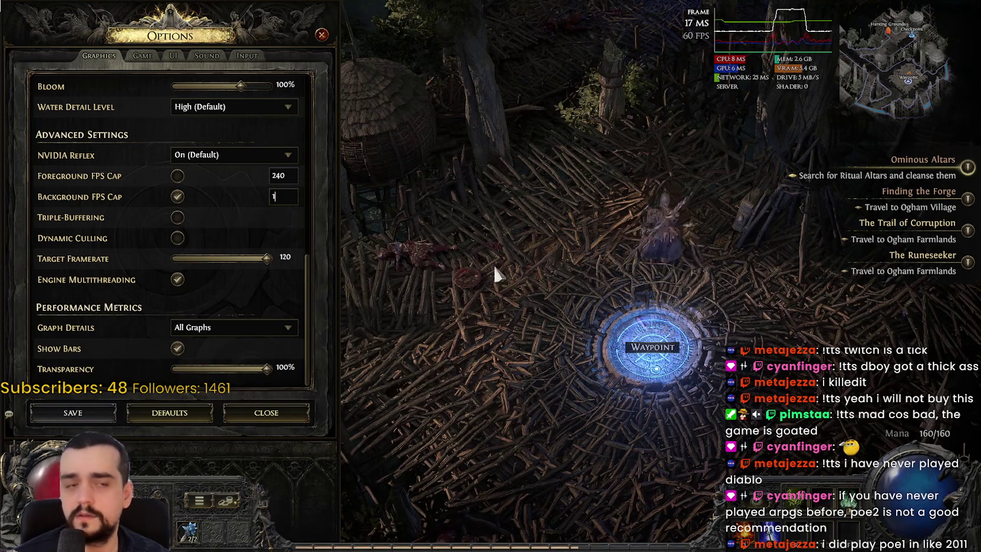
key("Escape")
key("Escape")
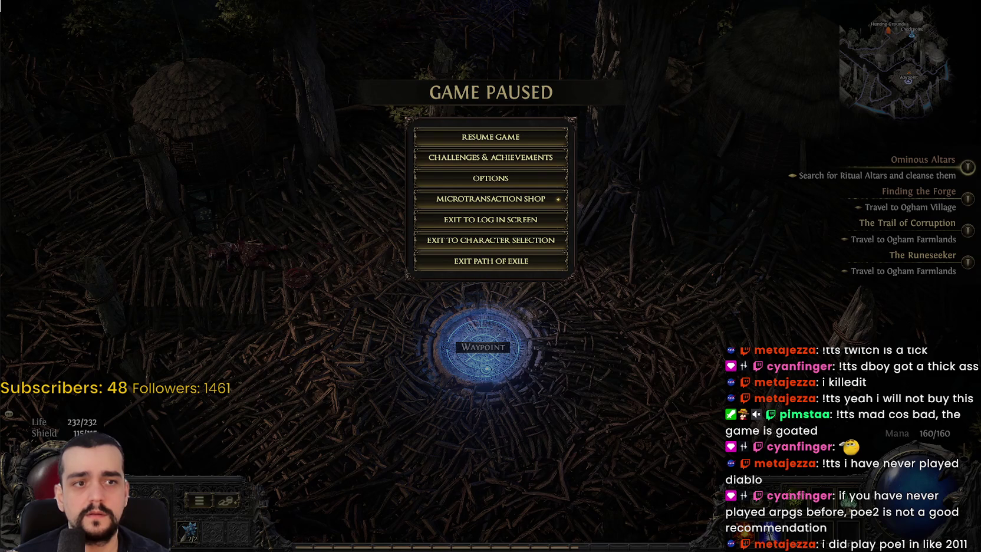
key("ctrl+shift+Escape")
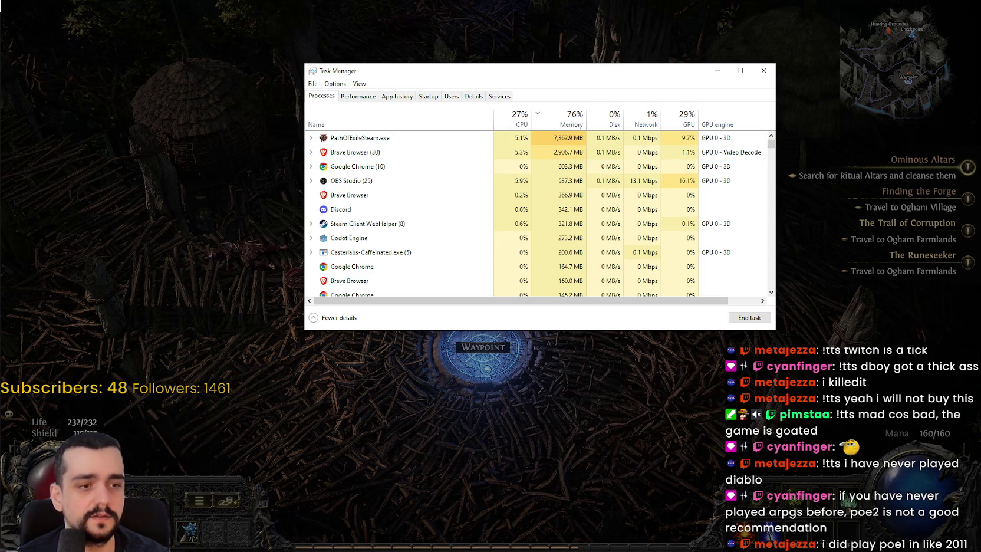
key("alt+Tab")
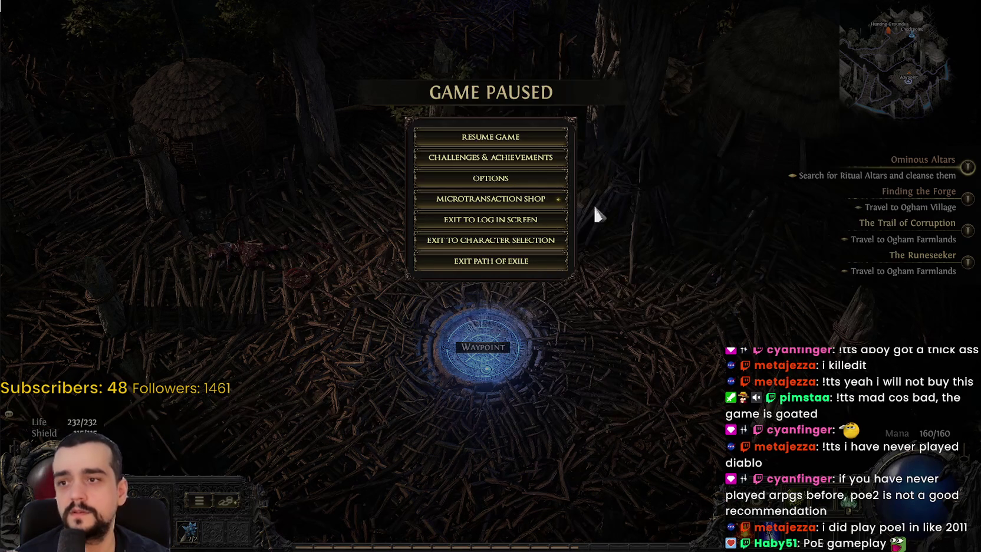
- Tick Mute When in Background in the Sound options, save, and resume play
left_click(505, 187)
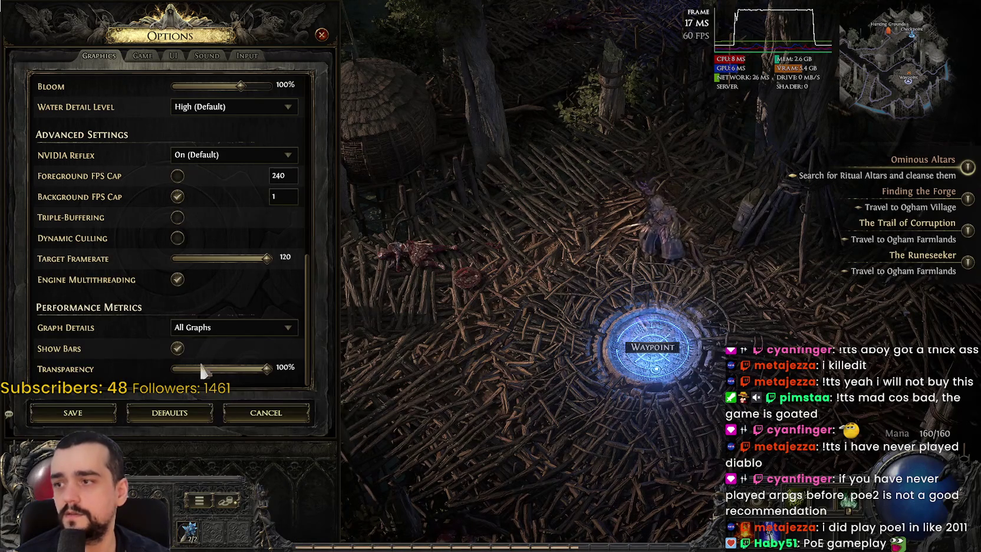
scroll(175, 339, "up", 1)
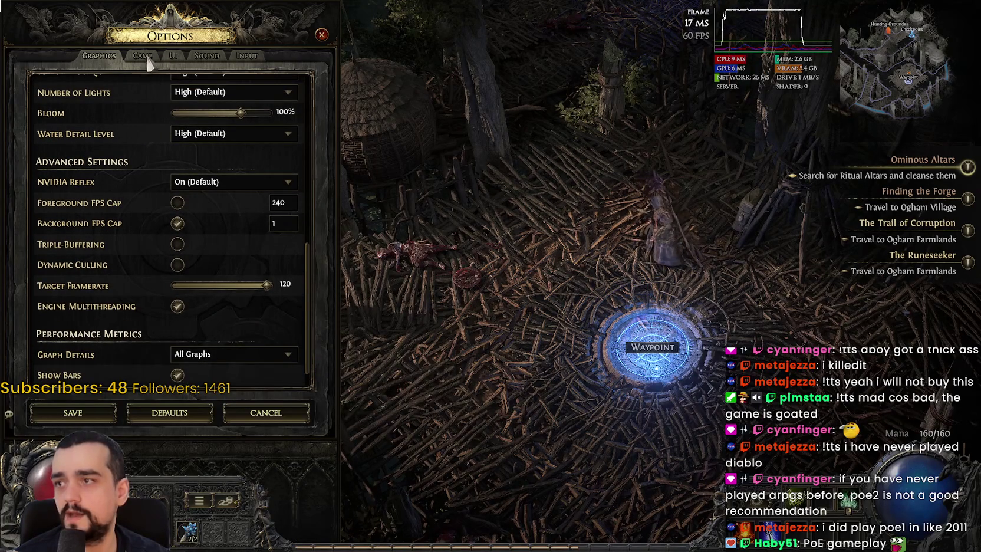
left_click(200, 58)
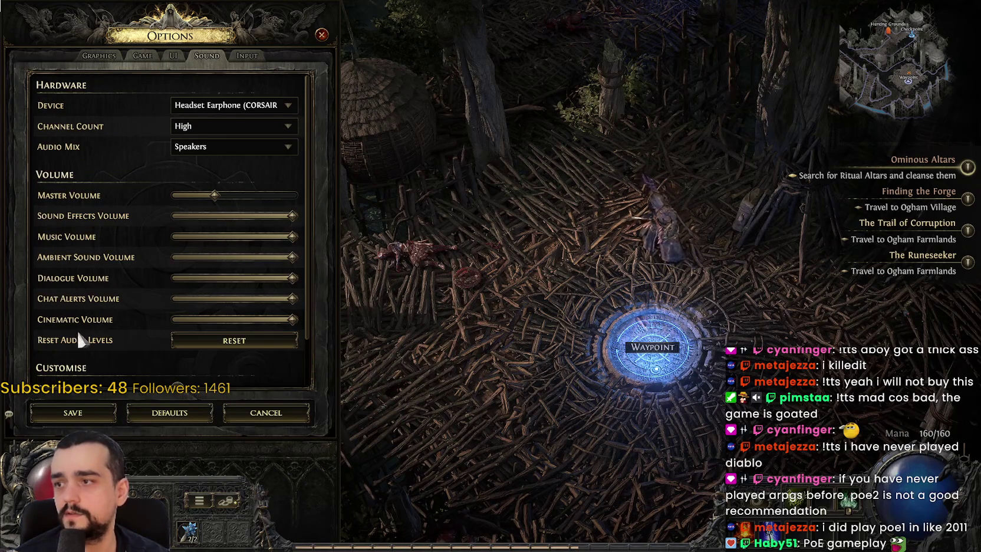
scroll(88, 345, "down", 2)
left_click(177, 355)
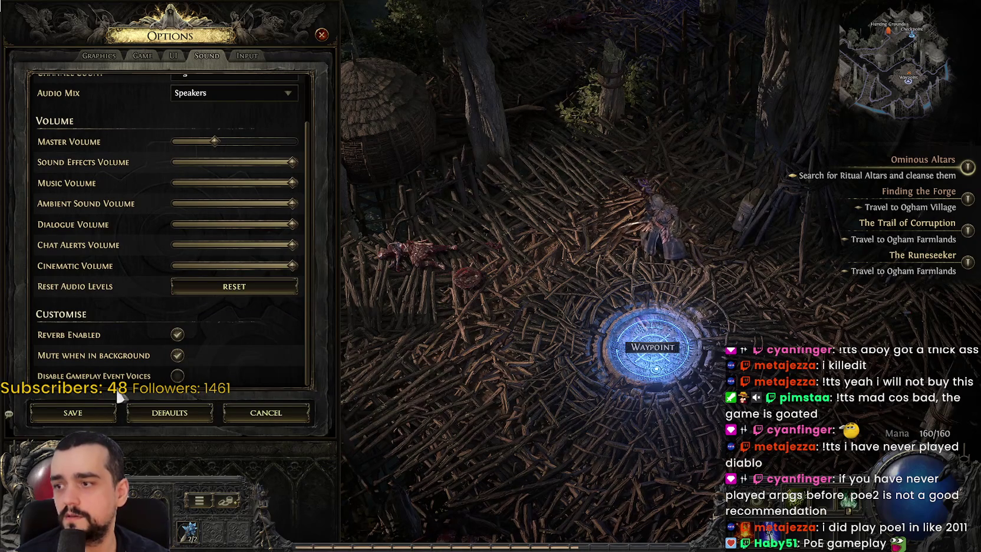
left_click(85, 407)
left_click(321, 34)
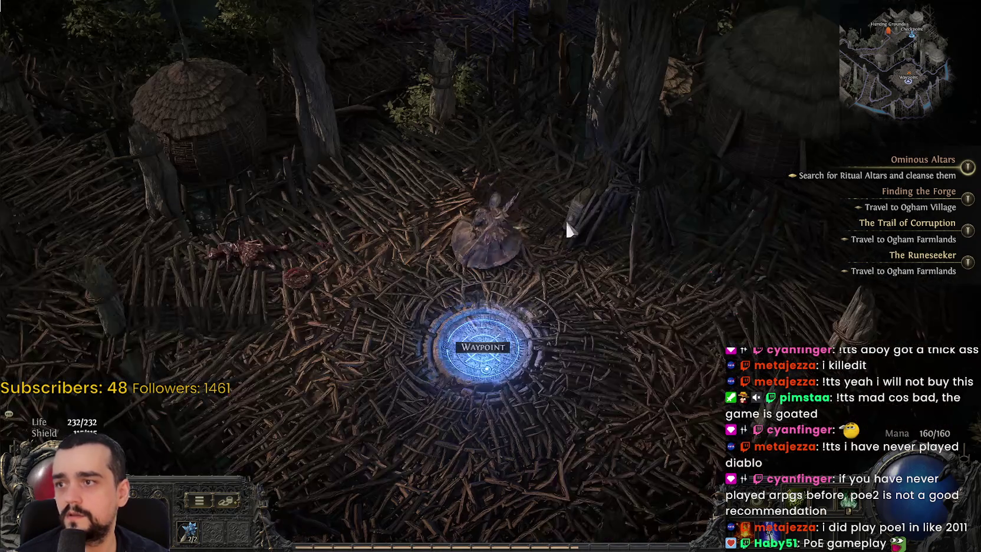
key("Escape")
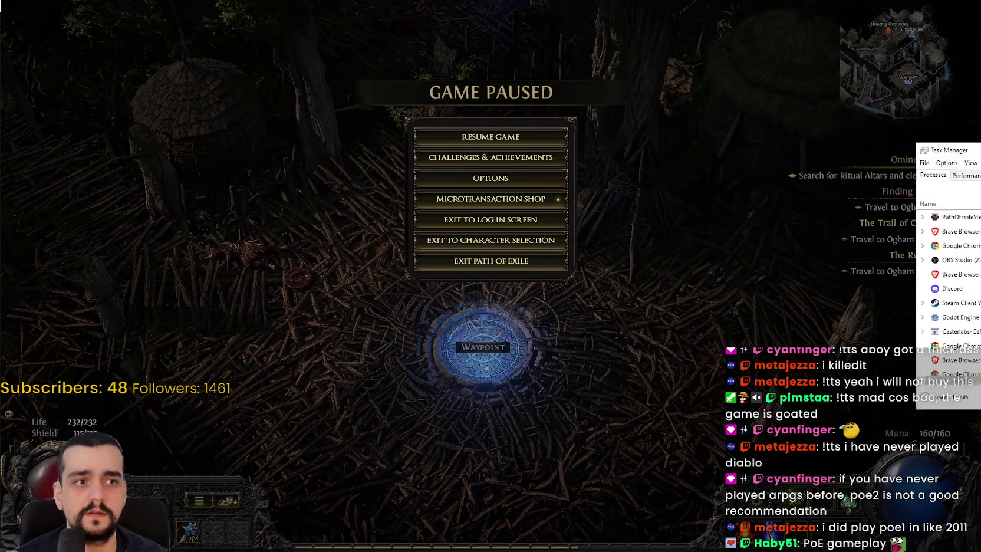
- Check Task Manager, then switch to Godot at scene_loader.gd's _unhandled_key_input on line 114
key("ctrl+shift+Escape")
left_click_drag(791, 59, 711, 28)
key("alt+Tab")
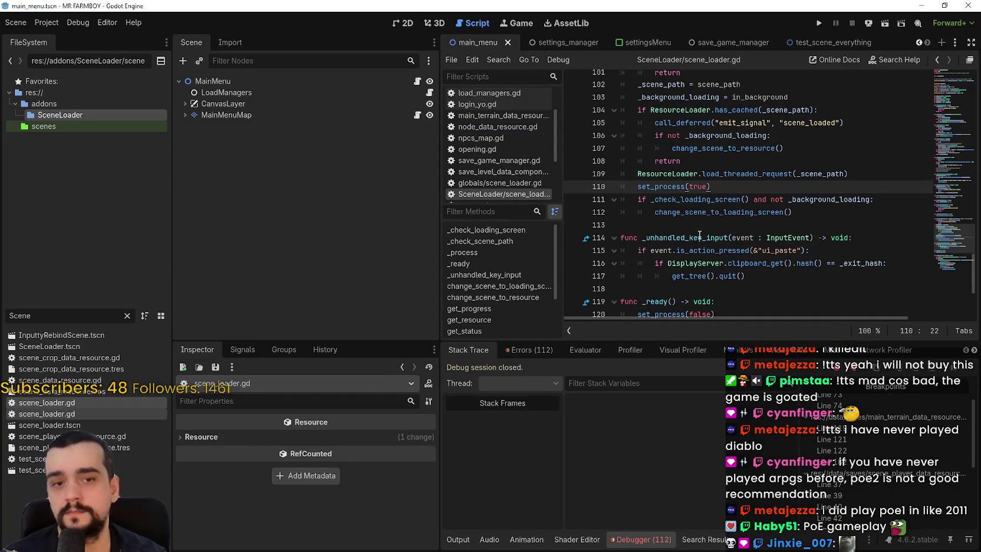
left_click(699, 237)
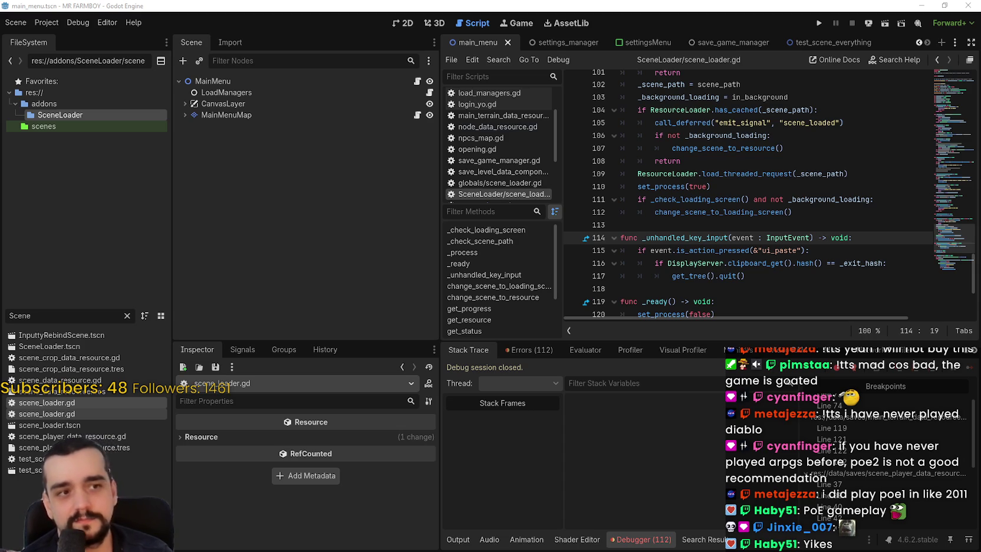
- Drag the splitter left to widen the script editor, then review lines 113, 108 and 102
left_click(622, 225)
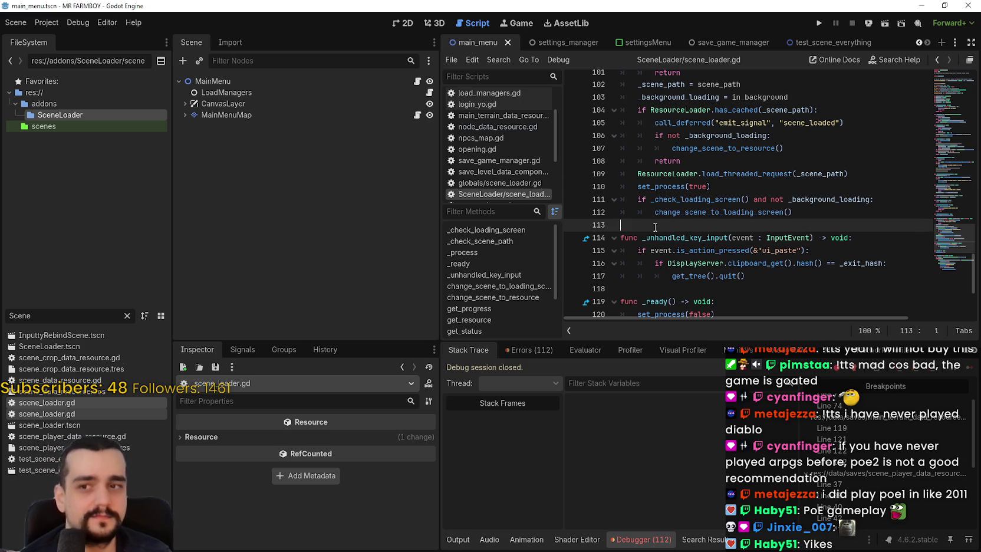
left_click_drag(440, 249, 303, 236)
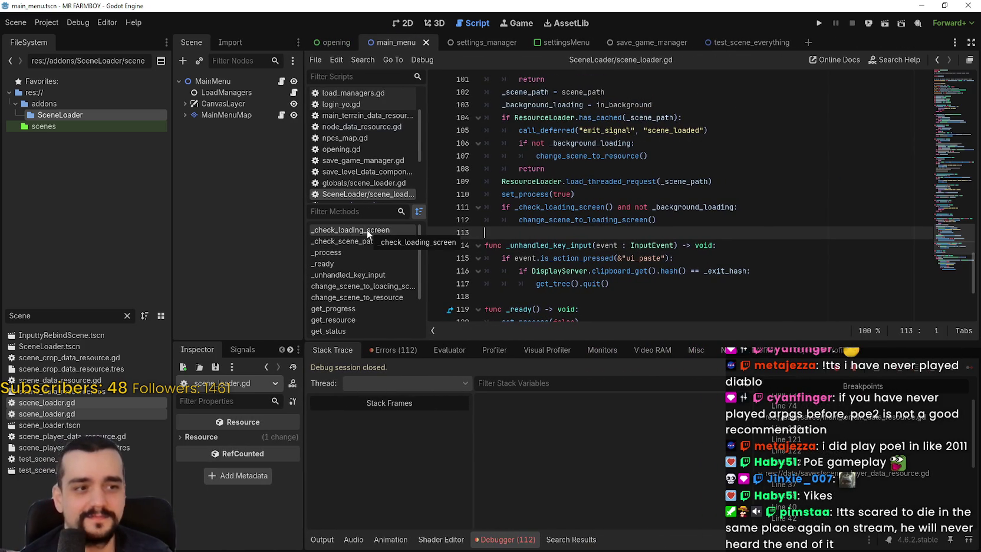
left_click(554, 169)
scroll(557, 177, "up", 1)
left_click(550, 269)
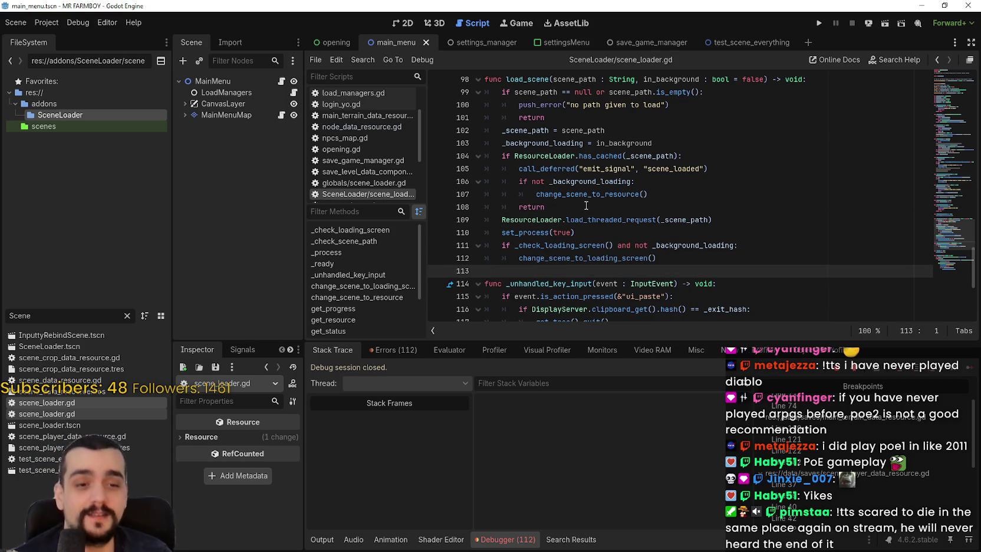
left_click(554, 207)
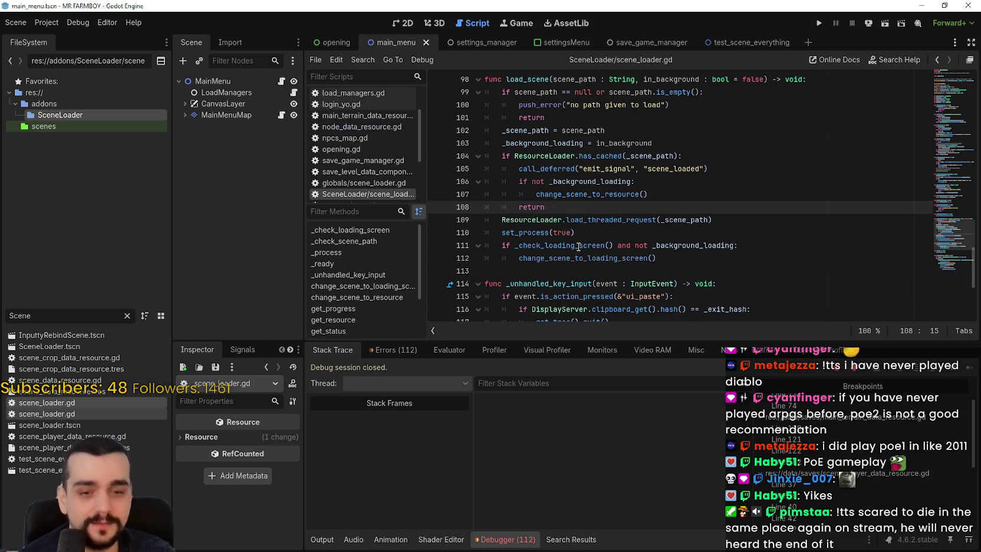
scroll(578, 246, "up", 1)
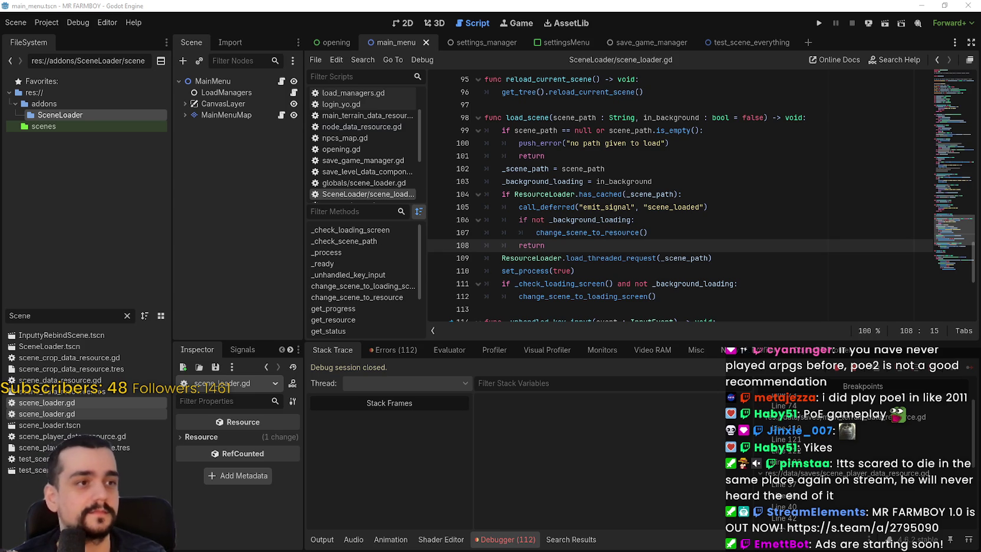
left_click(658, 165)
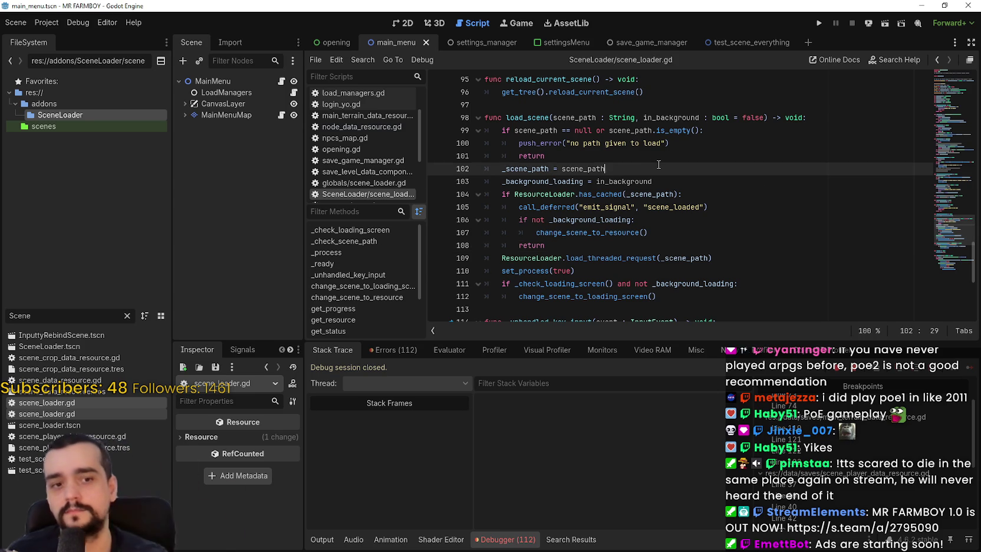
left_click(658, 235)
left_click(677, 244)
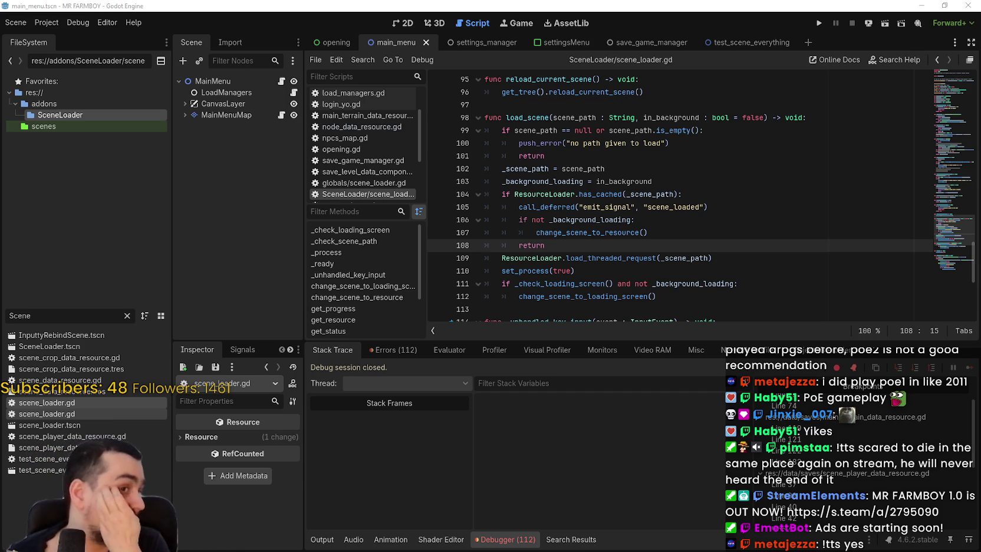
scroll(656, 295, "up", 2)
left_click(570, 83)
scroll(718, 191, "up", 8)
scroll(718, 191, "up", 3)
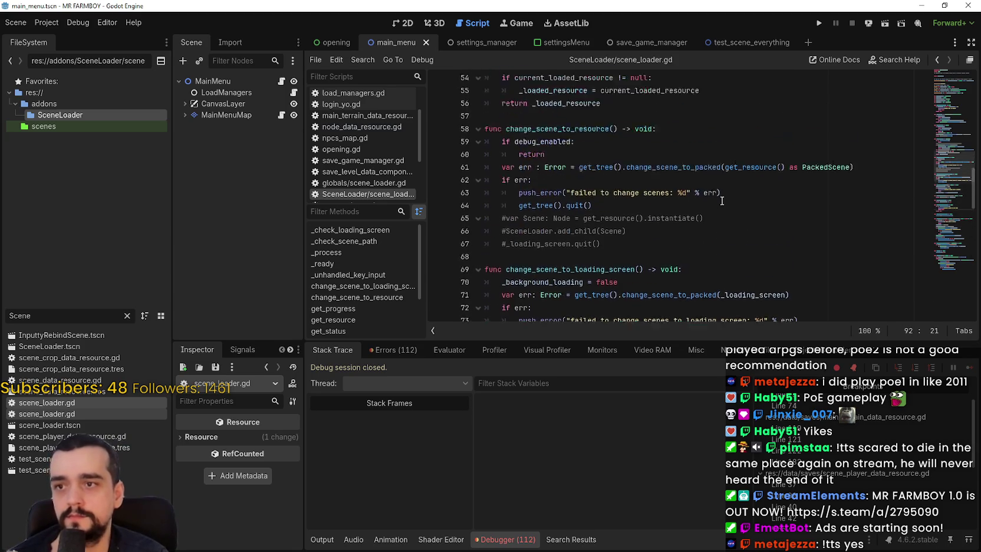
left_click_drag(957, 167, 951, 64)
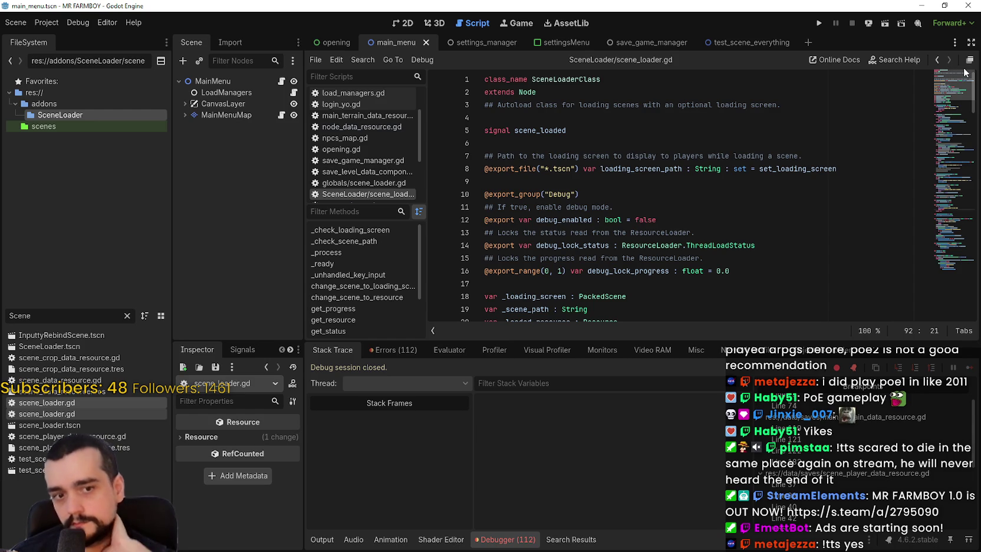
left_click_drag(943, 90, 938, 270)
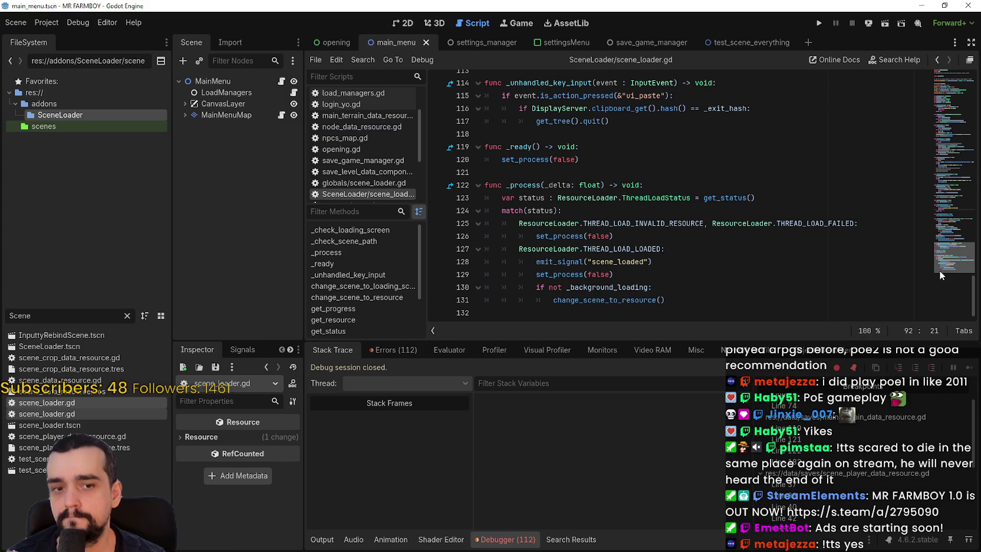
left_click_drag(938, 268, 941, 244)
left_click(680, 210)
left_click(674, 201)
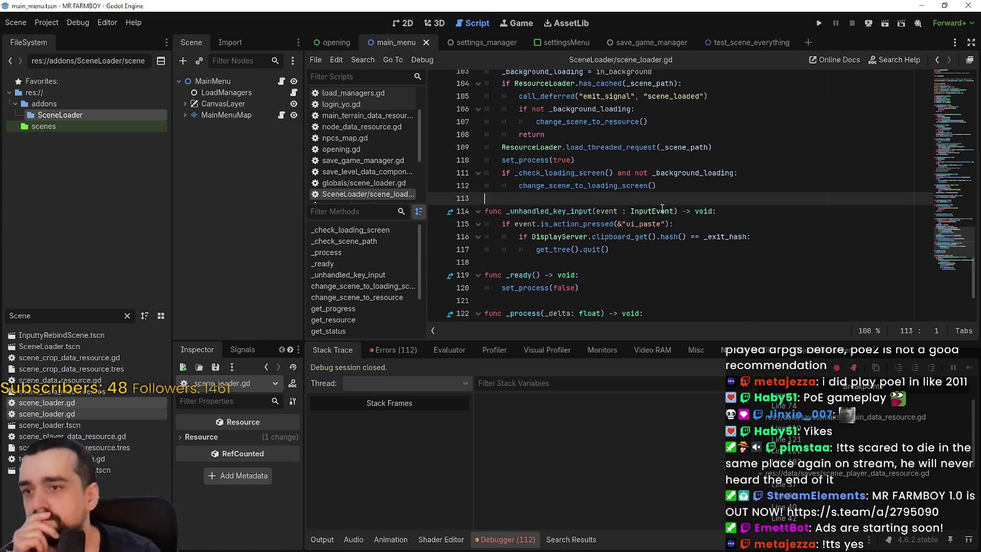
scroll(662, 208, "up", 3)
left_click(662, 245)
scroll(662, 235, "up", 2)
scroll(662, 235, "up", 2)
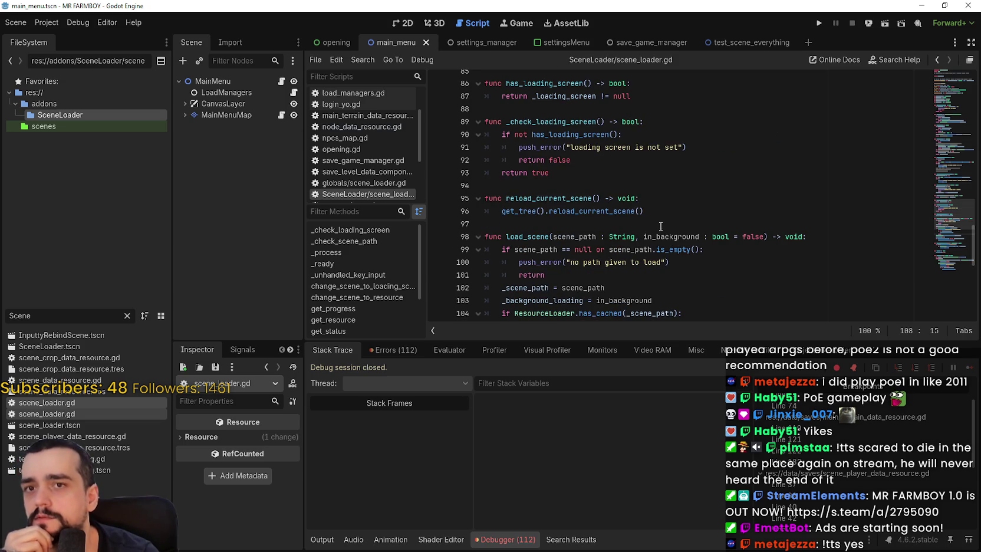
key("F5")
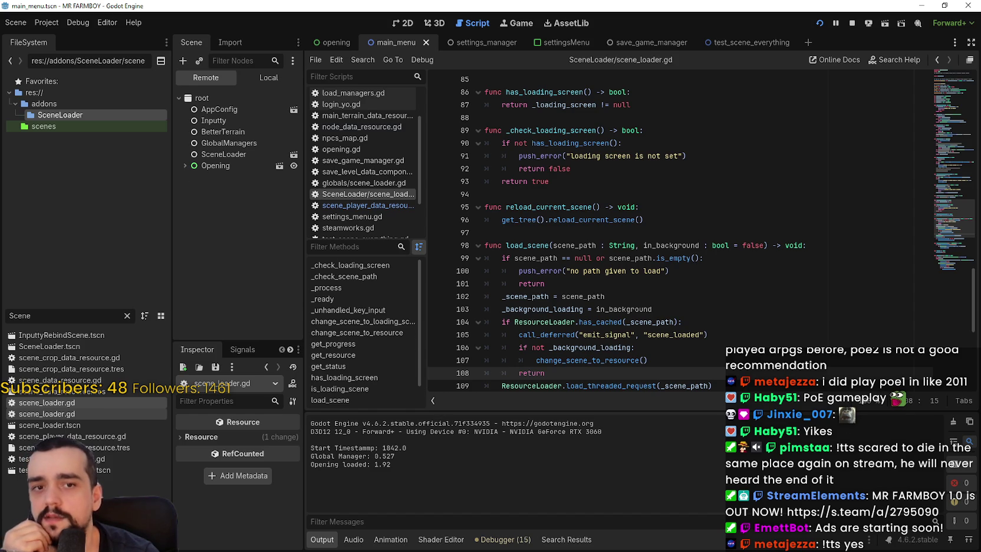
- Check player_data.tres in Notepad and the paused game, then stop the MR FARMBOY run
key("alt+Tab")
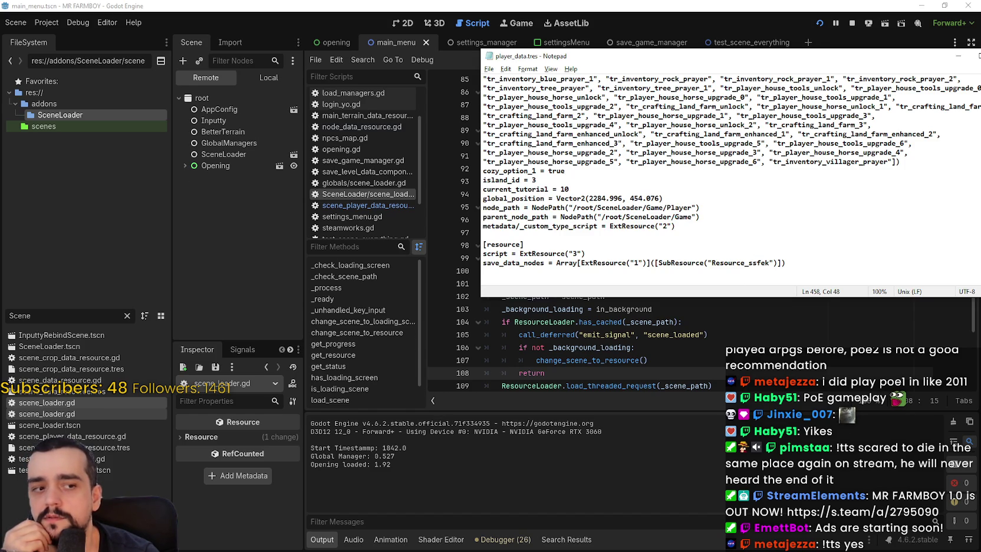
key("alt+Tab")
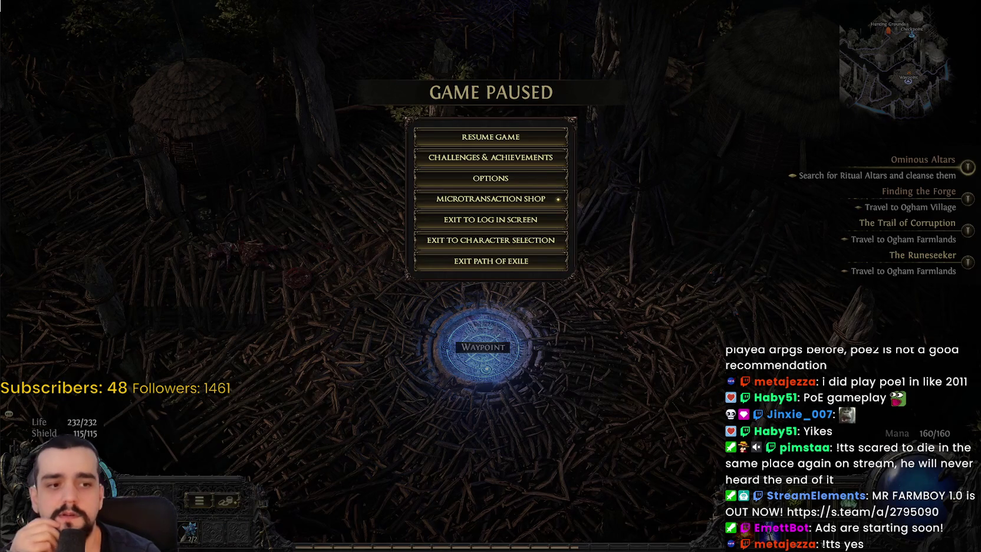
key("alt+Tab")
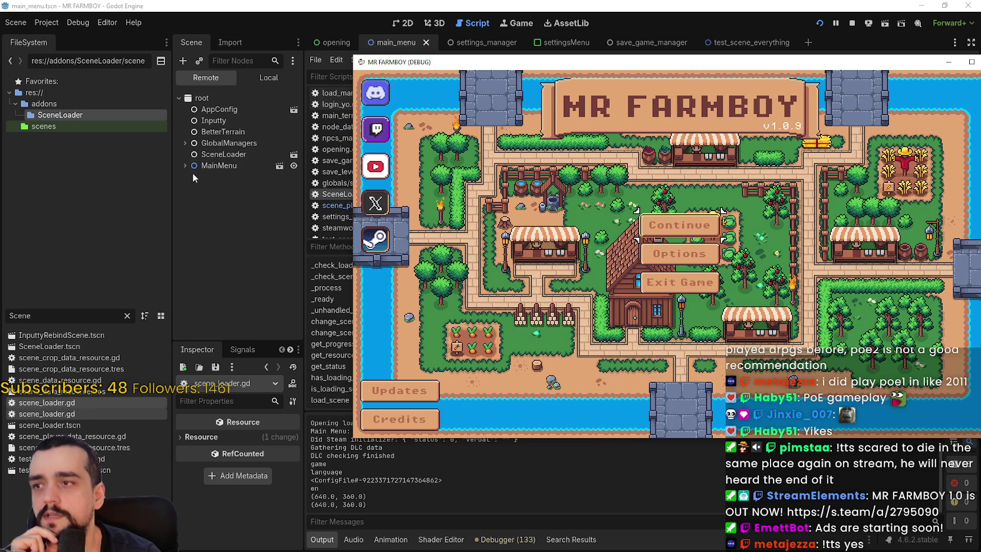
left_click(853, 23)
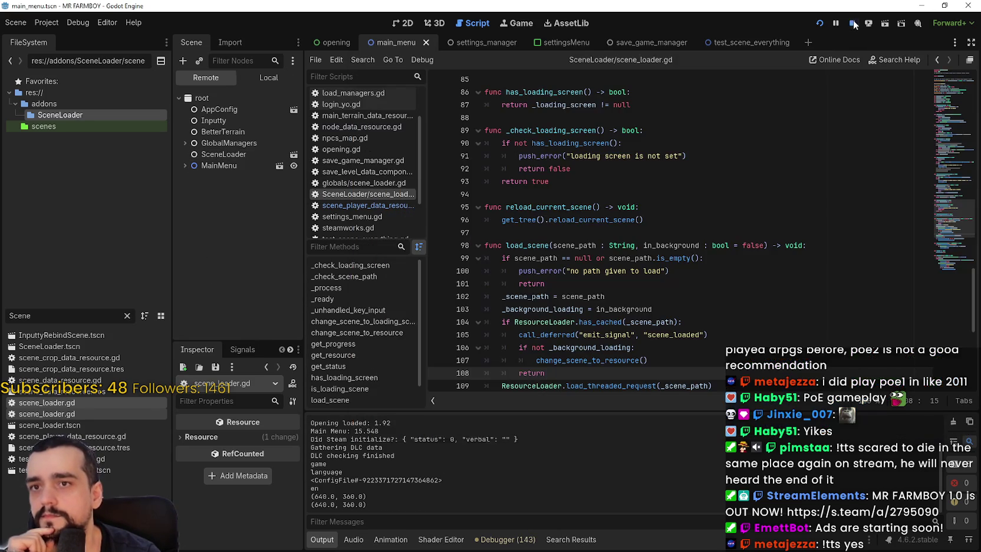
- Place the caret at the end of line 107 in the script
left_click(688, 232)
scroll(688, 232, "down", 3)
left_click(688, 233)
left_click(716, 247)
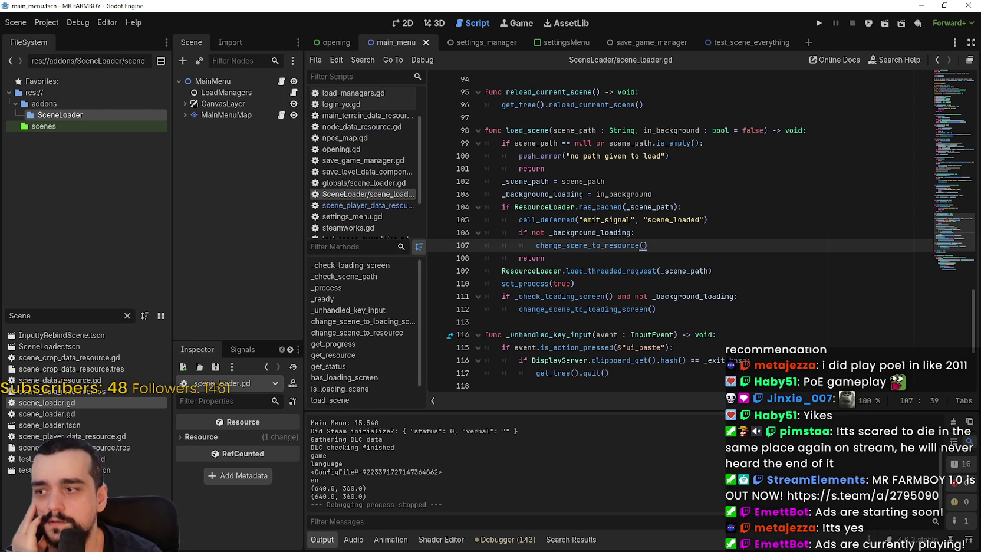
- Browse test_scene_everything.gd and scene_data_resource.gd, ending on scene_player_data_resource.gd
double_click(24, 458)
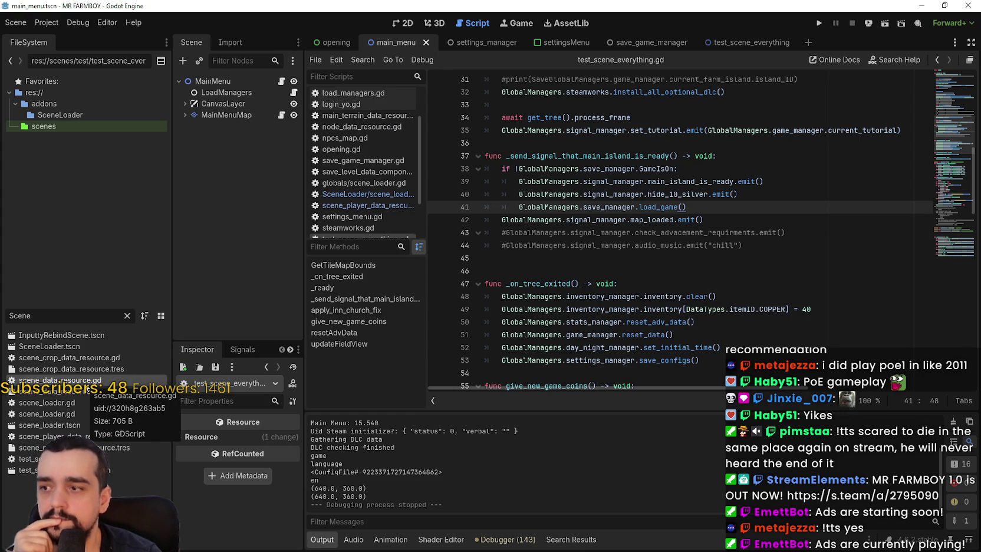
double_click(89, 380)
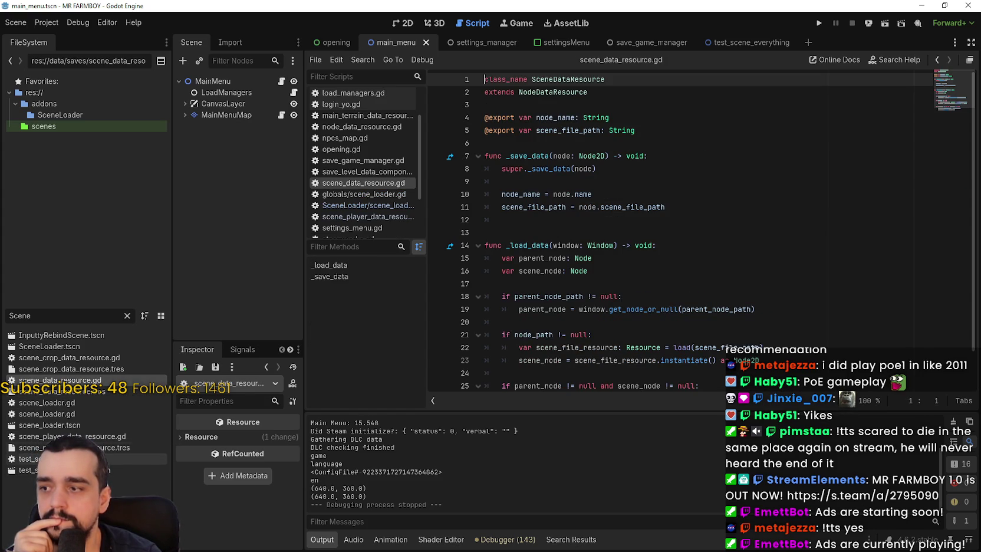
double_click(71, 436)
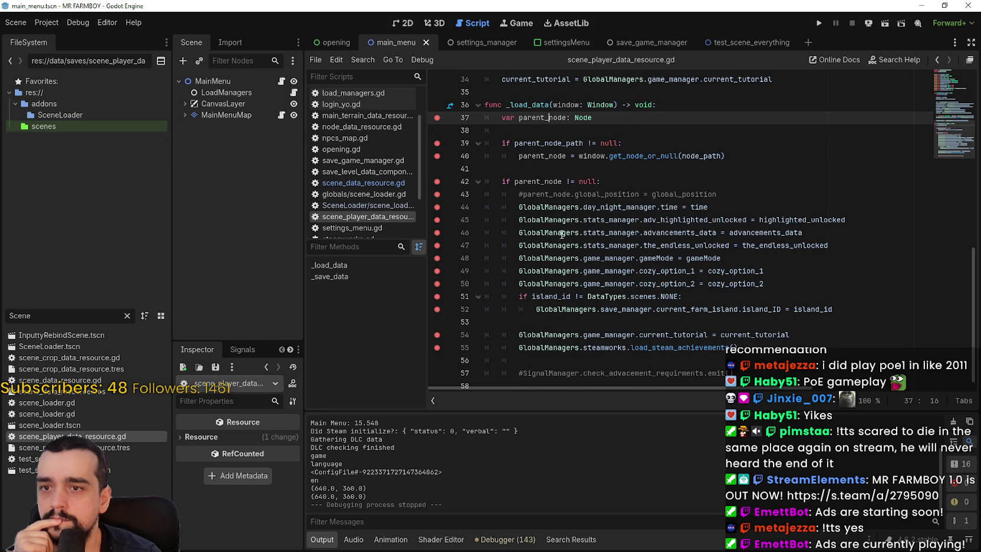
- Remove the stray indentation from empty line 38 in _load_data
scroll(561, 237, "up", 1)
scroll(530, 265, "up", 3)
left_click(521, 282)
key("BackSpace")
scroll(606, 248, "down", 3)
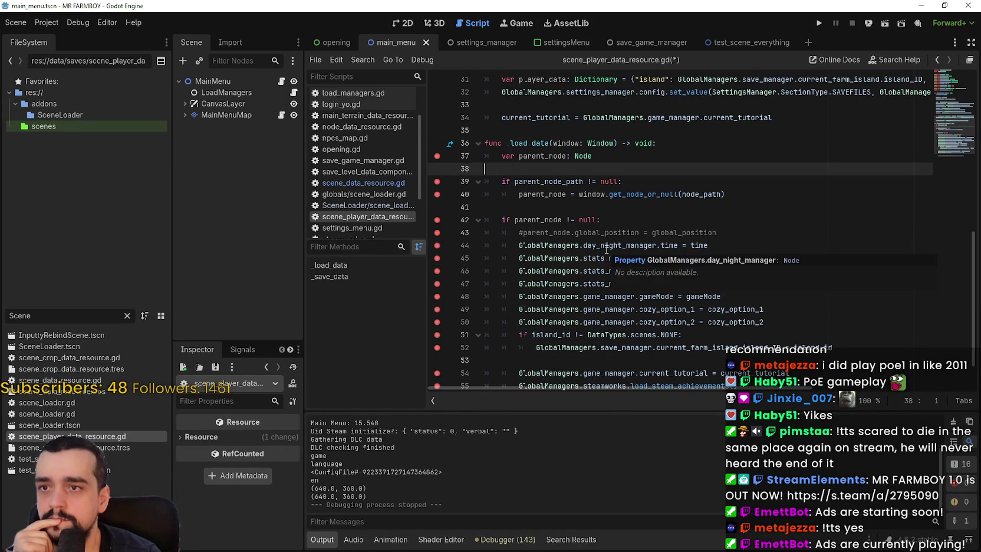
scroll(606, 248, "up", 5)
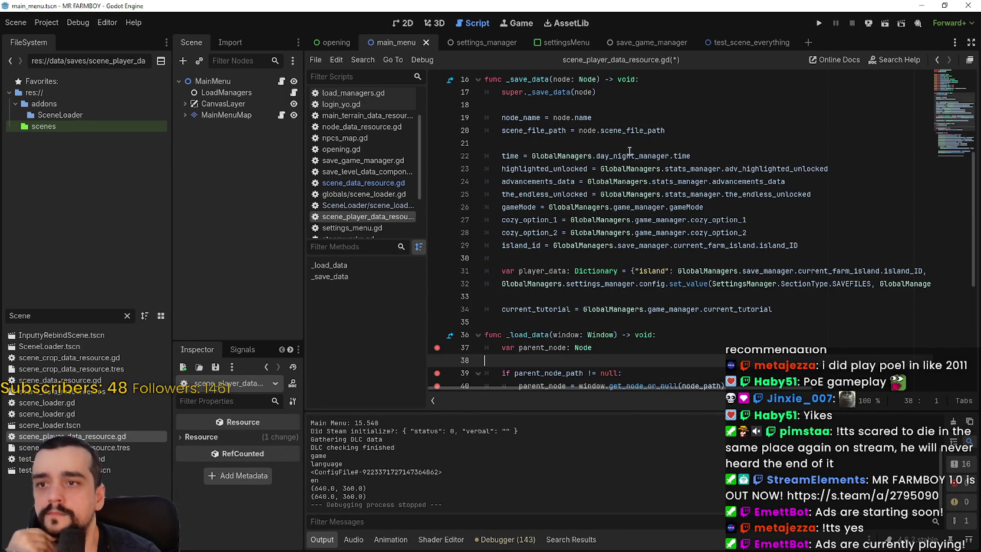
- Review _load_data, highlighting scene_file_path, parent_node and node_path, and settle on the get_node_or_null line
double_click(627, 131)
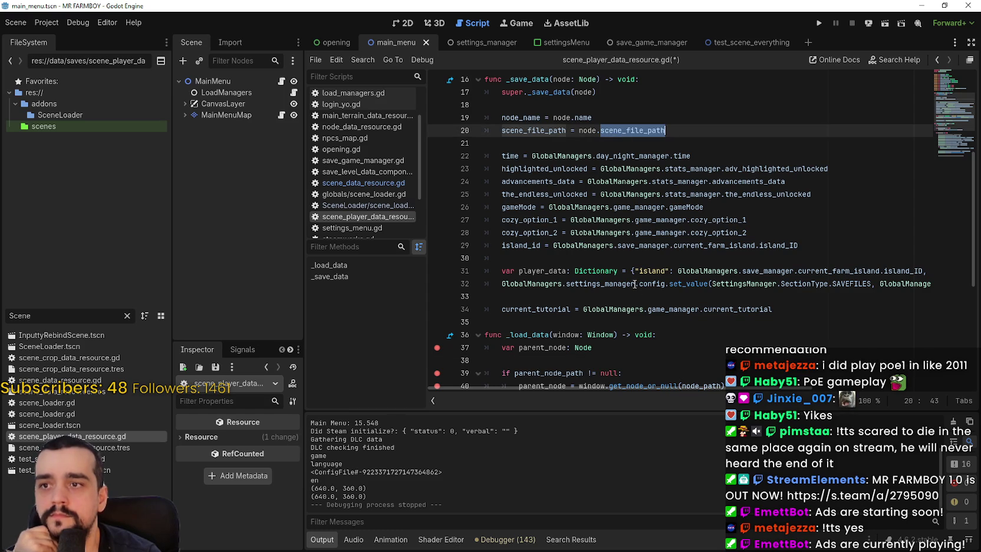
scroll(637, 283, "up", 2)
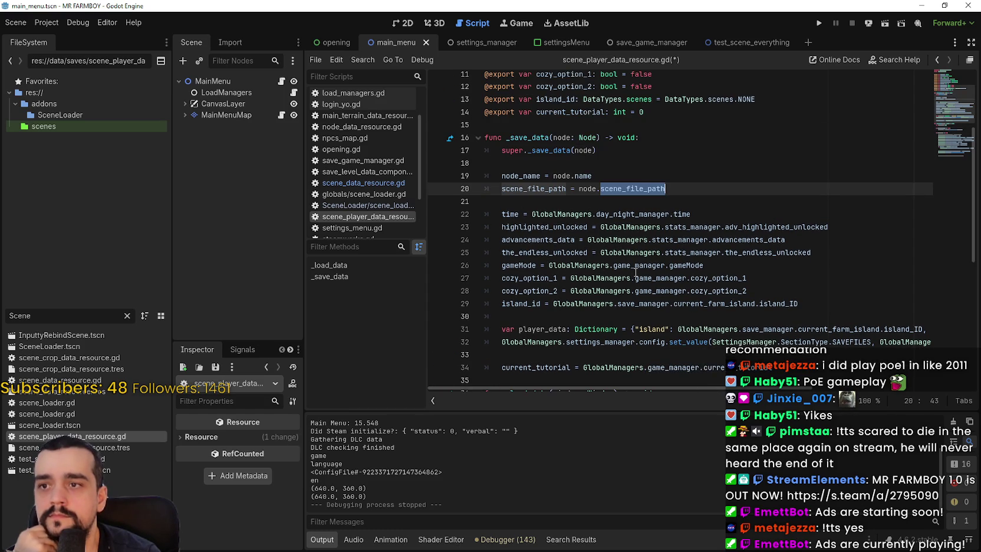
scroll(583, 227, "down", 4)
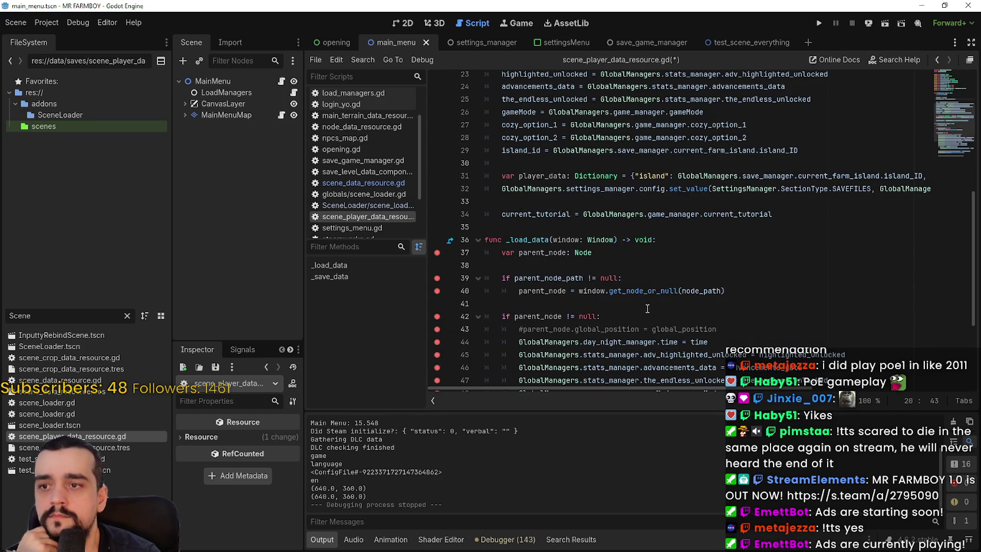
double_click(546, 253)
left_click_drag(558, 291, 518, 291)
double_click(708, 290)
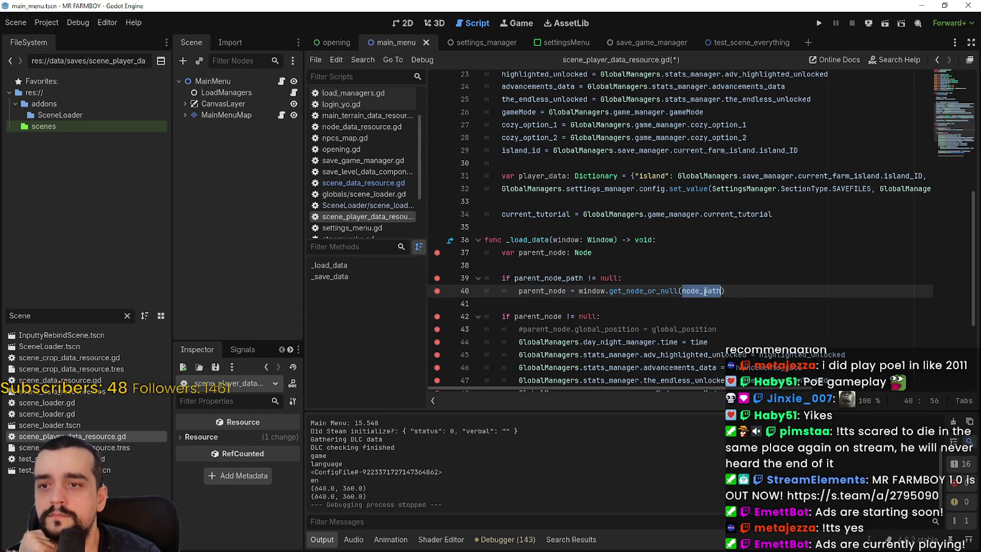
mouse_move(705, 292)
scroll(692, 271, "up", 7)
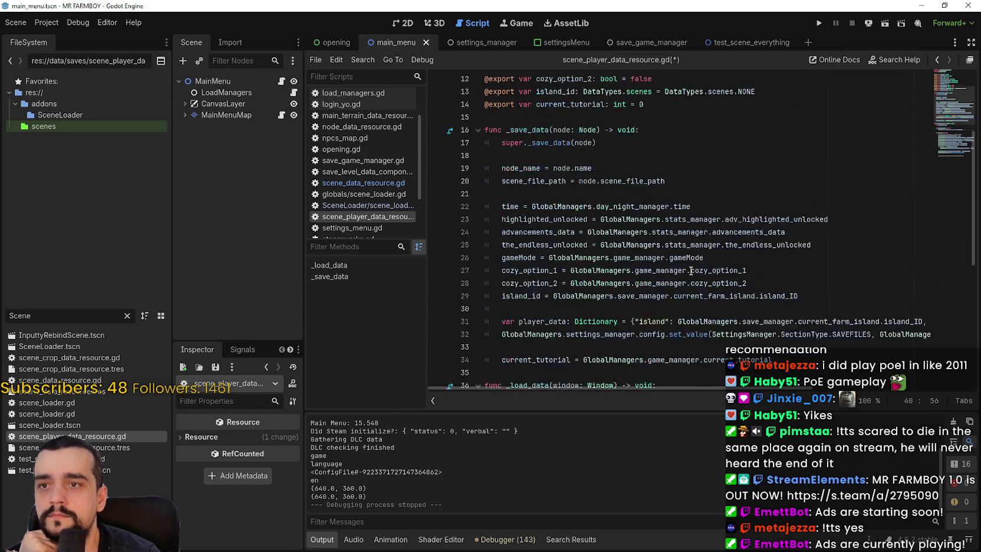
scroll(698, 292, "down", 8)
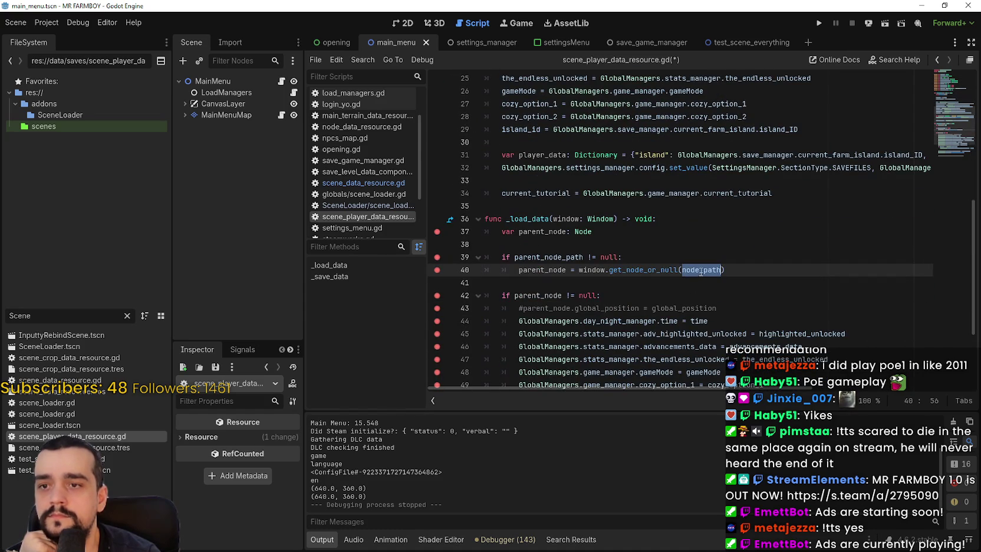
mouse_move(700, 269)
left_click(600, 269)
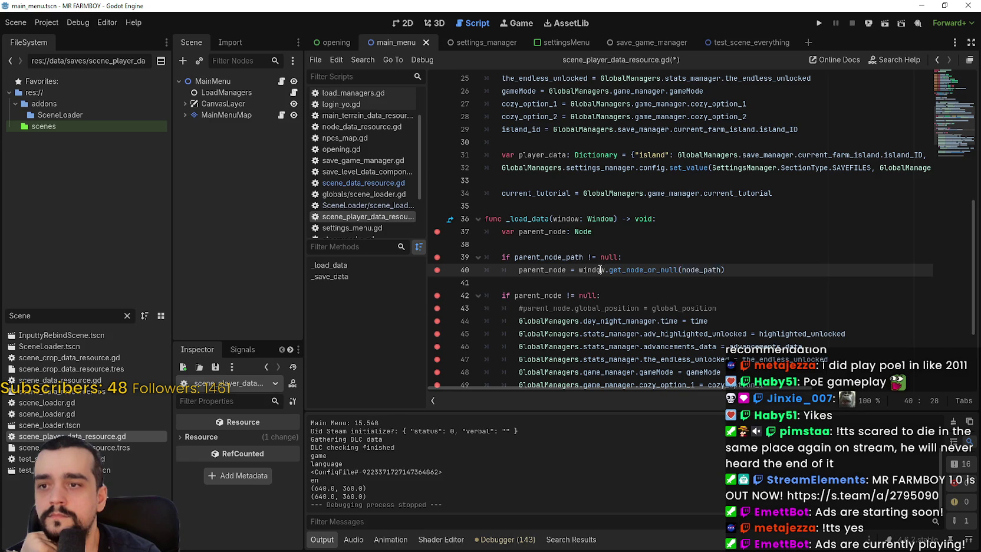
- Return to the script header and bring up the context menu for NodeDataResource on line 2
scroll(604, 266, "up", 5)
scroll(604, 266, "up", 3)
scroll(601, 262, "down", 8)
scroll(603, 280, "up", 8)
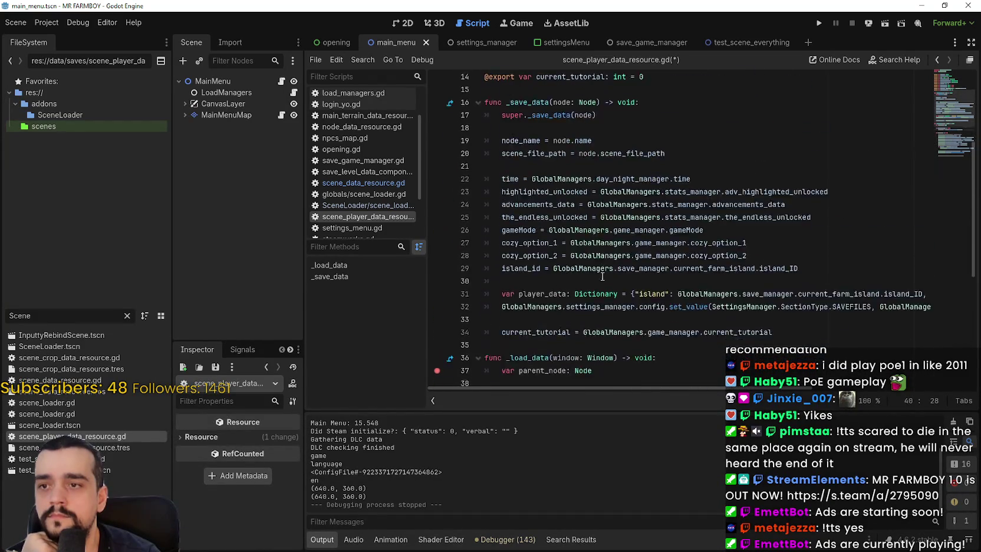
right_click(561, 94)
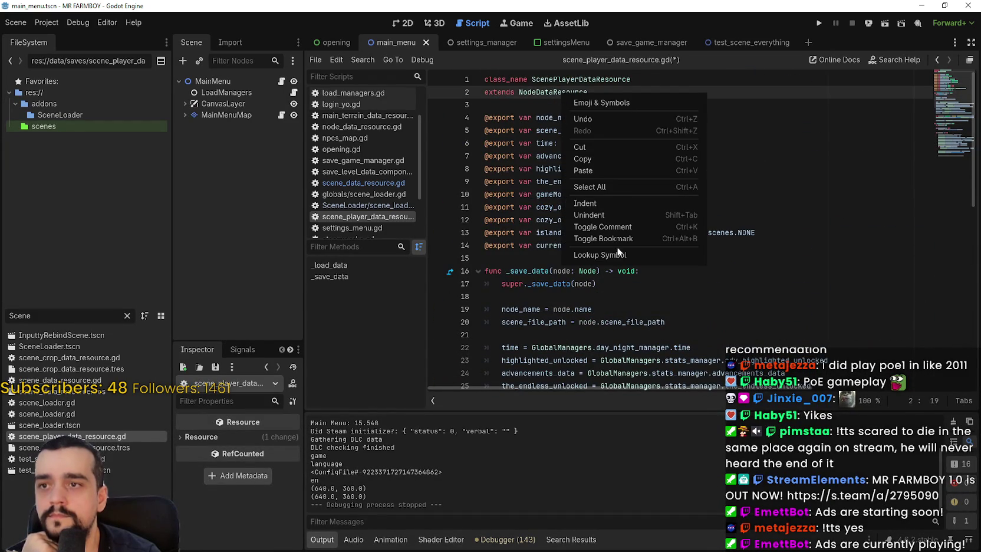
- Look up NodeDataResource to open node_data_resource.gd and inspect its global_position and node_path lines
left_click(620, 250)
left_click(649, 332)
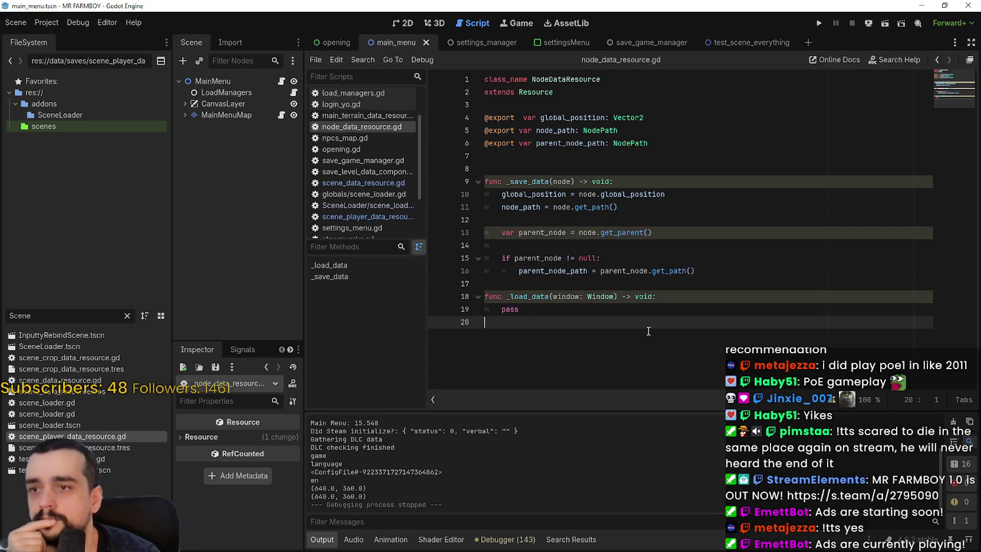
double_click(522, 207)
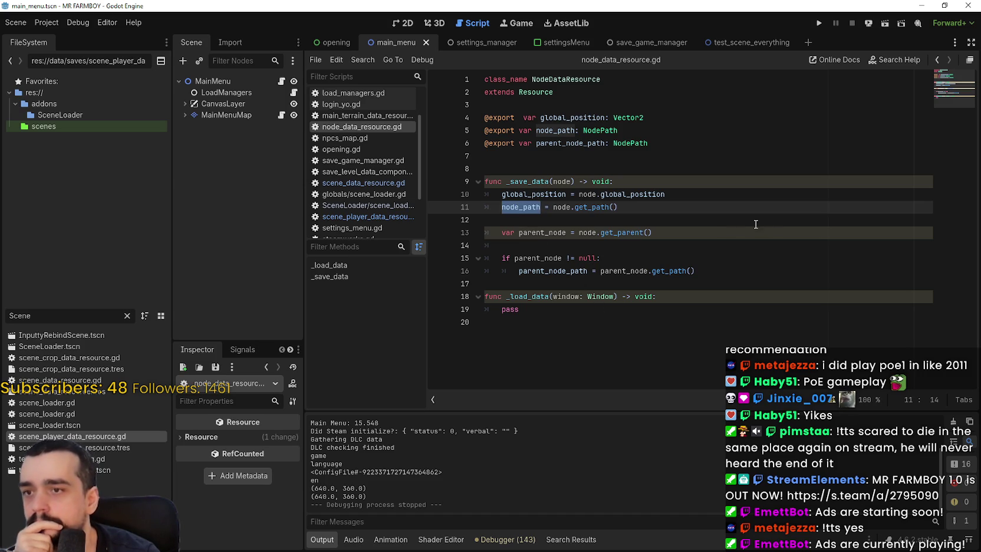
double_click(561, 207)
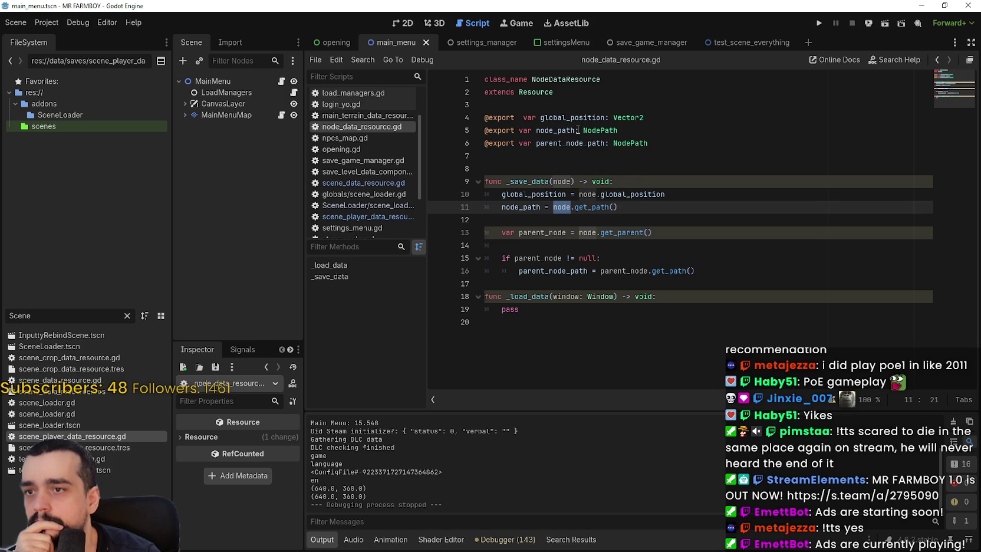
left_click_drag(579, 194, 676, 199)
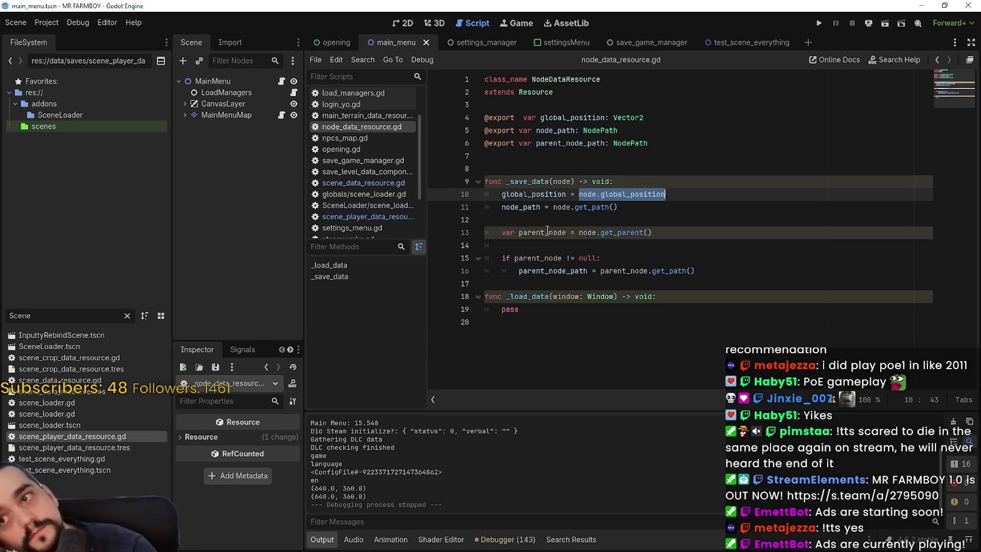
left_click_drag(554, 207, 618, 207)
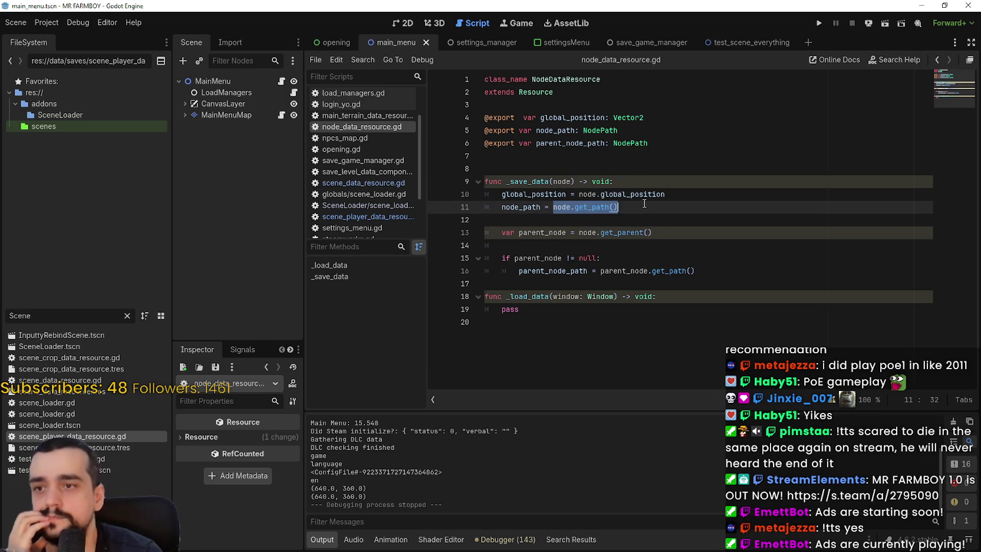
- Copy 'node_path = node.get_path()' from line 11 and go back to scene_player_data_resource.gd
left_click_drag(501, 207, 617, 206)
key("ctrl+c")
right_click(564, 211)
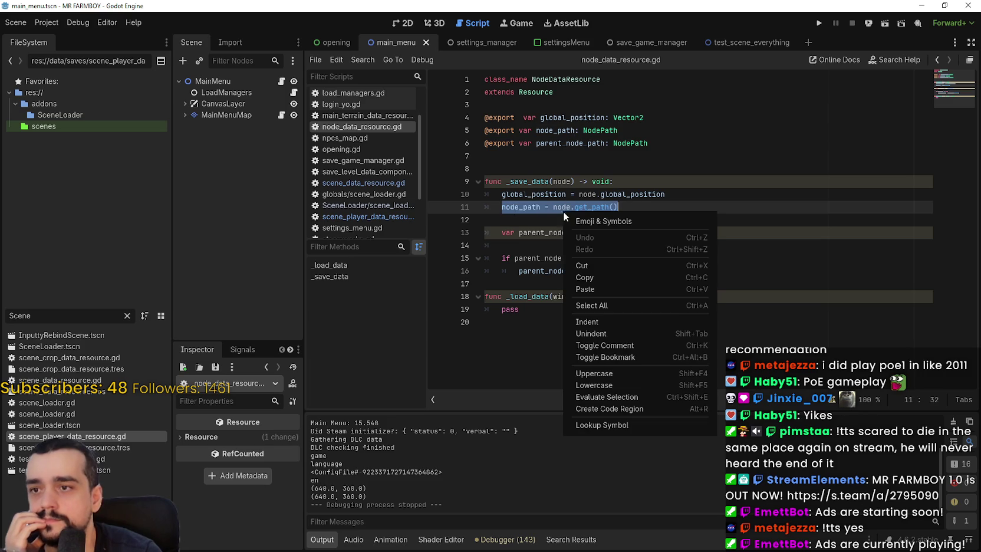
left_click(594, 277)
left_click(548, 220)
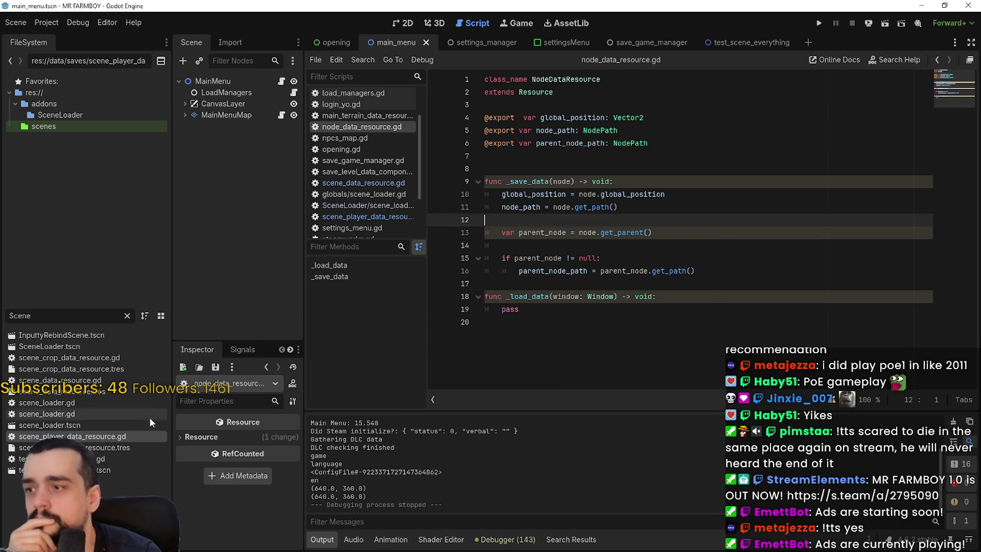
double_click(132, 438)
scroll(684, 266, "down", 3)
scroll(684, 267, "down", 5)
left_click(631, 210)
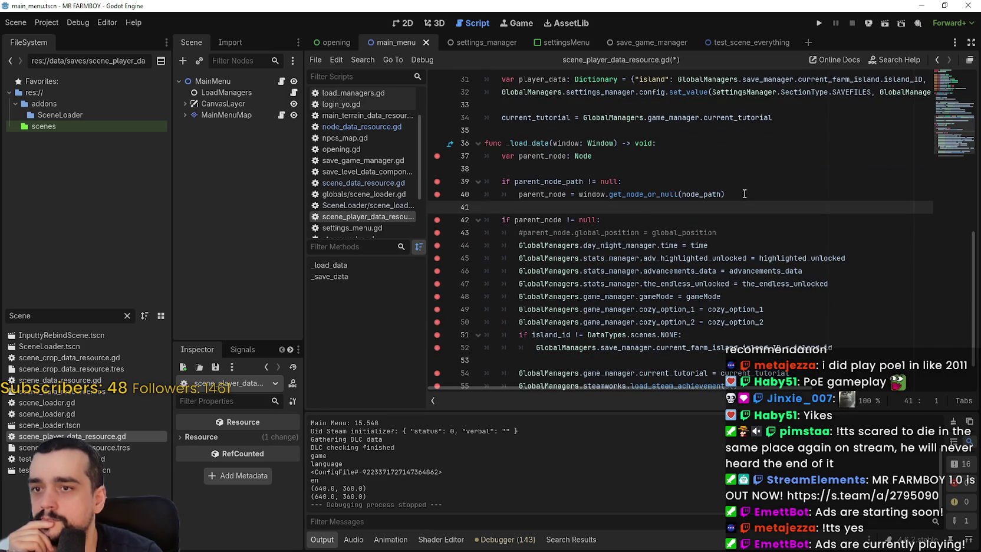
left_click(712, 192)
double_click(711, 192)
left_click(748, 193)
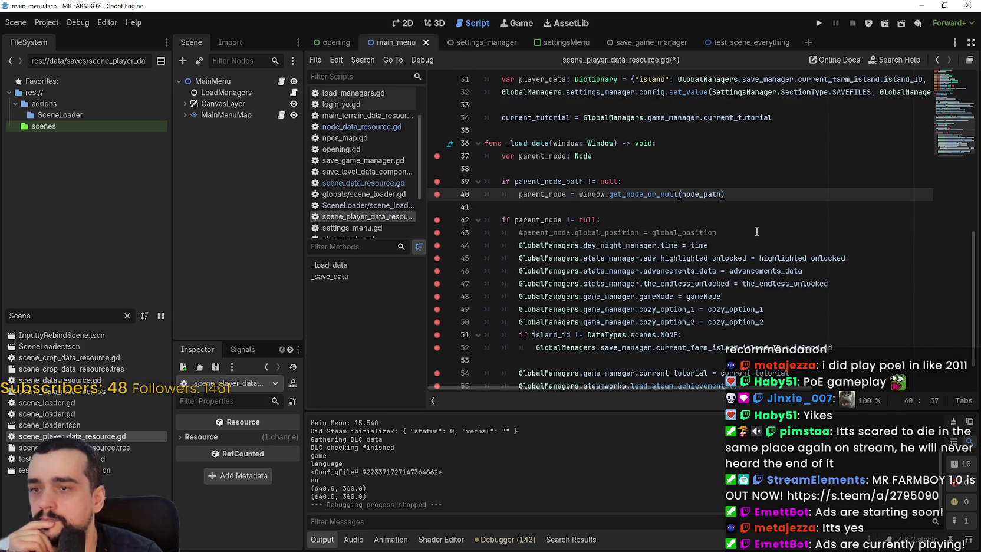
key("Return")
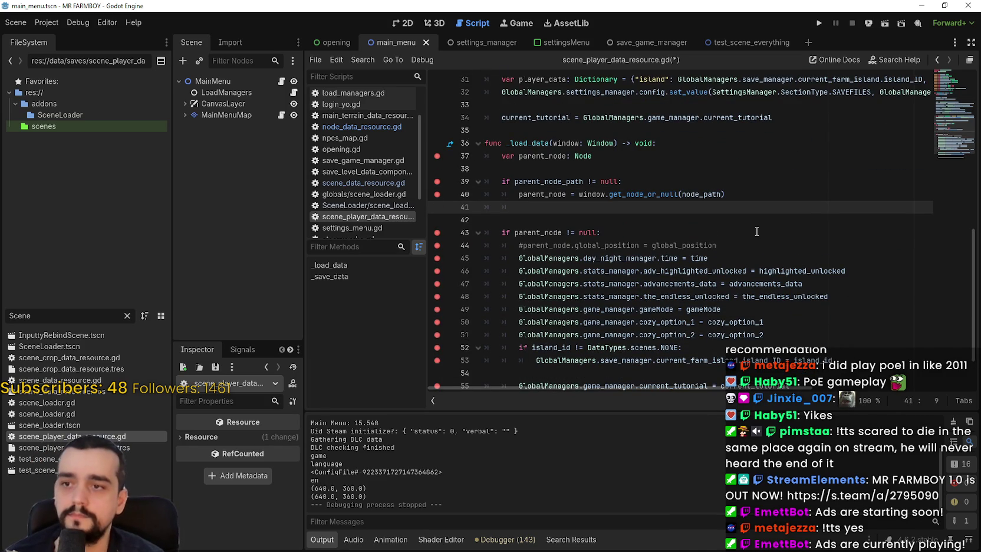
key("ctrl+v")
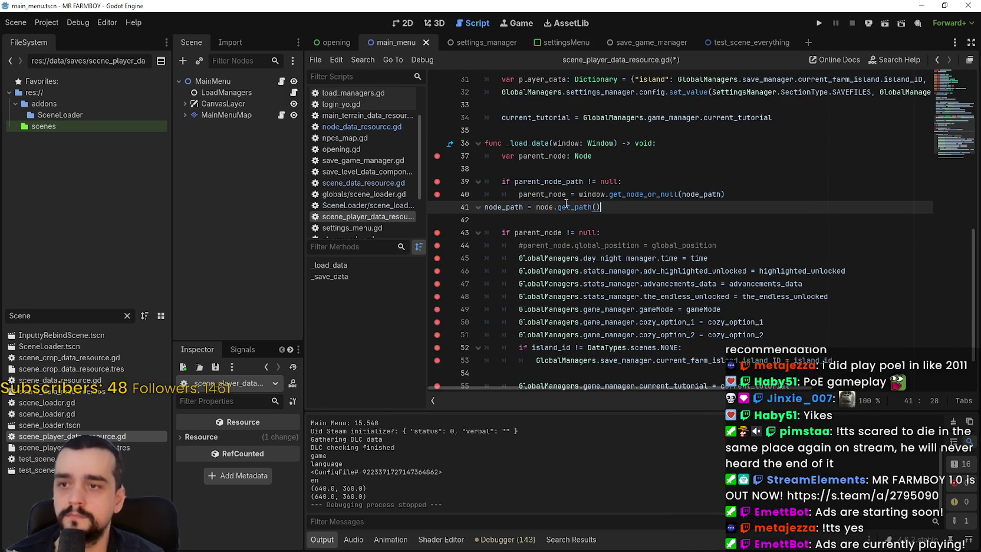
left_click(484, 206)
key("Tab")
key("Tab")
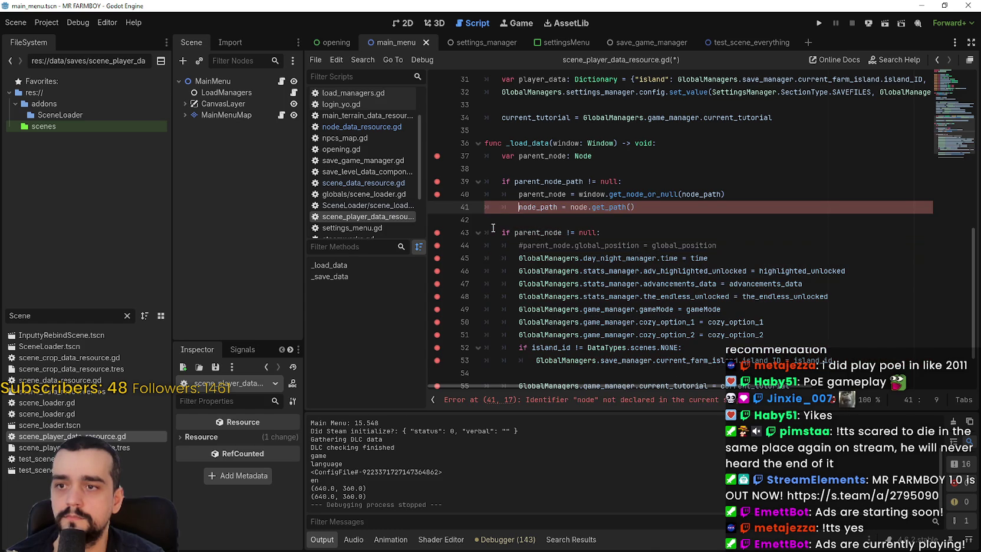
double_click(541, 194)
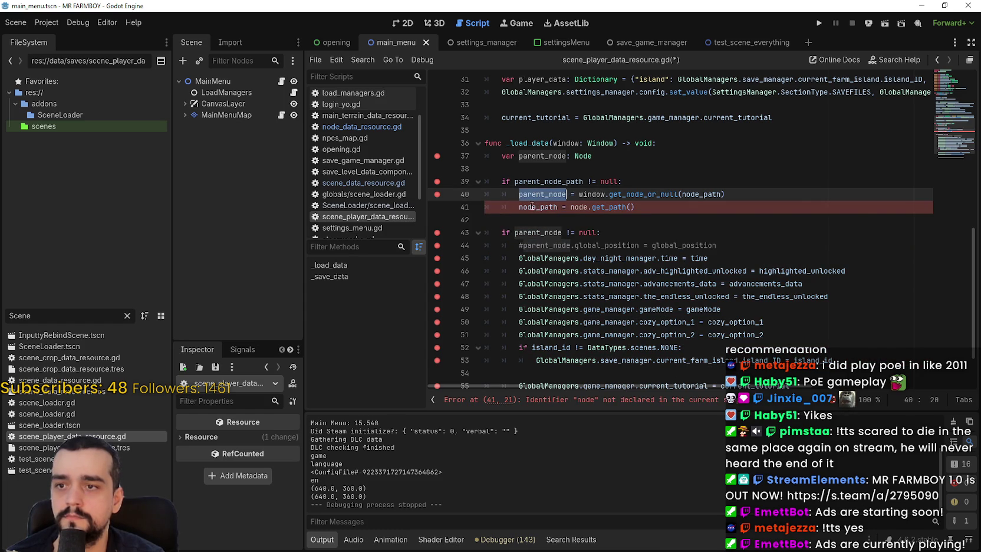
double_click(532, 206)
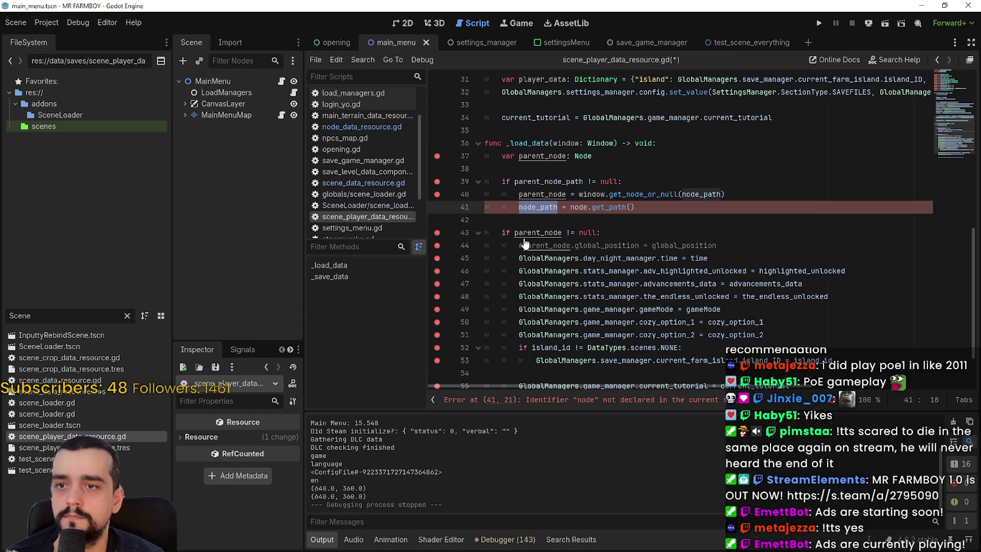
left_click(648, 180)
left_click_drag(635, 207, 501, 207)
key("BackSpace")
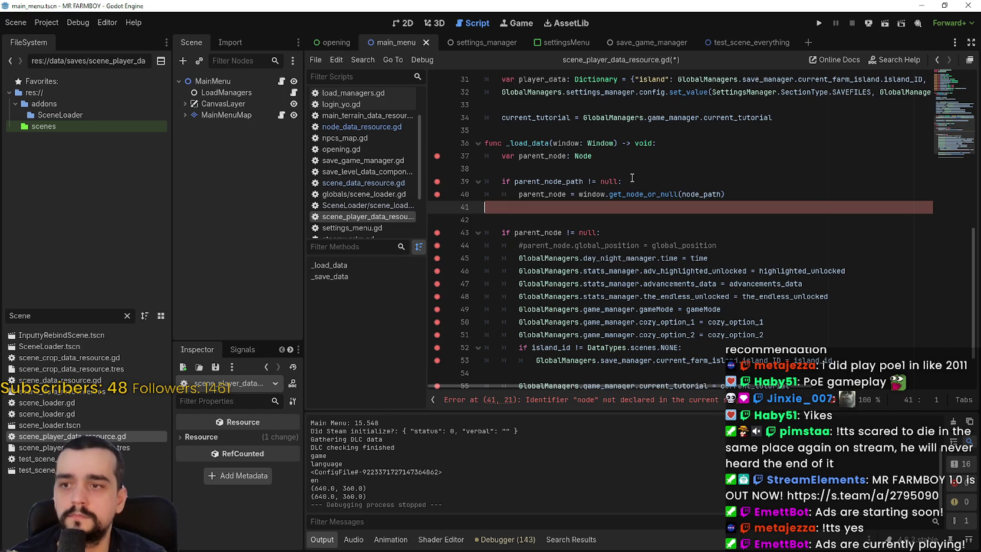
left_click(630, 181)
key("Return")
left_click_drag(531, 193, 487, 194)
key("ctrl+v")
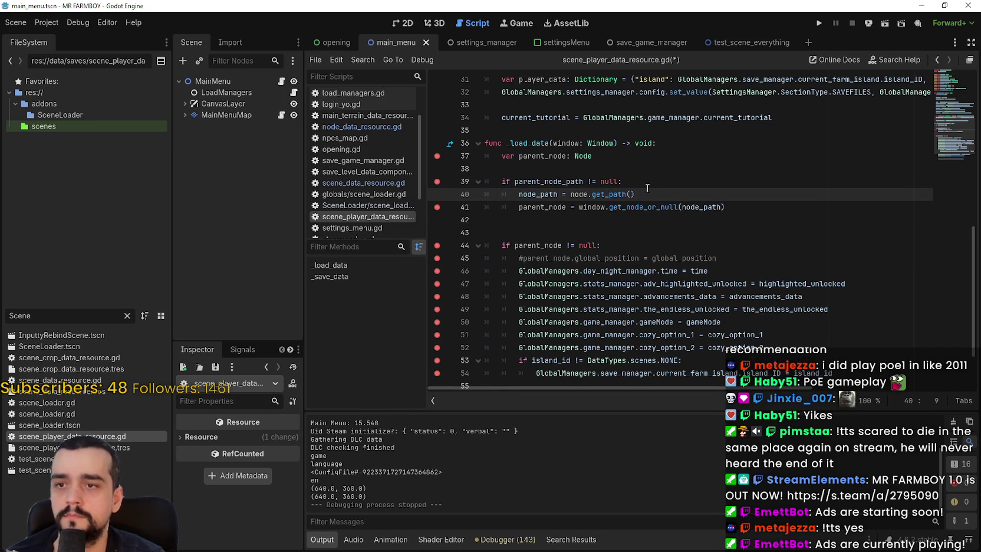
mouse_move(645, 207)
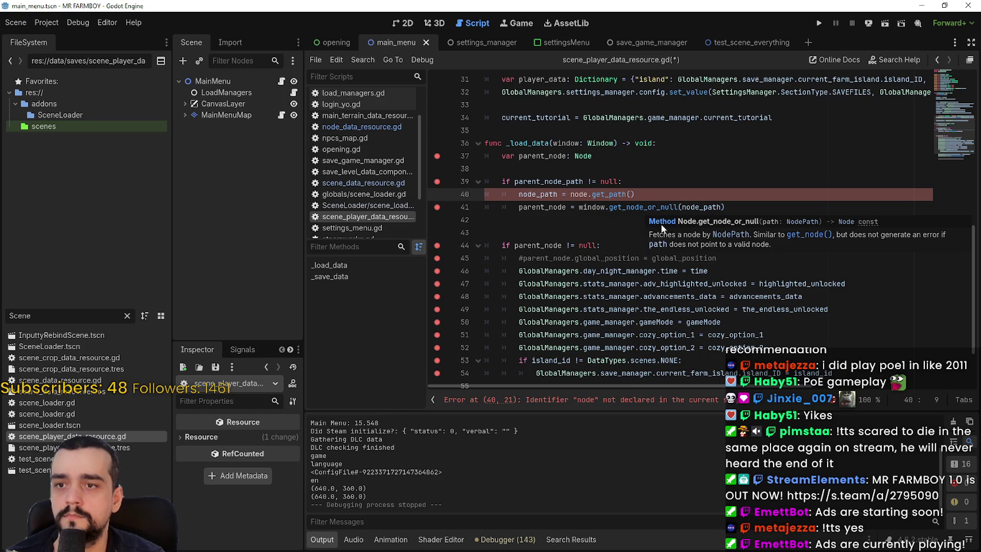
left_click_drag(635, 194, 484, 193)
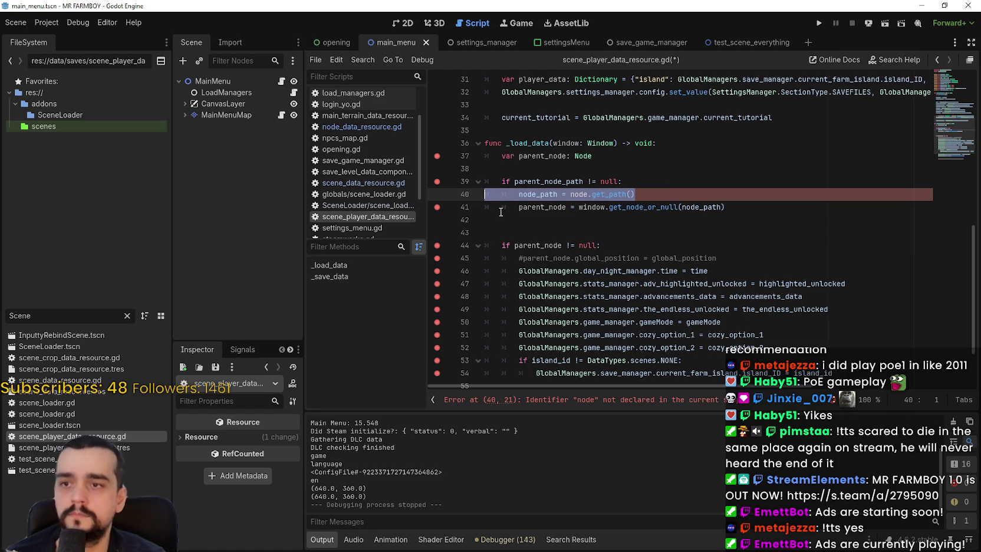
key("ctrl+shift+k")
left_click(741, 197)
key("Return")
type("if")
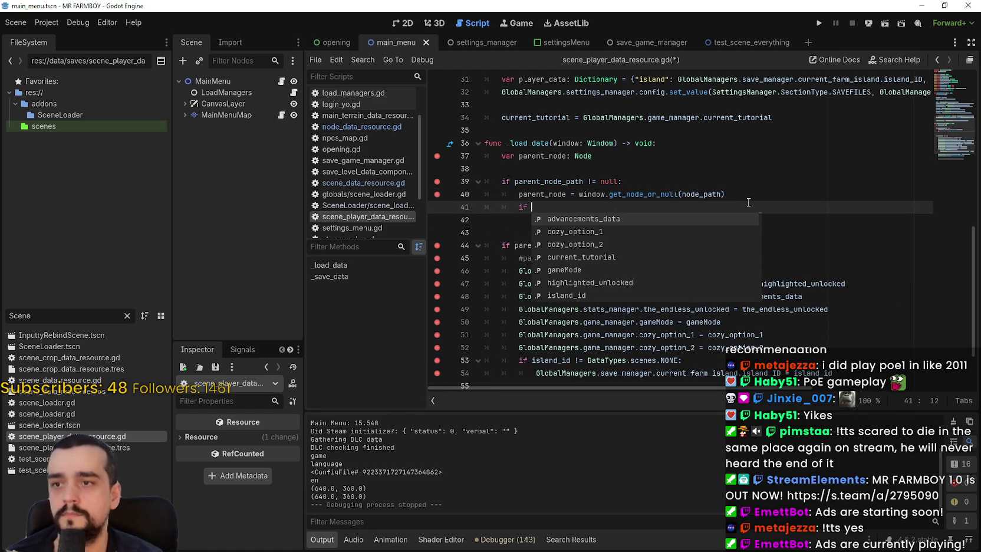
type(" parent_node == null:")
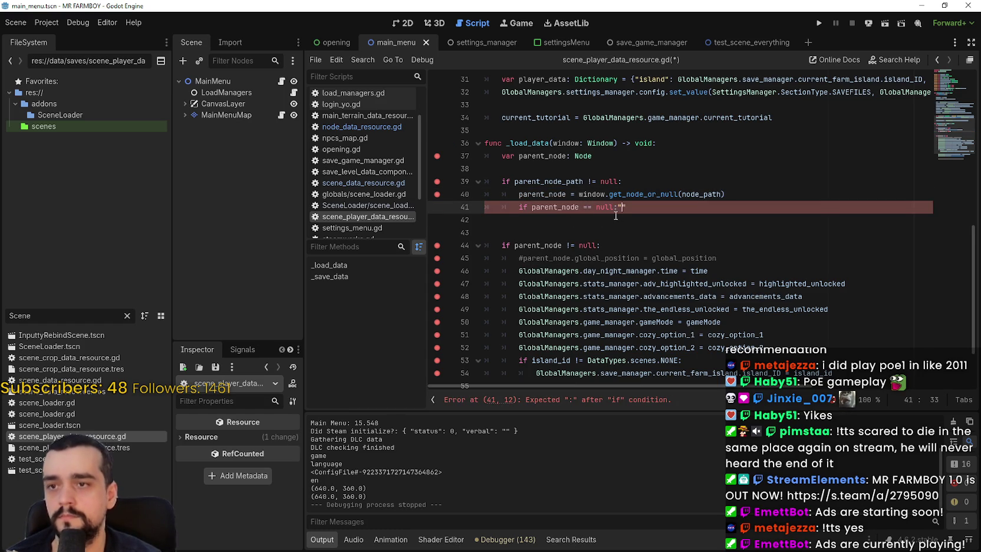
key("Return")
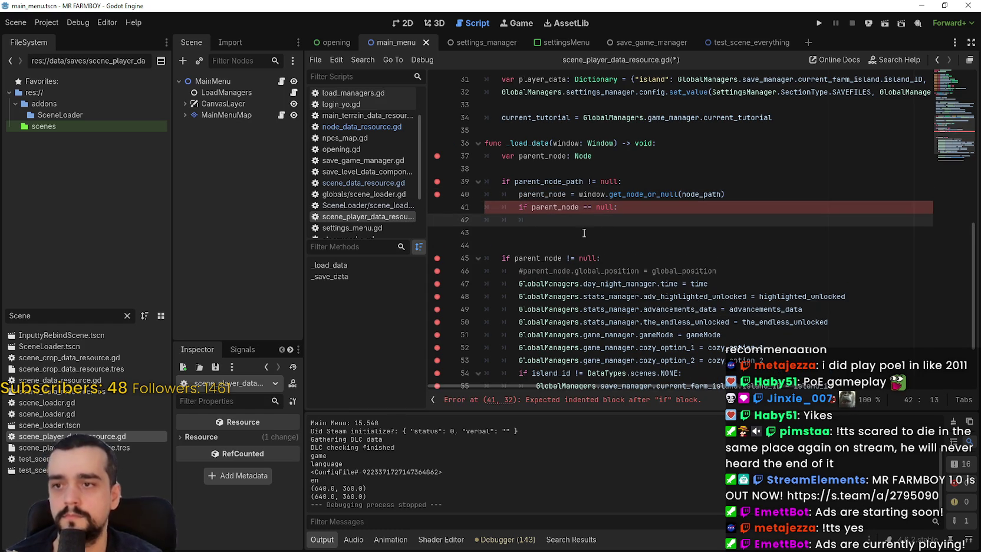
left_click_drag(519, 194, 724, 189)
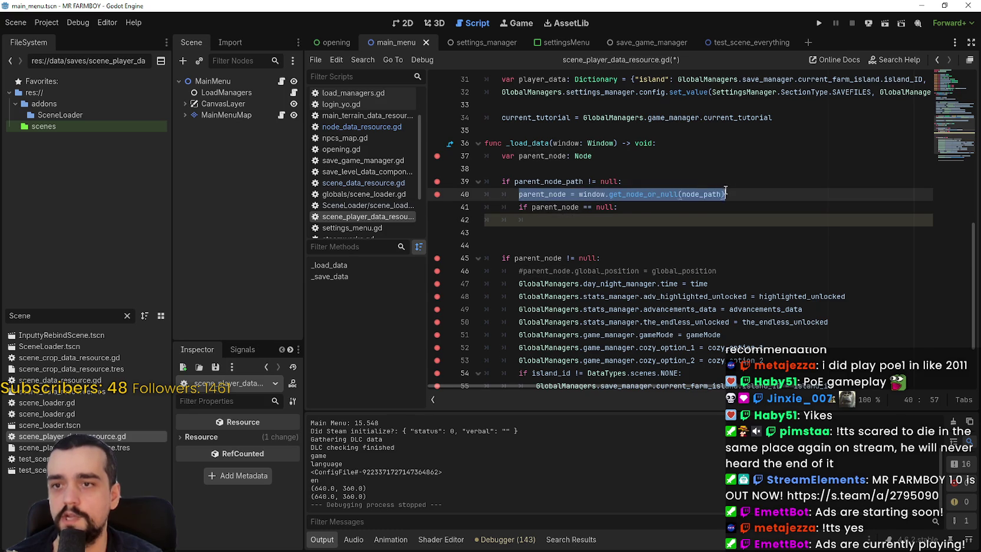
key("Up")
left_click_drag(519, 194, 761, 196)
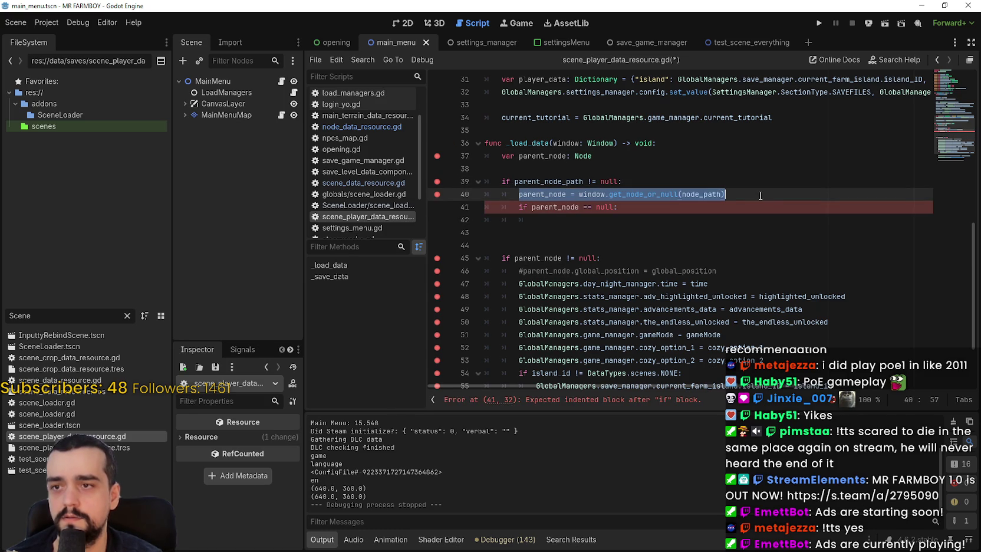
key("ctrl+c")
left_click(562, 222)
key("ctrl+v")
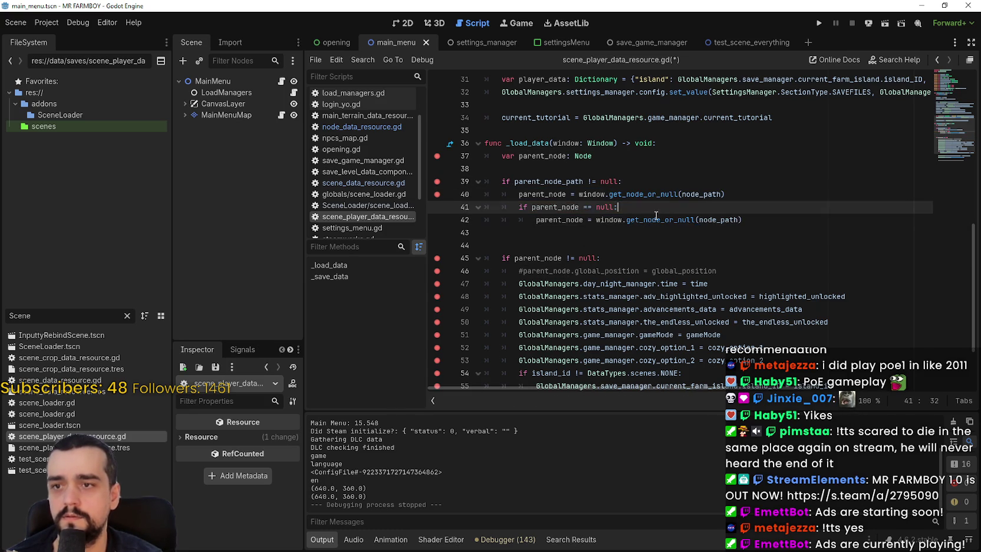
key("ctrl+shift+Return")
left_click(713, 238)
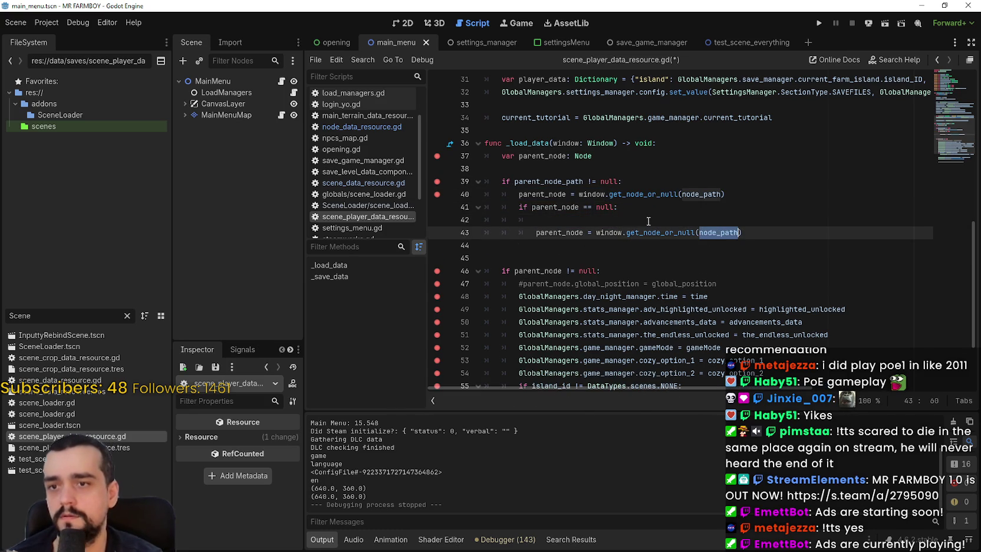
left_click(557, 233)
double_click(557, 232)
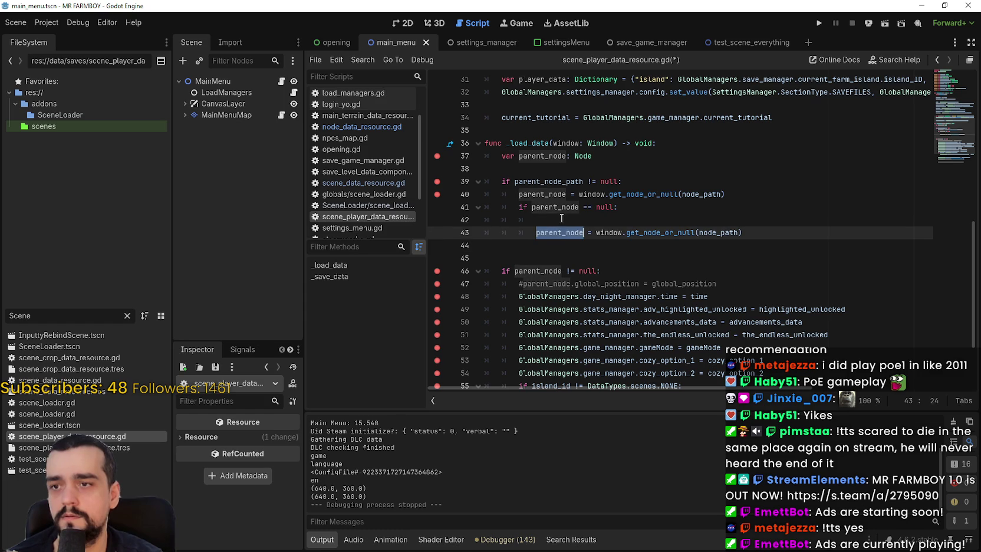
left_click(564, 220)
left_click(555, 209)
double_click(548, 195)
left_click(574, 221)
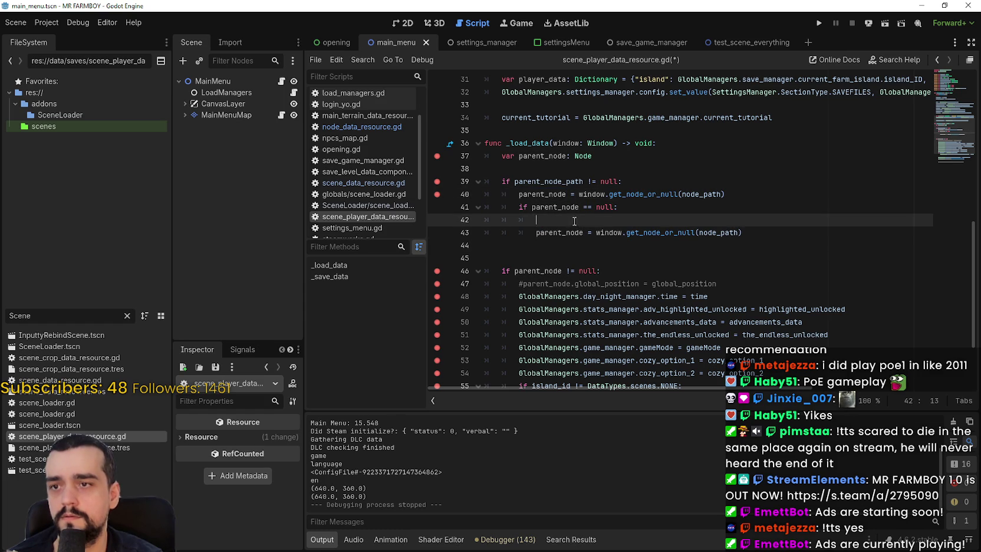
double_click(541, 156)
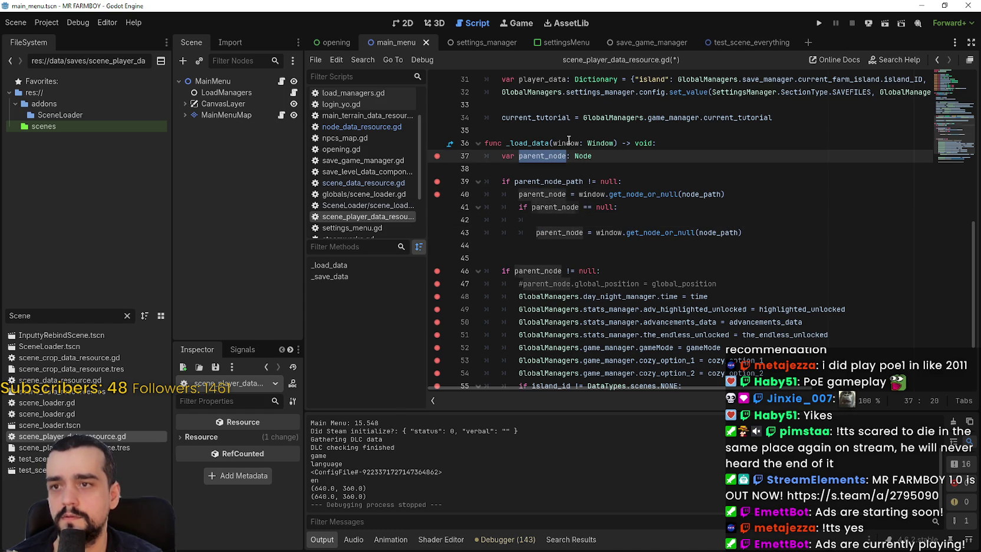
left_click(608, 219)
scroll(611, 288, "up", 1)
scroll(610, 288, "up", 4)
scroll(589, 271, "down", 4)
scroll(587, 264, "up", 1)
scroll(580, 250, "down", 1)
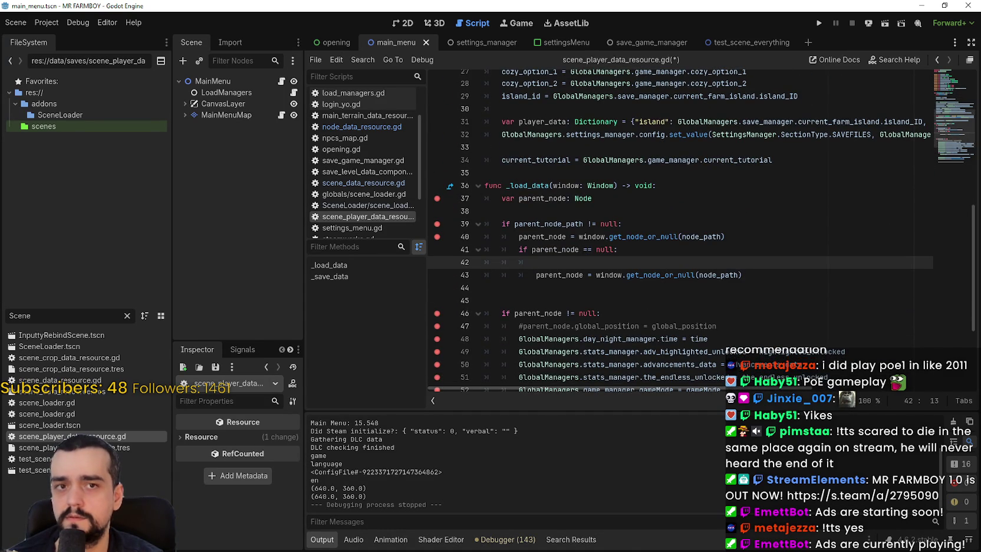
key("alt+Tab")
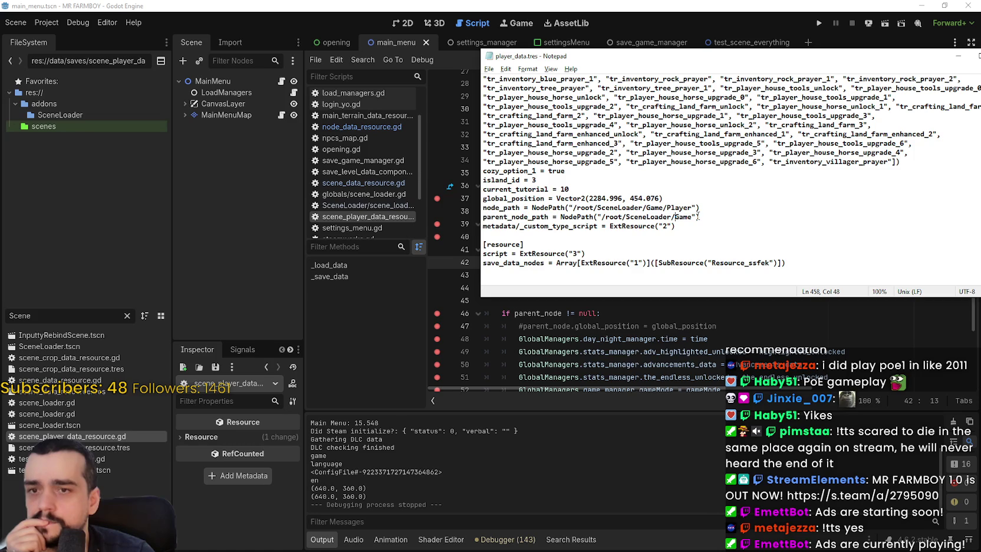
left_click_drag(697, 217, 602, 217)
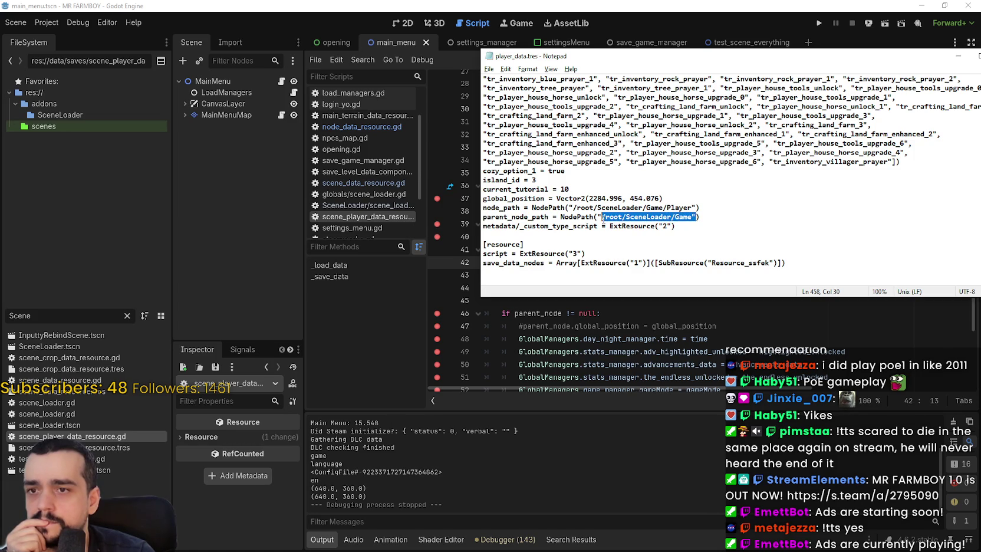
double_click(501, 207)
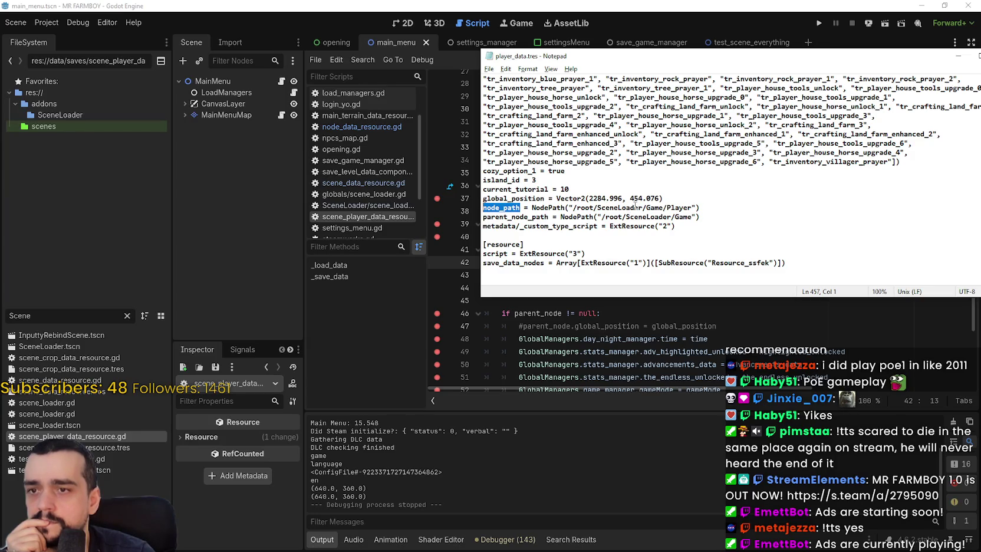
left_click_drag(642, 208, 598, 207)
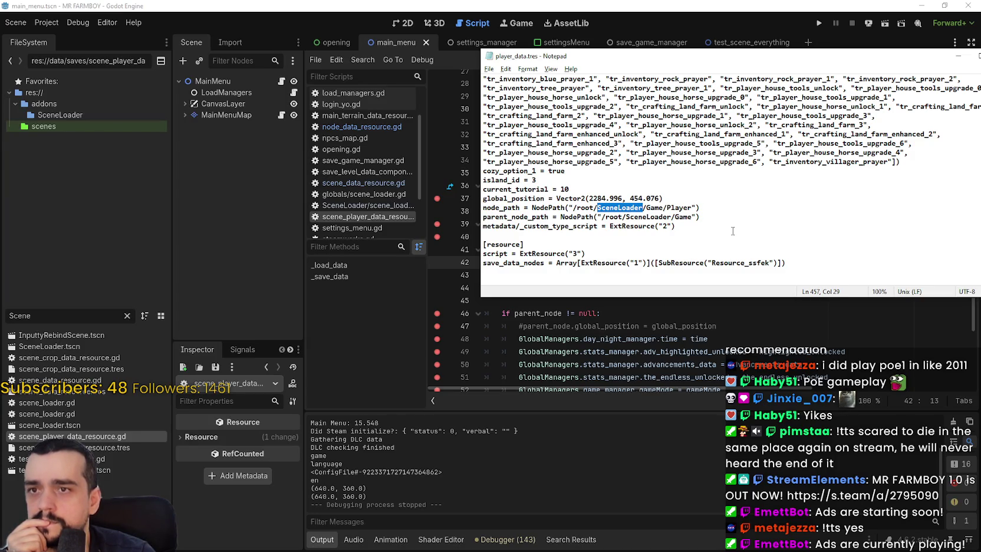
key("alt+F4")
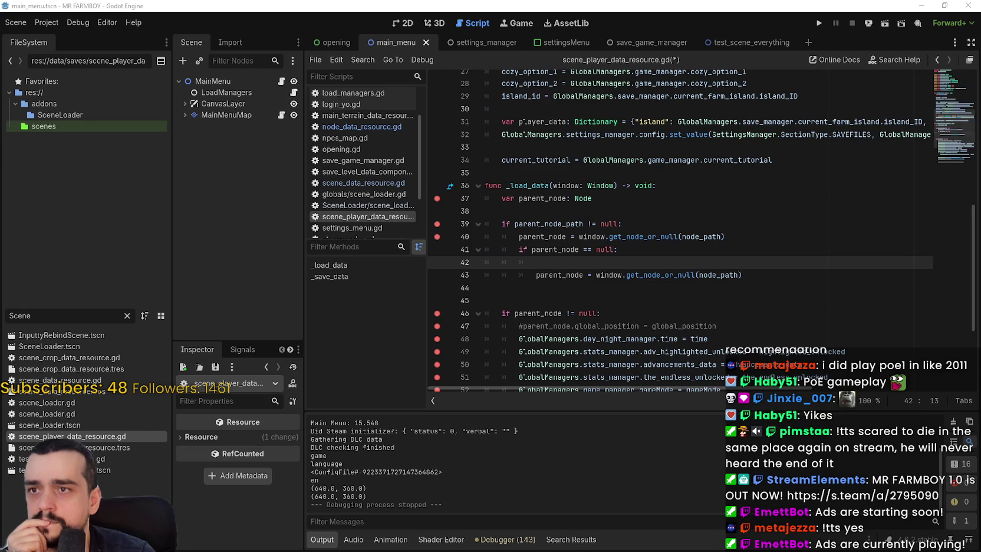
left_click(754, 276)
scroll(748, 264, "up", 9)
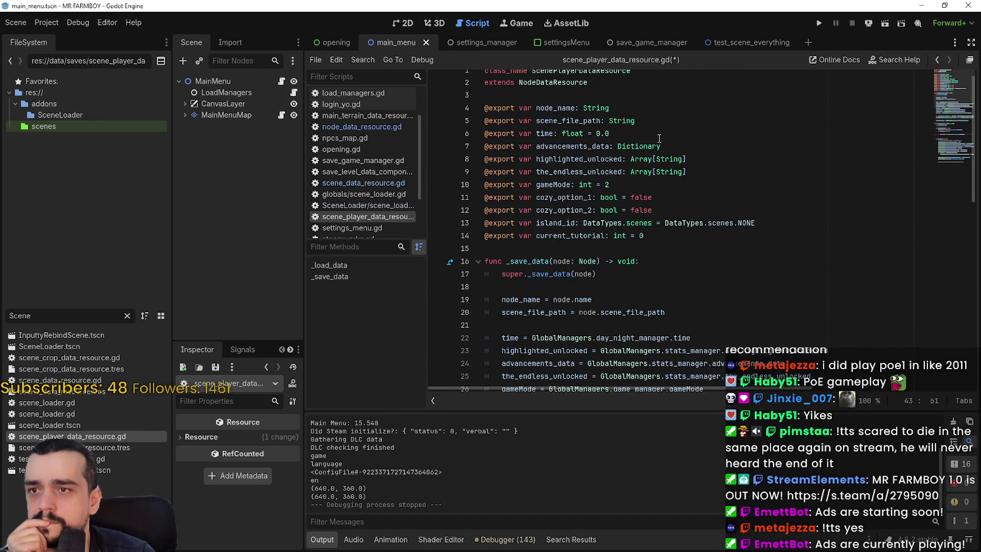
scroll(700, 174, "up", 1)
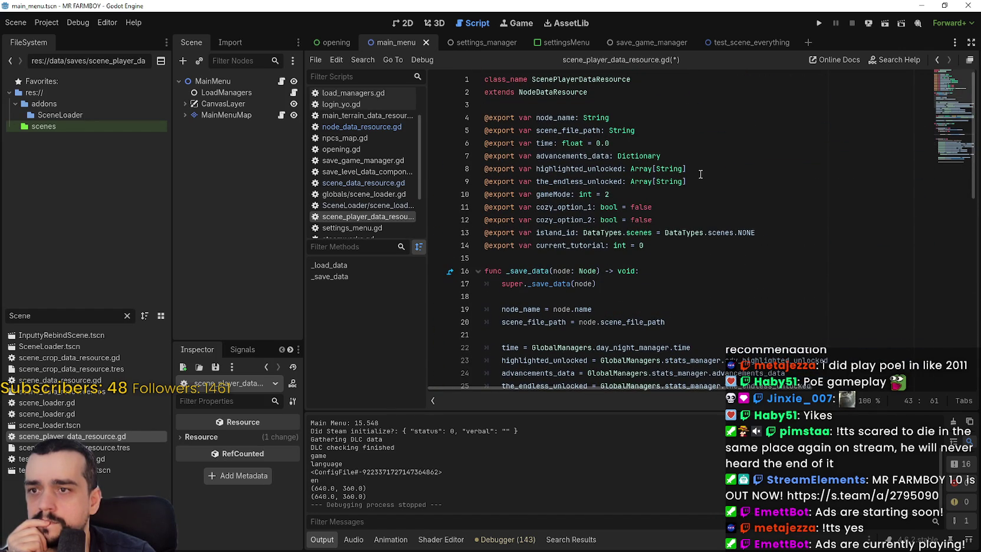
right_click(554, 96)
left_click(604, 256)
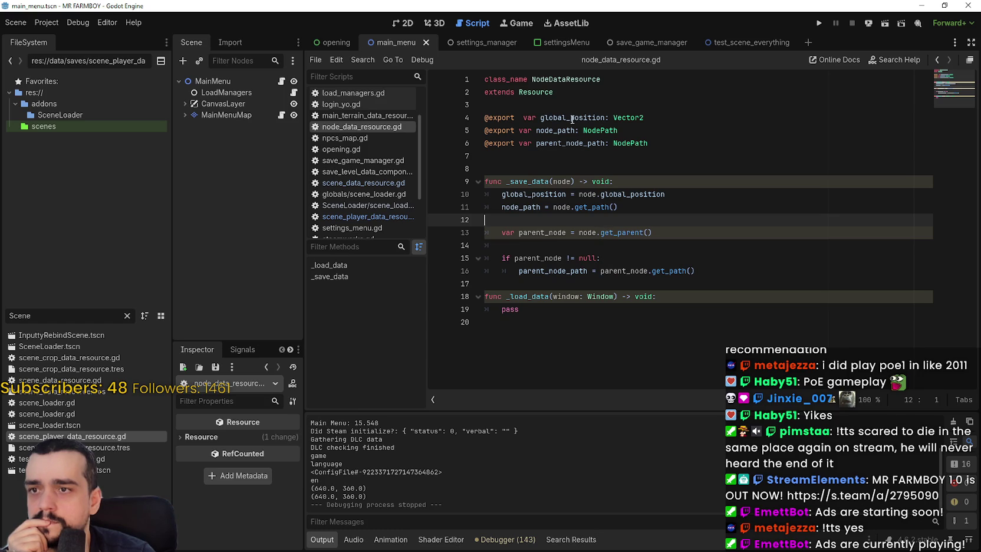
double_click(569, 143)
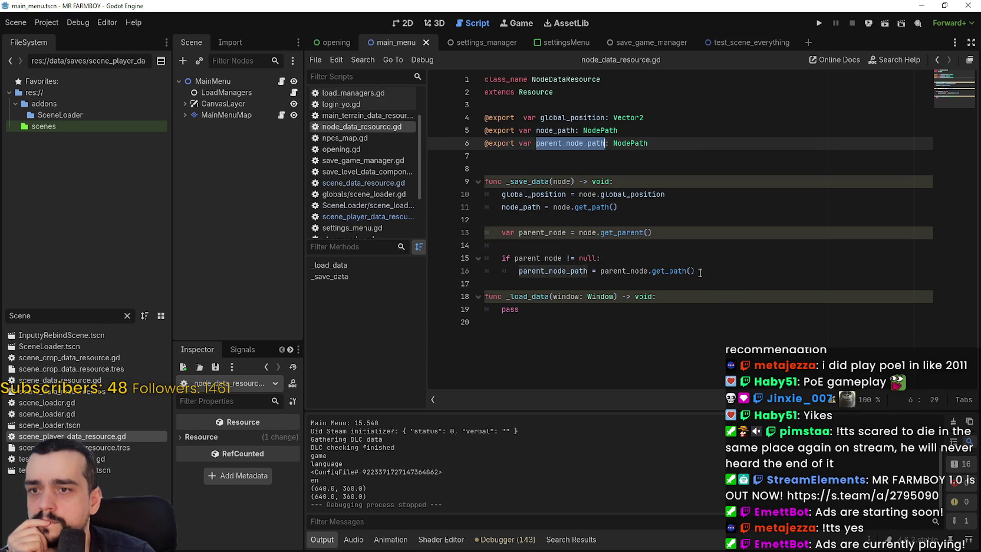
double_click(623, 271)
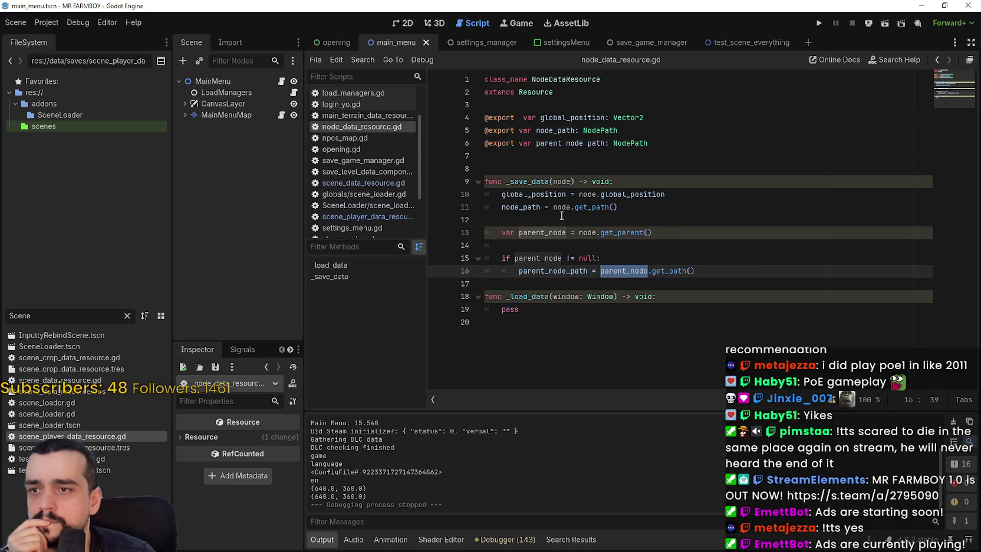
double_click(616, 233)
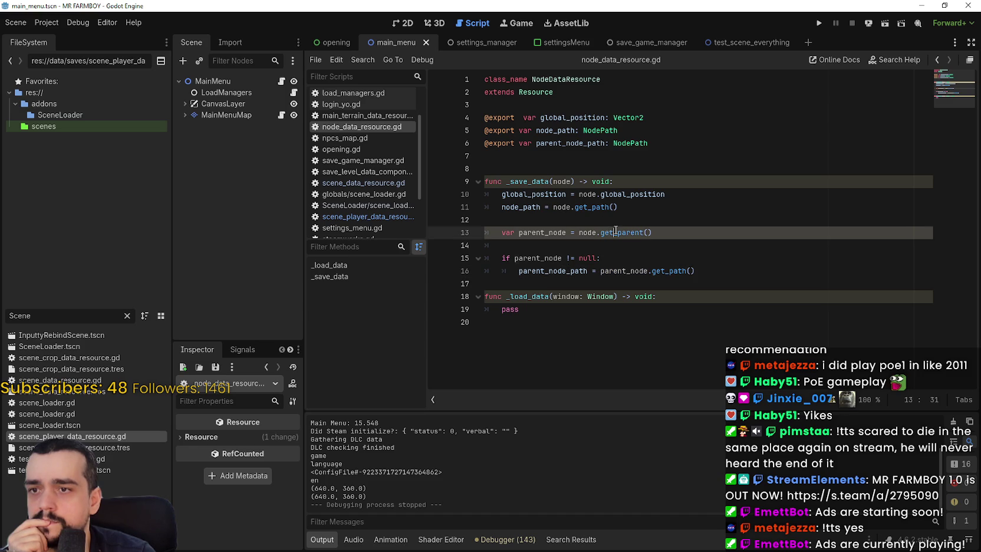
double_click(588, 232)
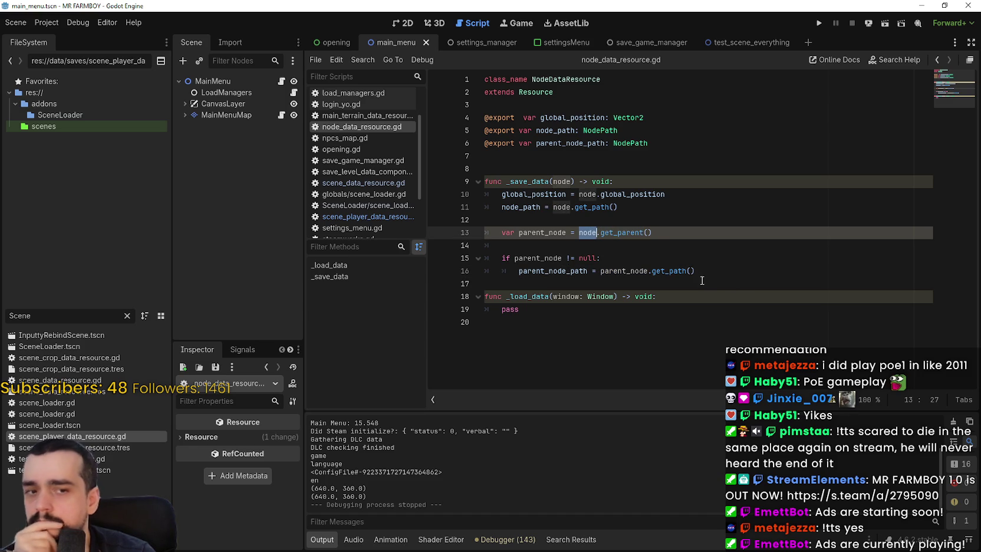
left_click_drag(695, 271, 519, 271)
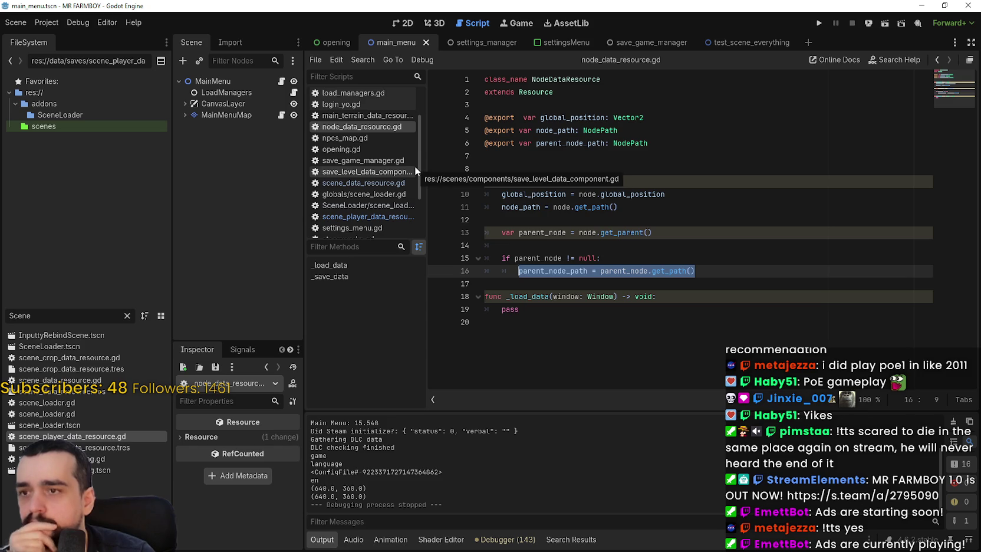
left_click(703, 271)
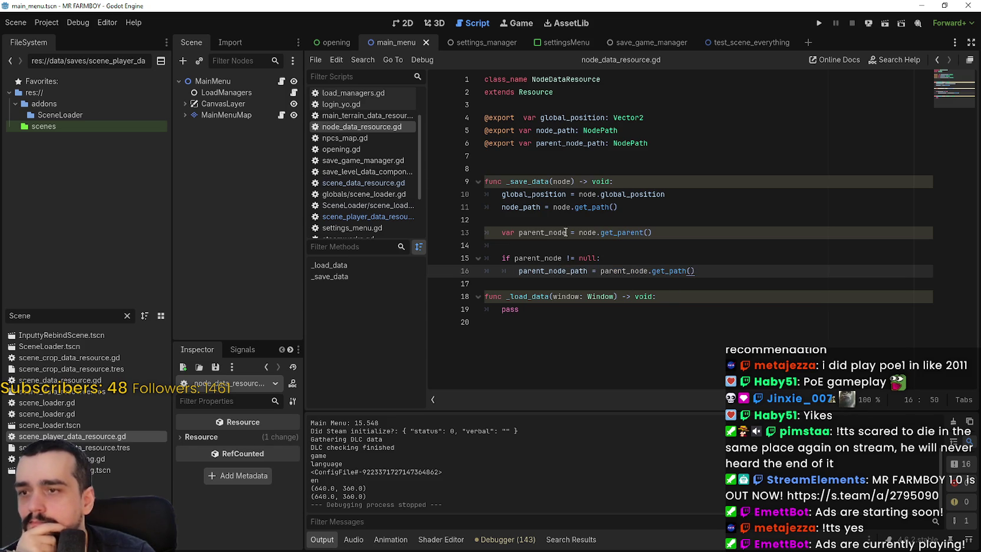
left_click(364, 216)
scroll(534, 293, "down", 3)
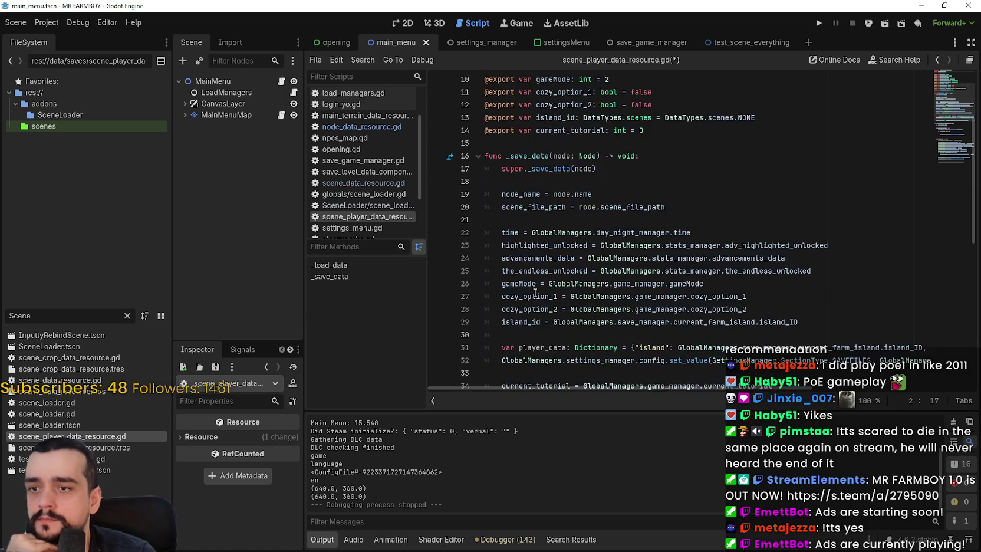
- Review the parent_node null check and parent_node_path condition around lines 41–42 of _load_data
scroll(535, 293, "down", 5)
left_click(536, 289)
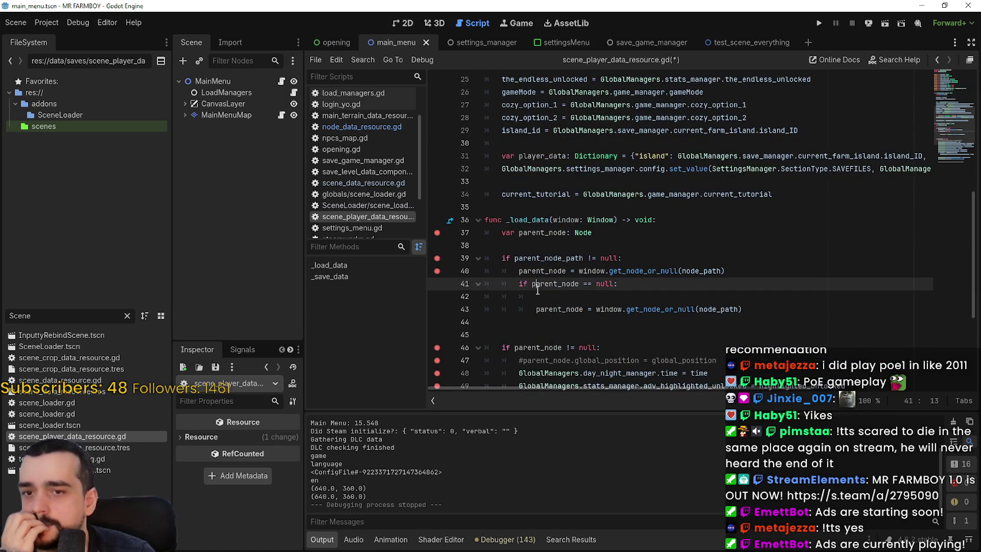
double_click(568, 258)
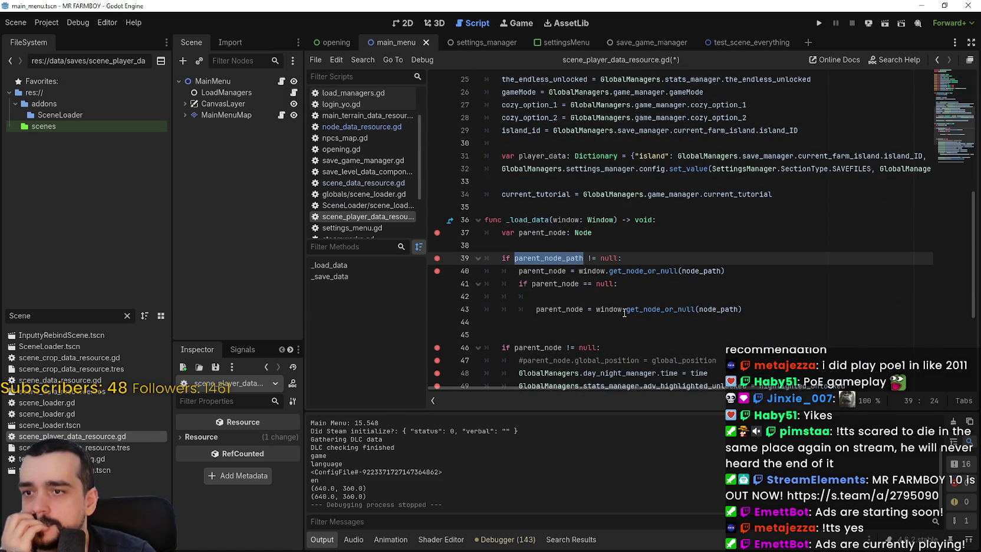
left_click(596, 295)
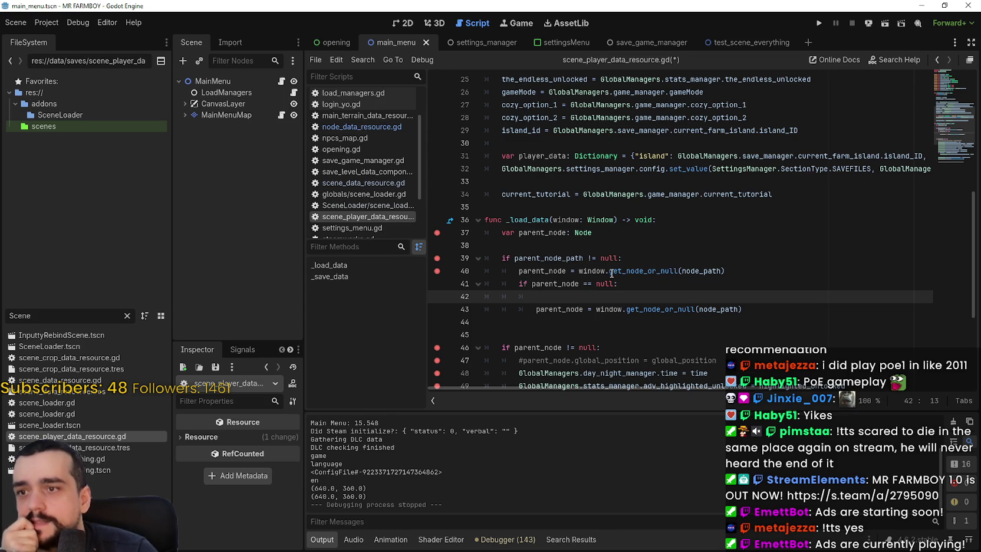
mouse_move(607, 271)
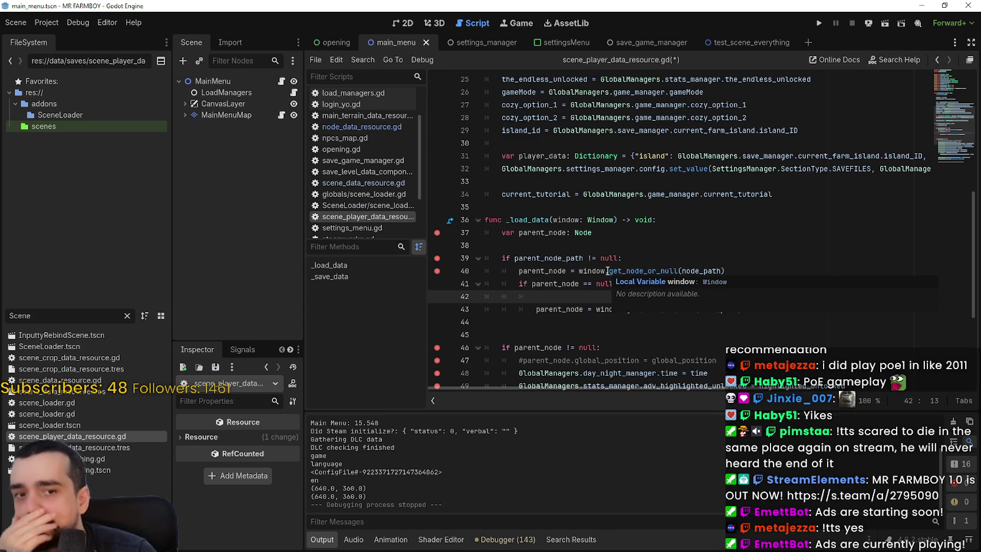
- Jump to NodeDataResource's definition and select the node_path and get_parent lines in _save_data
scroll(607, 270, "up", 8)
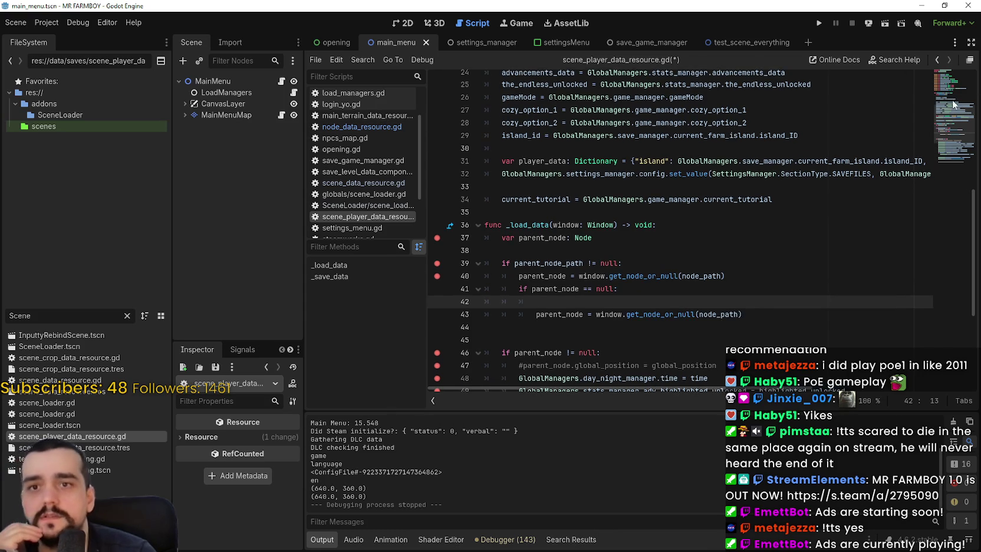
right_click(575, 92)
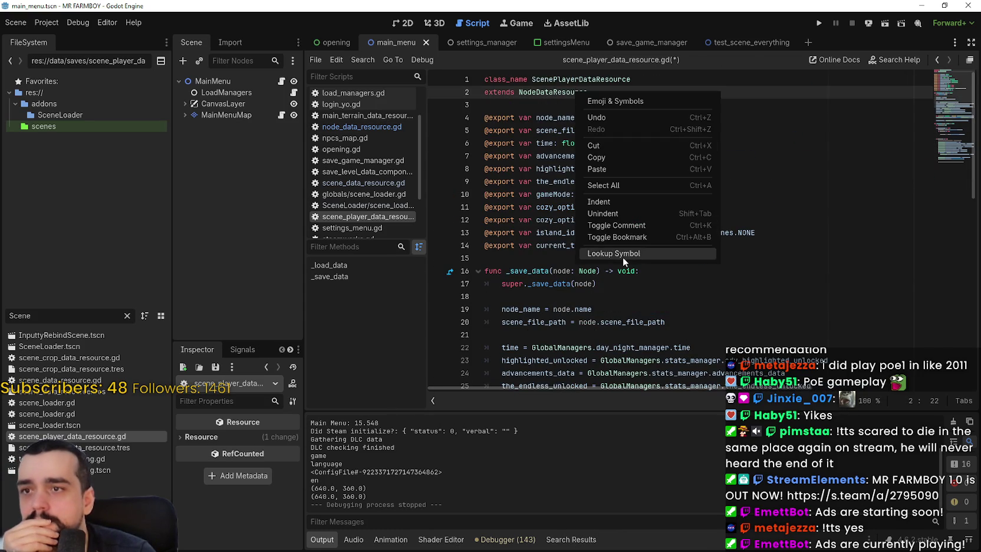
left_click(623, 257)
left_click(588, 219)
mouse_move(502, 207)
left_mouse_down()
mouse_move(647, 204)
mouse_move(667, 236)
left_mouse_up()
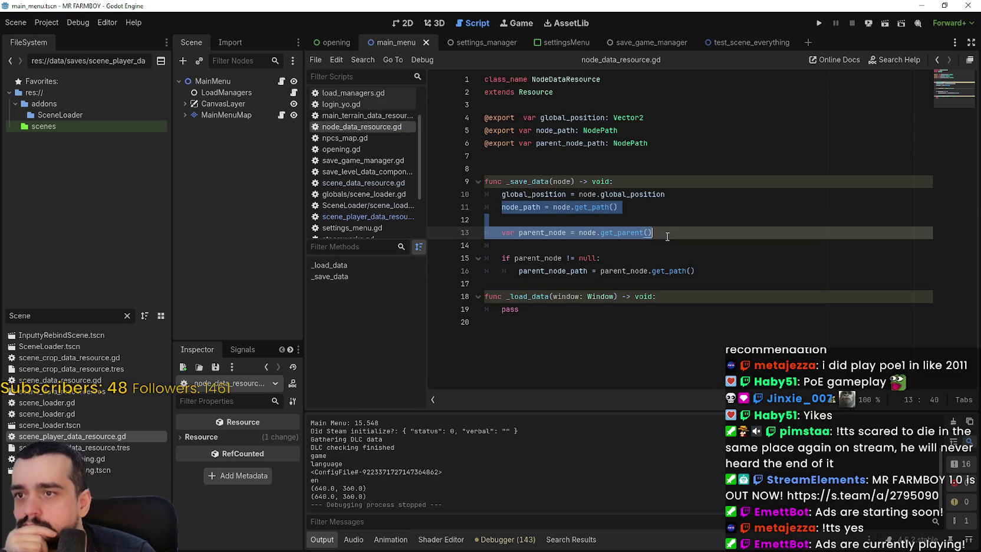
double_click(588, 233)
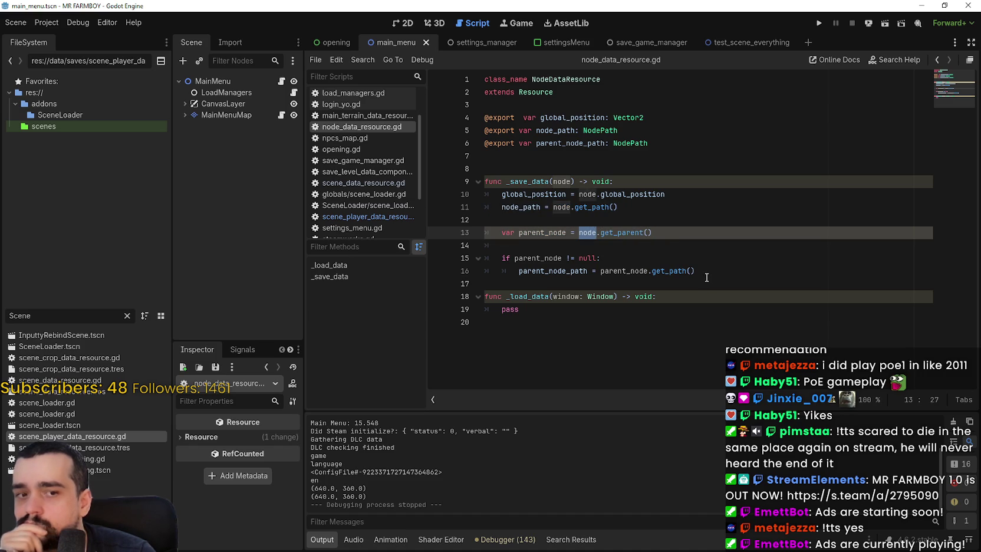
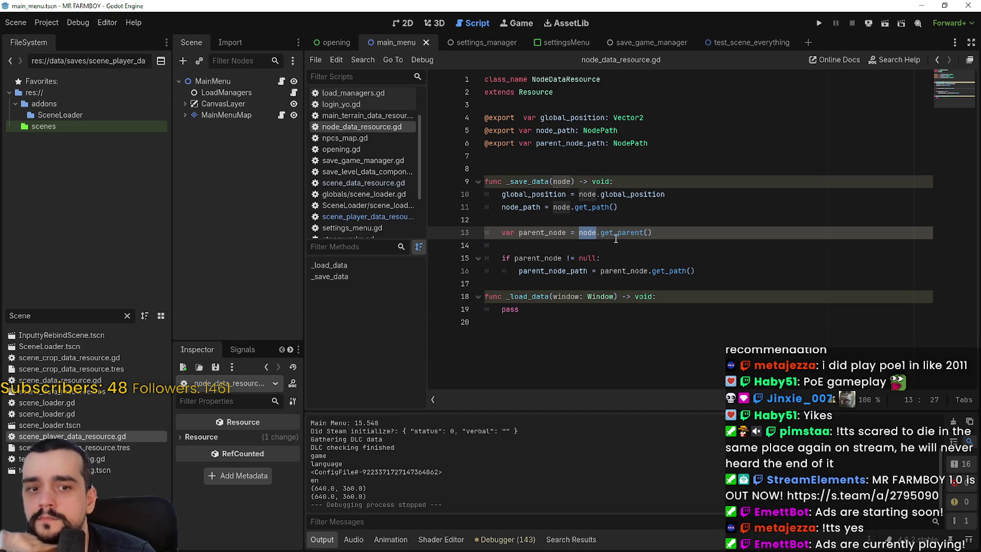
- Change the FileSystem filter from 'Scene' to 'loader' and open scene_loader.gd
left_click(27, 313)
double_click(26, 313)
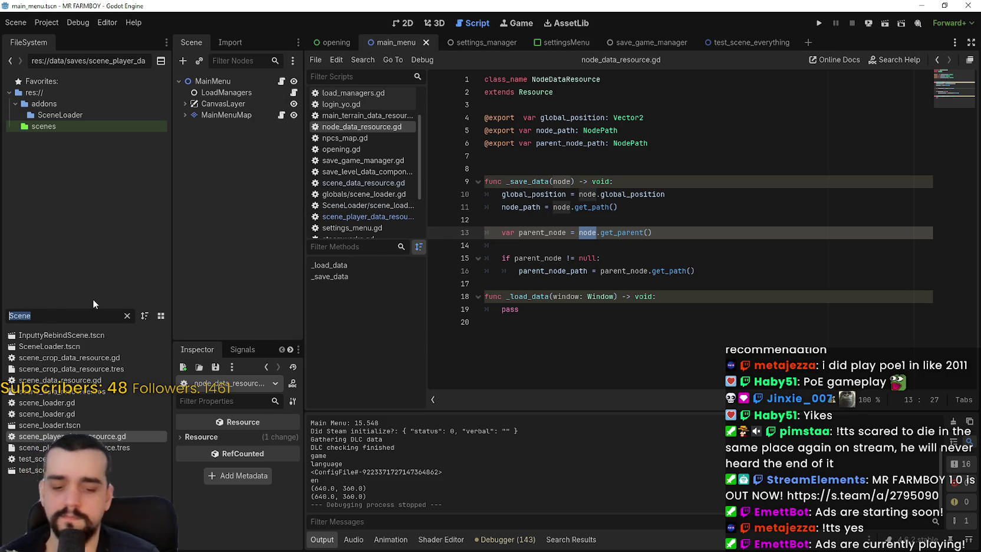
type("Scene")
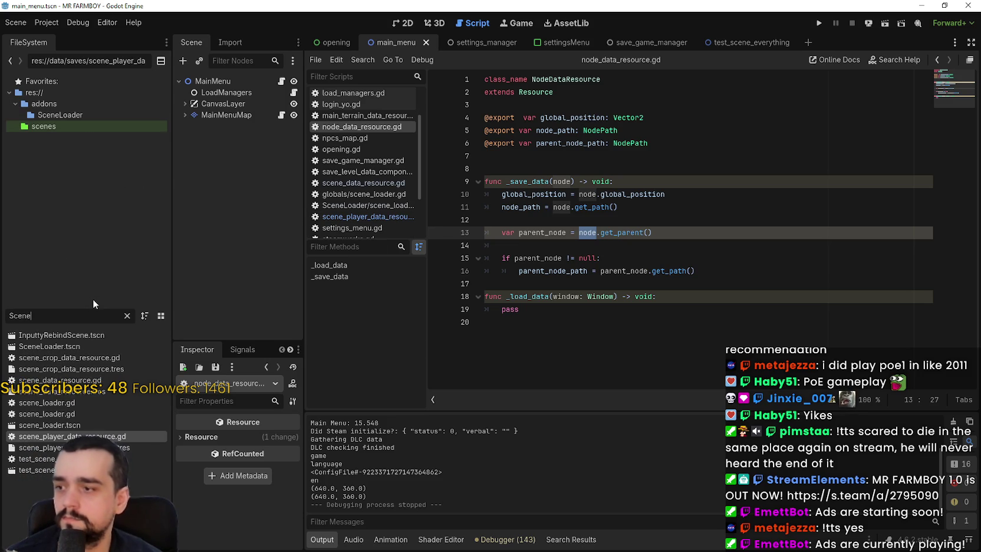
type("L")
double_click(13, 315)
type("loader")
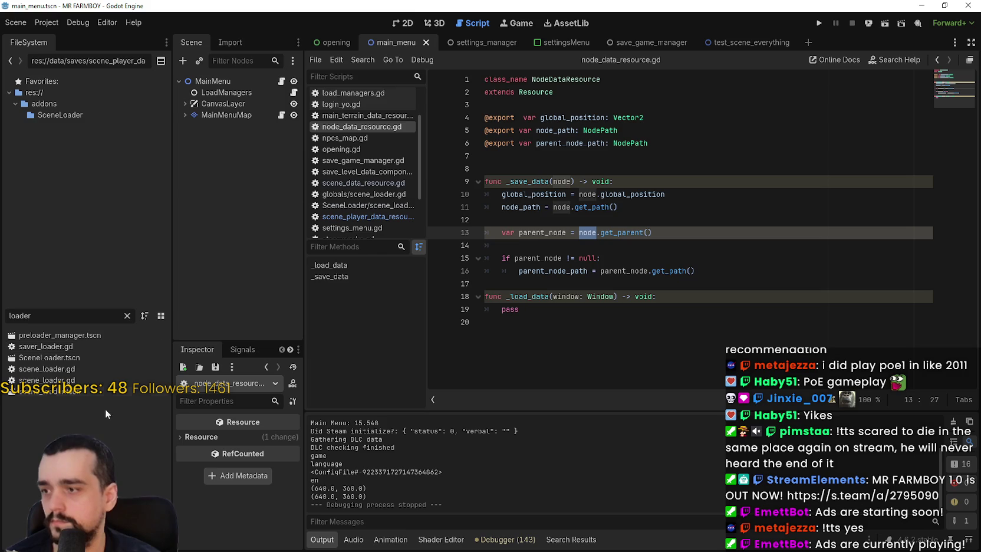
double_click(62, 366)
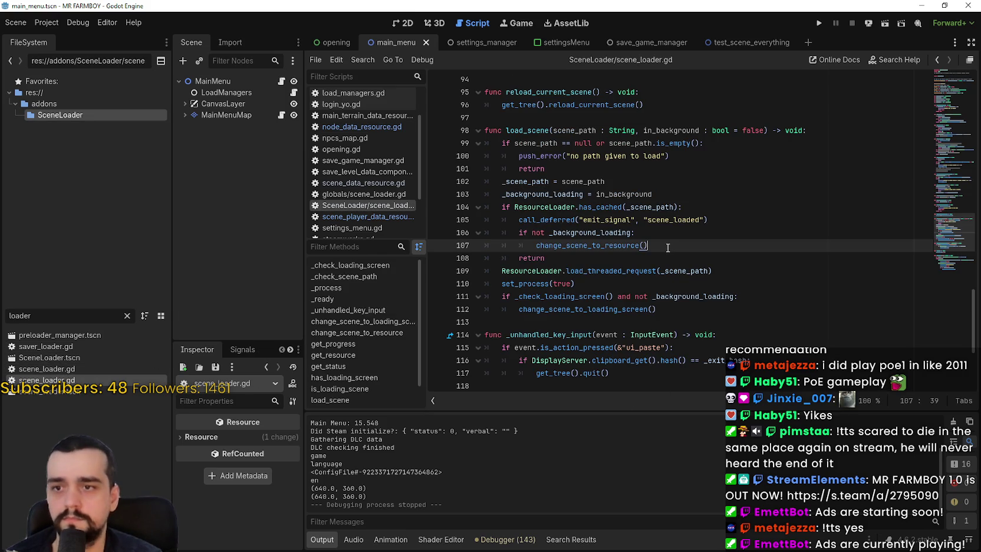
- Review the set_loading_screen code on lines 70–84 of scene_loader.gd
mouse_move(671, 276)
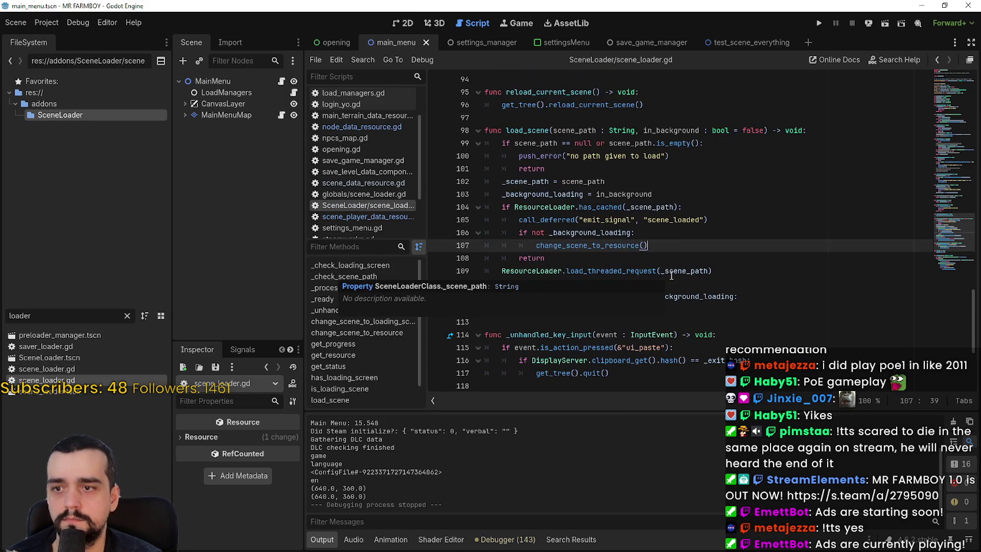
scroll(655, 237, "up", 15)
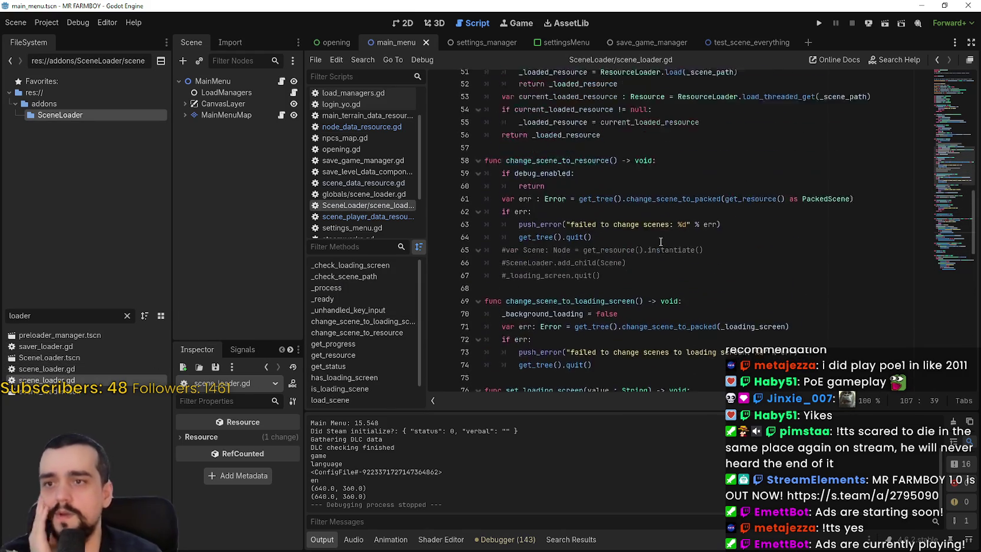
scroll(656, 237, "down", 5)
left_click_drag(537, 145, 665, 323)
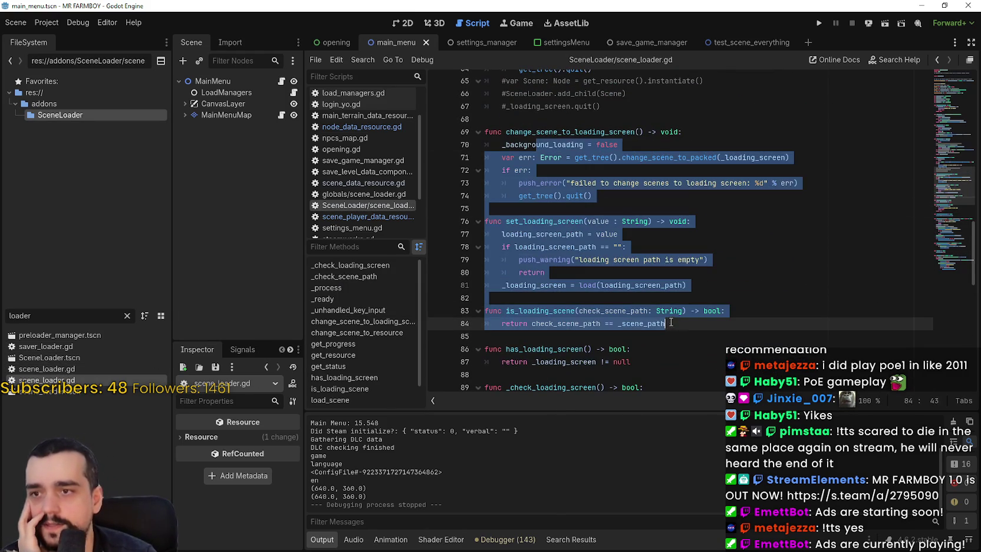
left_click(646, 284)
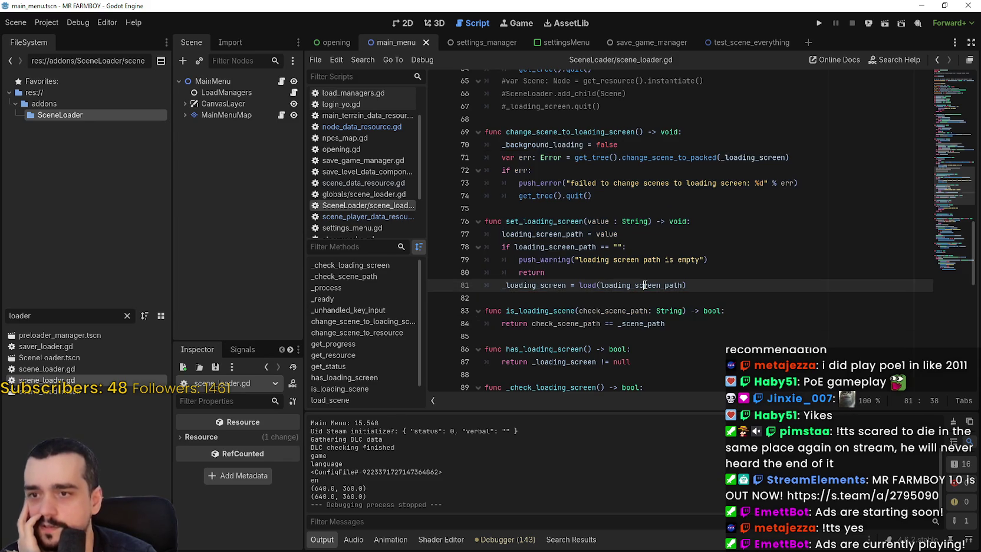
mouse_move(528, 246)
left_mouse_down()
mouse_move(643, 295)
mouse_move(580, 311)
left_mouse_up()
left_click(641, 296)
- Read through change_scene_to_resource and get_resource between lines 45 and 67
scroll(638, 293, "up", 9)
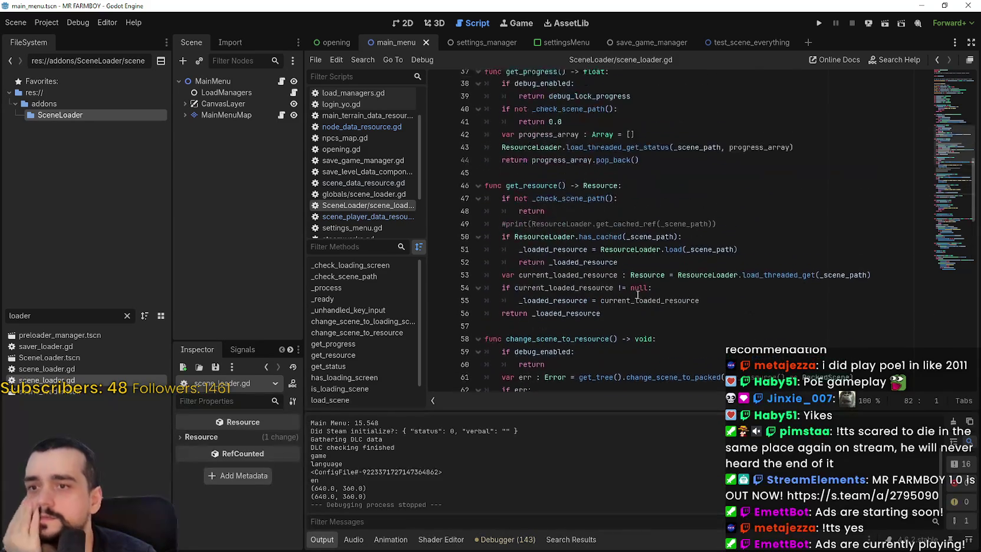
scroll(635, 290, "up", 3)
left_click(626, 280)
scroll(637, 303, "up", 5)
scroll(633, 298, "down", 14)
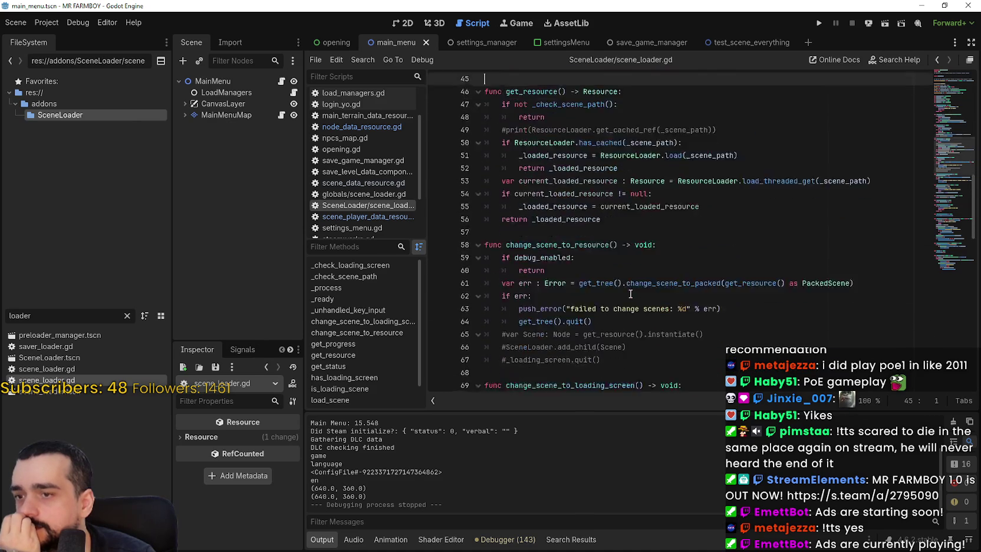
scroll(628, 290, "down", 1)
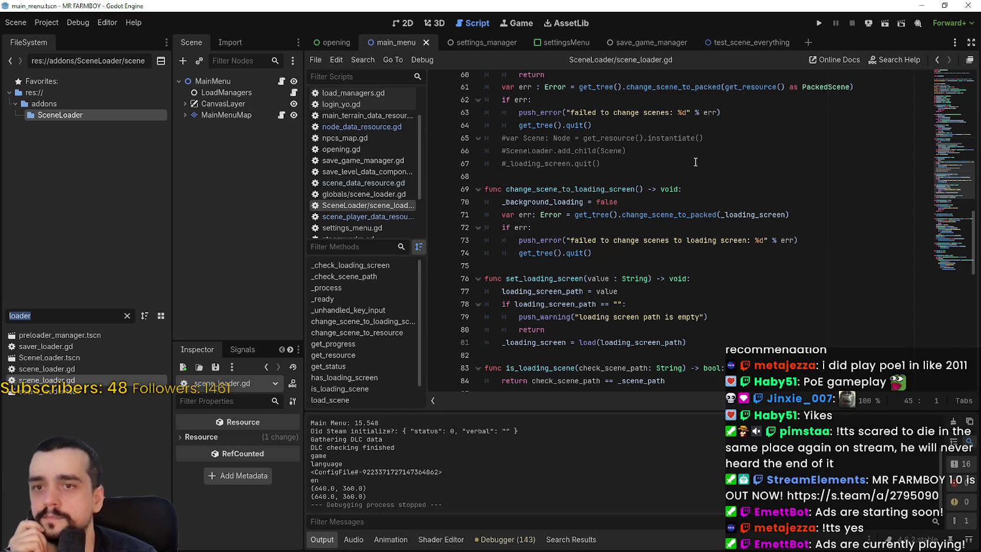
left_click(604, 163)
key("alt+Tab")
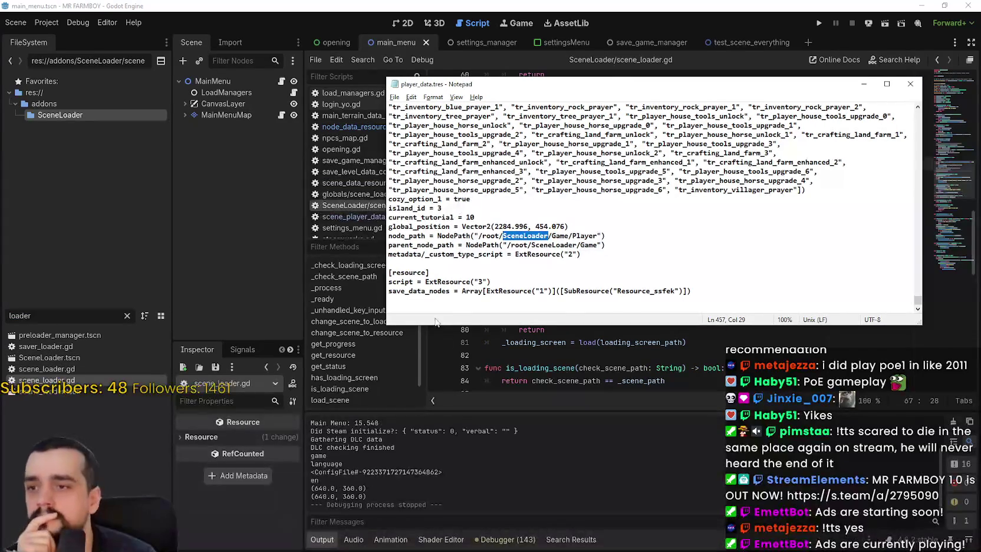
left_click_drag(389, 236, 685, 249)
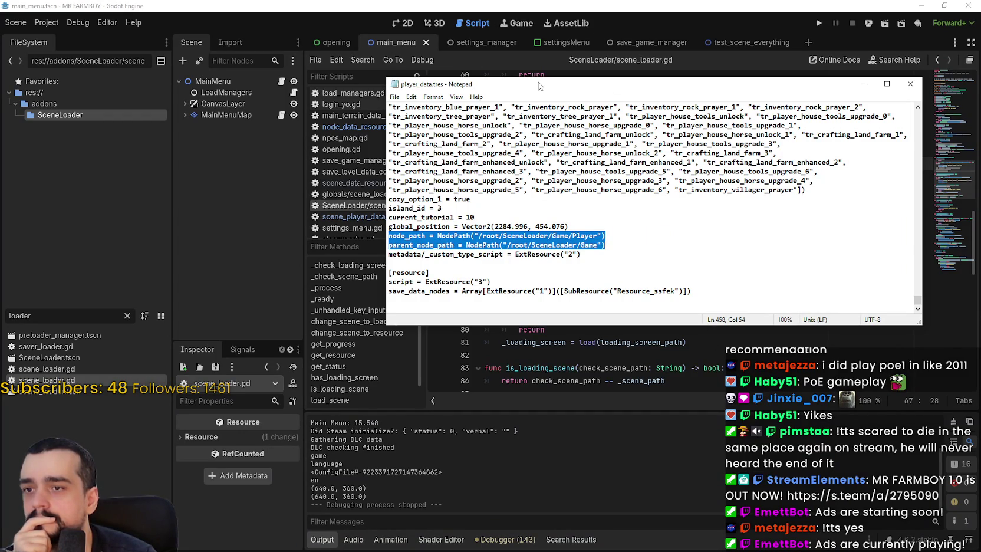
left_click_drag(539, 87, 980, 88)
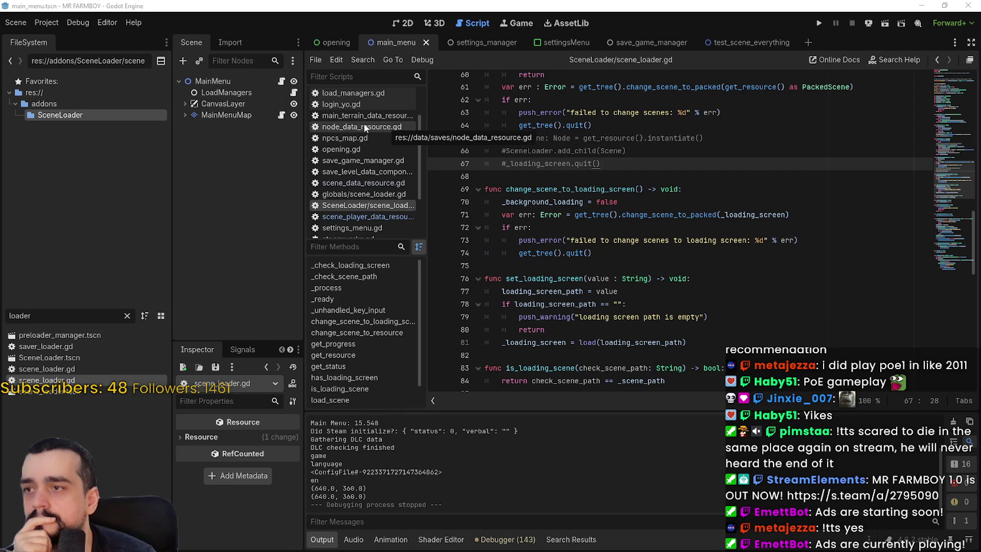
left_click_drag(62, 318, 3, 303)
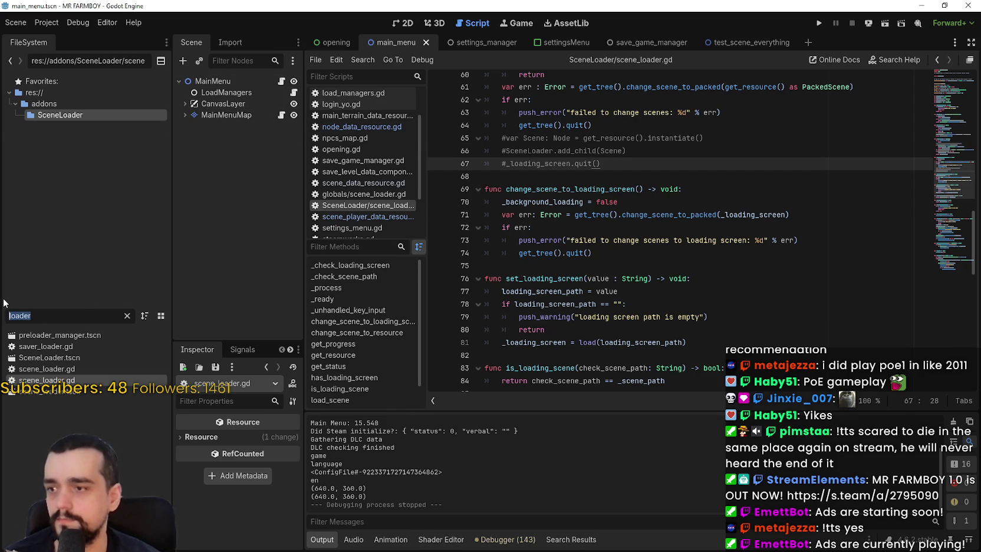
- Filter the FileSystem by 'scene' and open scene_player_data_resource.gd
type("scene")
left_click(97, 437)
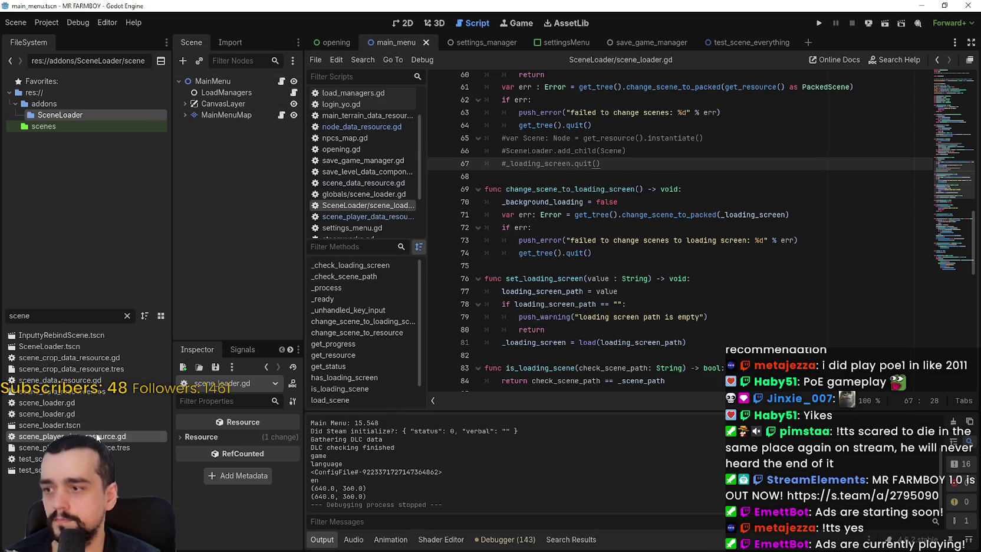
double_click(97, 437)
- Move the breakpoints from lines 37–40 onto lines 41–43
scroll(554, 248, "down", 8)
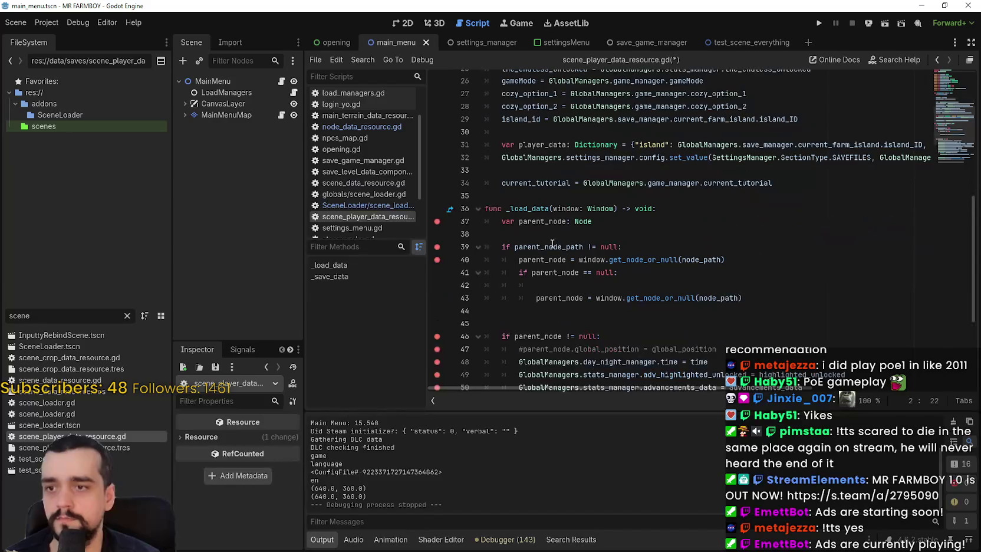
left_click(518, 234)
left_click(437, 221)
left_click(437, 247)
left_click(437, 259)
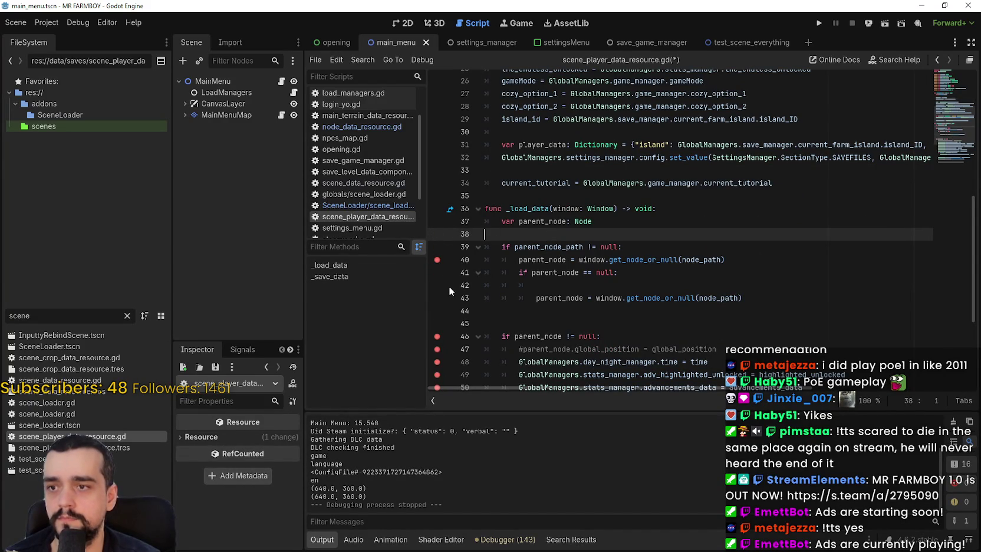
left_click(439, 273)
left_click(438, 285)
left_click(438, 298)
- Write node_path = get_path() on line 42 of _load_data
left_click(581, 287)
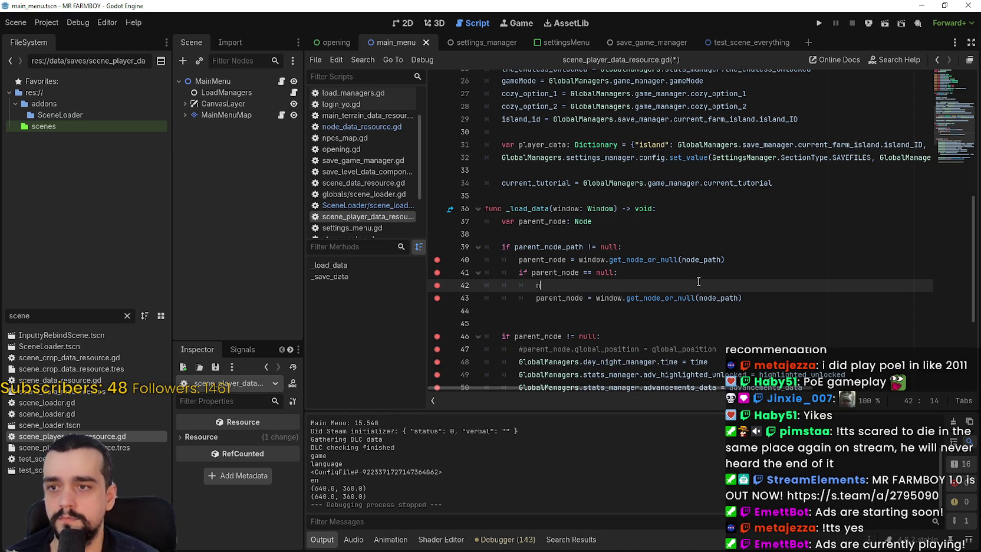
type("ode")
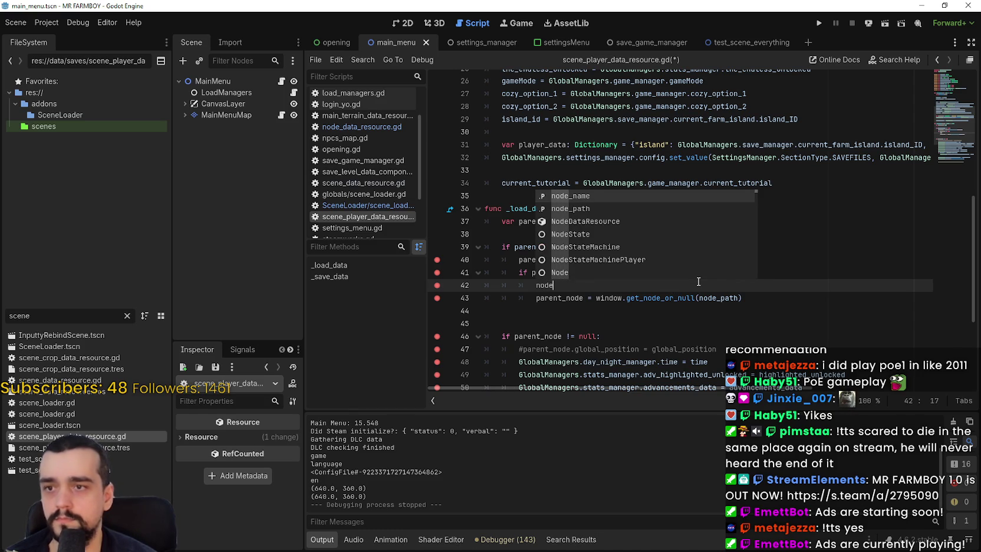
type("p")
key("BackSpace")
type("_path =")
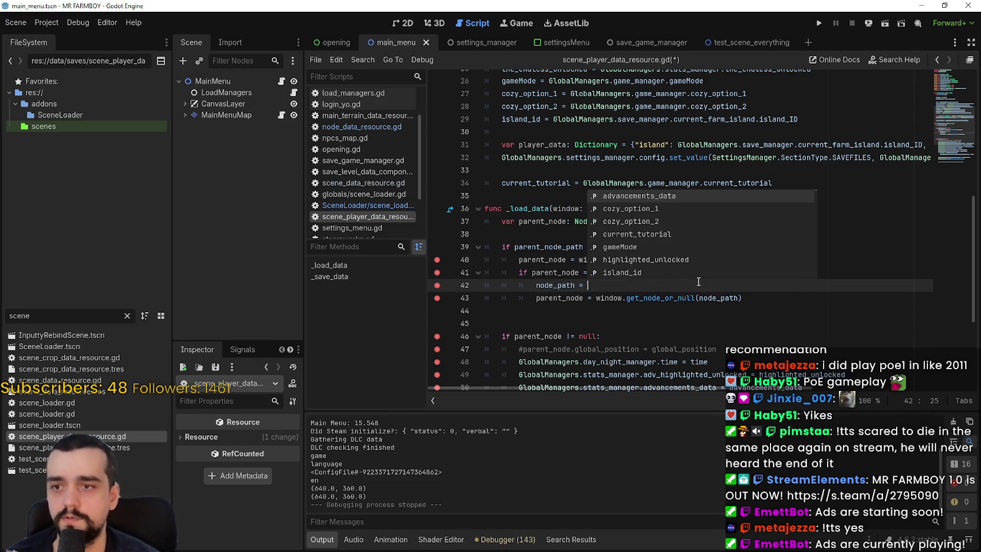
type(" nod")
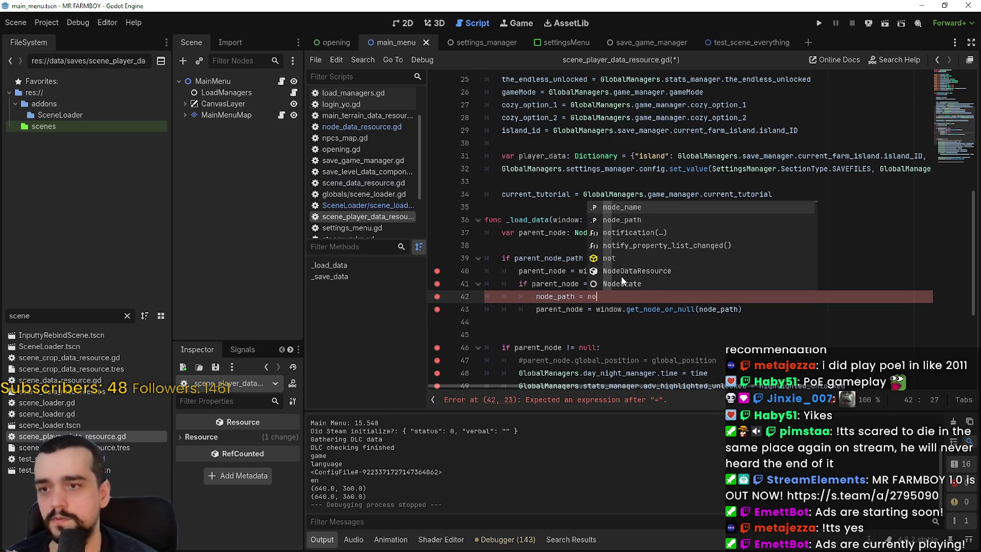
key("BackSpace")
key("BackSpace")
key("BackSpace")
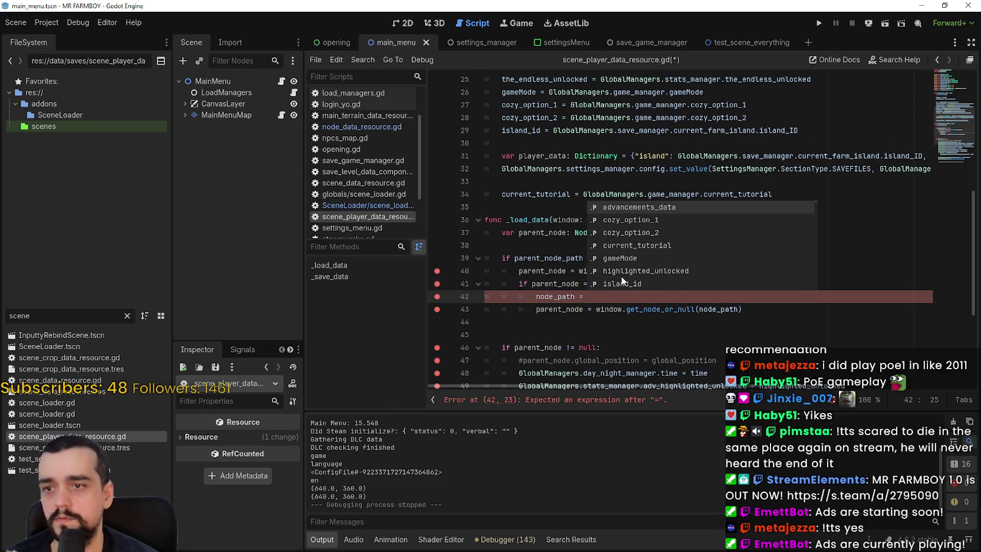
type("get_pa")
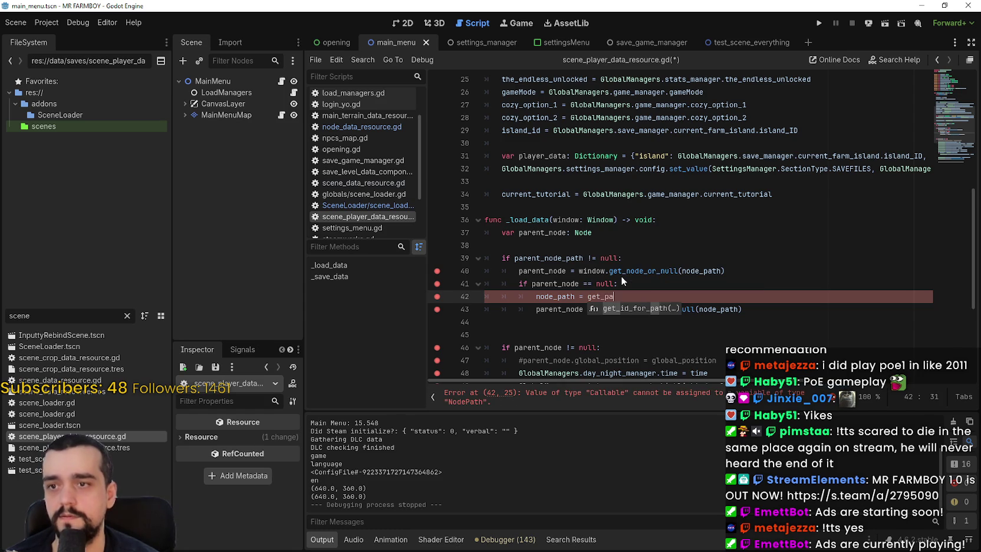
type("th")
key("Return")
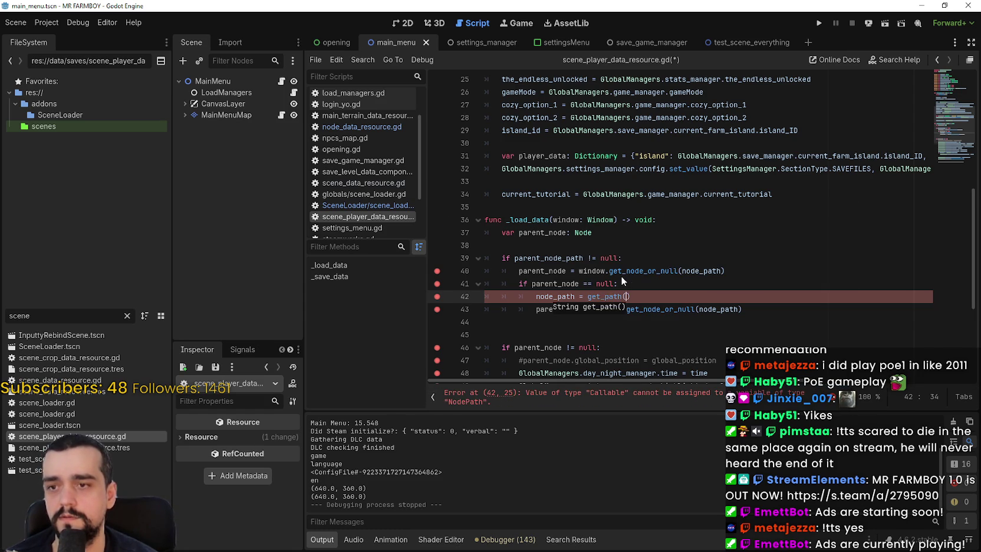
key("Left")
scroll(545, 280, "up", 4)
scroll(545, 280, "up", 4)
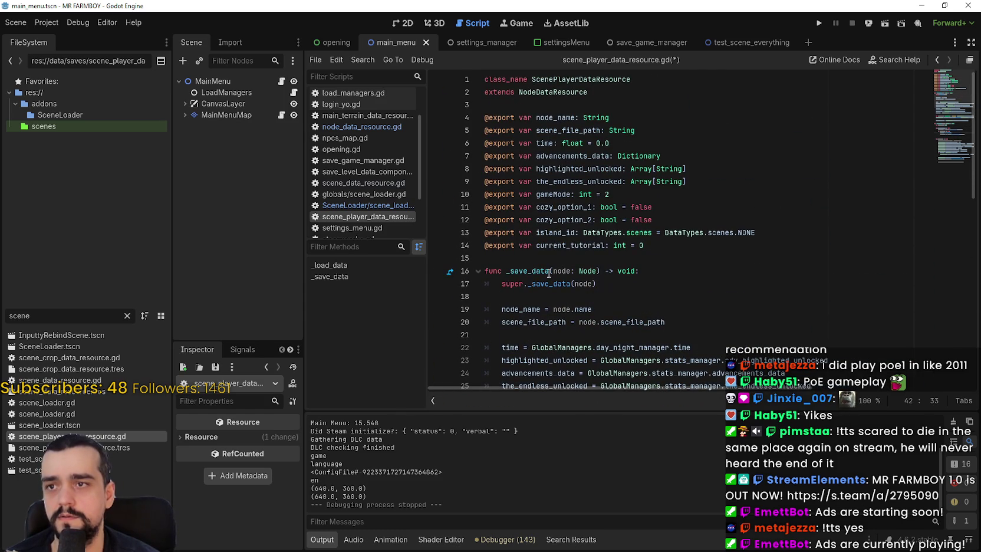
- Insert 'get' before get_path on line 42, then look up the NodeDataResource symbol on line 2
mouse_move(549, 273)
scroll(548, 272, "down", 5)
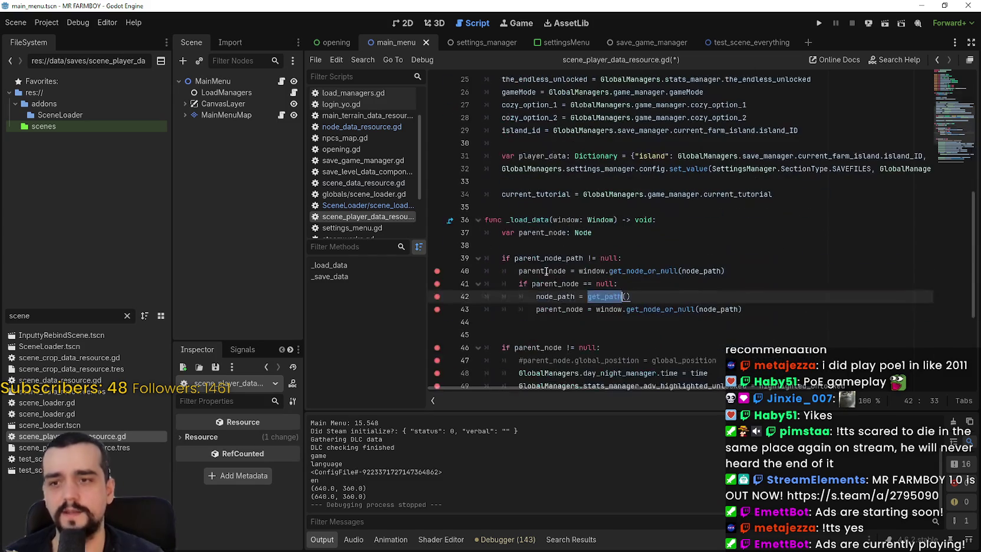
left_click(588, 296)
scroll(587, 288, "up", 8)
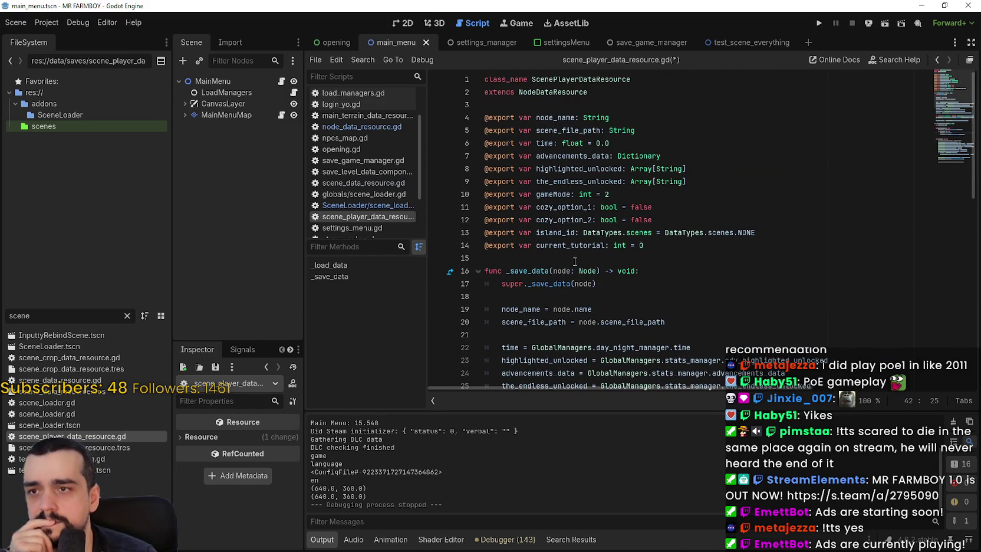
scroll(575, 261, "down", 5)
scroll(569, 251, "up", 5)
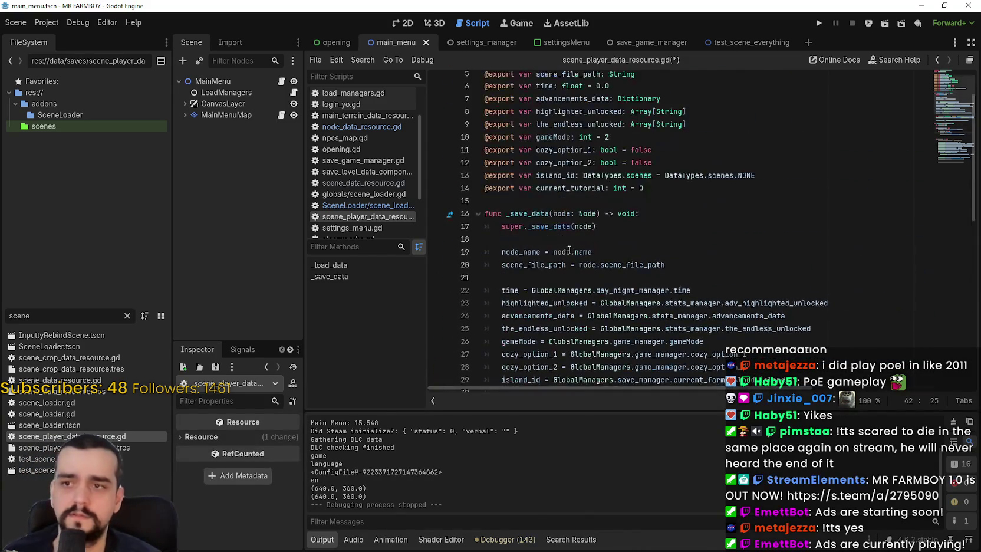
scroll(578, 248, "down", 9)
type("getget_path(")
scroll(616, 209, "up", 8)
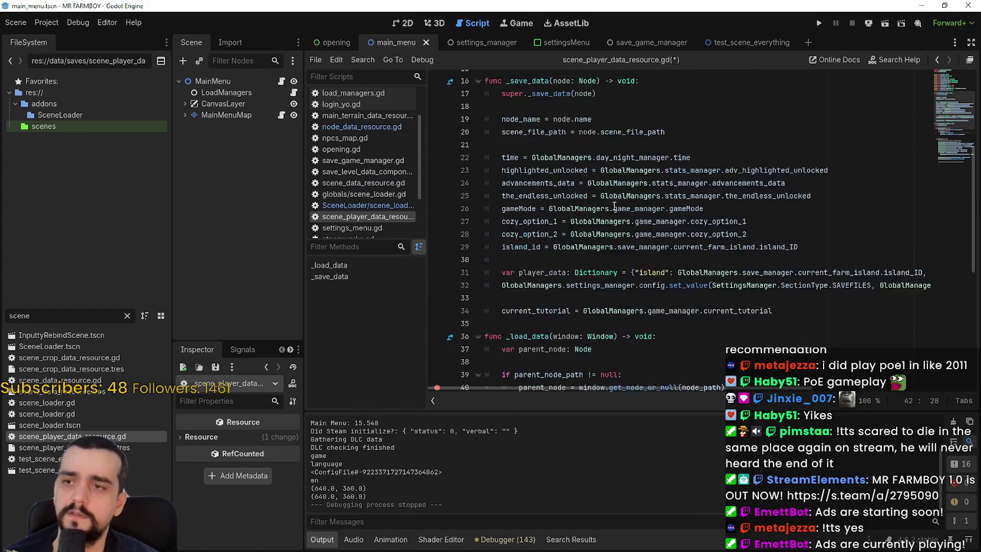
scroll(613, 207, "up", 2)
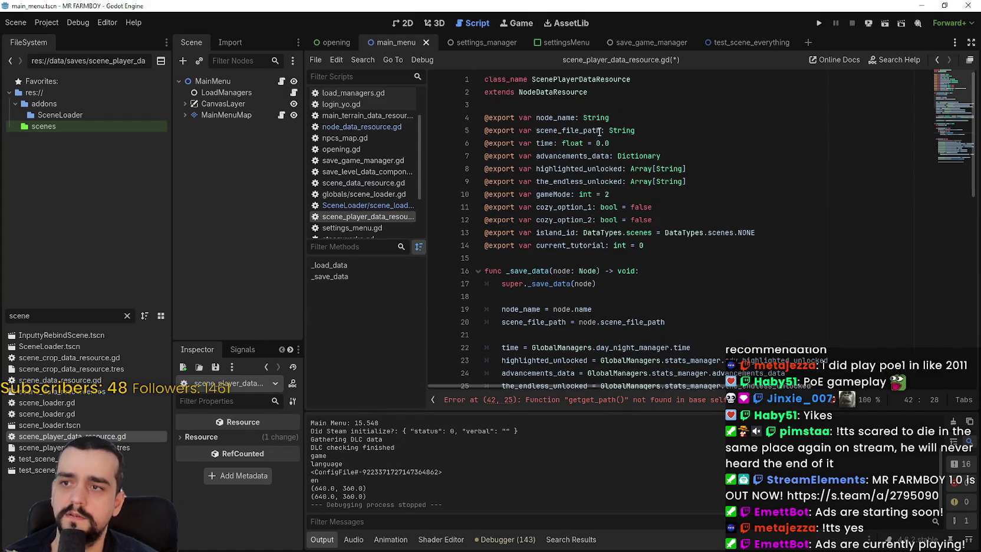
right_click(542, 87)
left_click(573, 250)
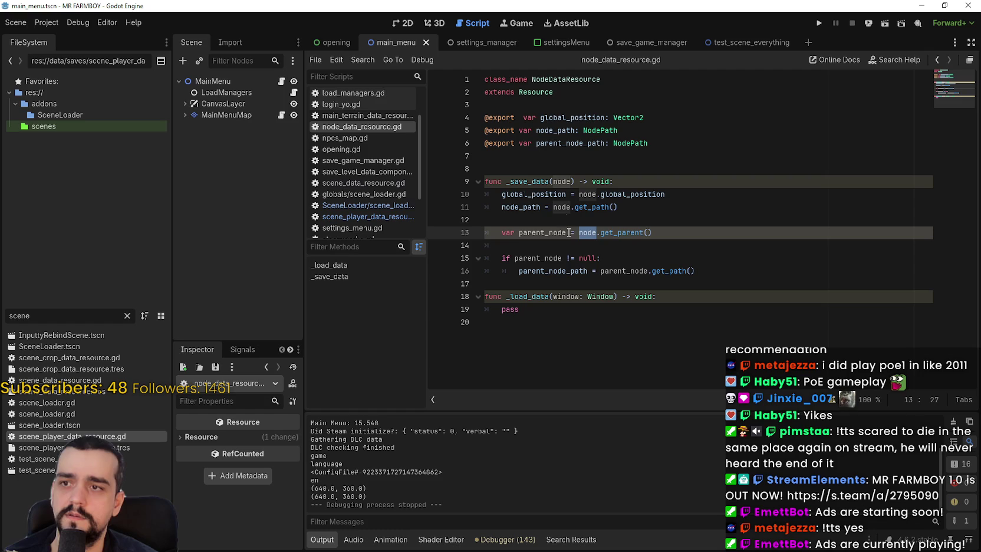
- Trace node_path, parent_node_path, parent_node and get_parent usage on lines 11–13
double_click(547, 130)
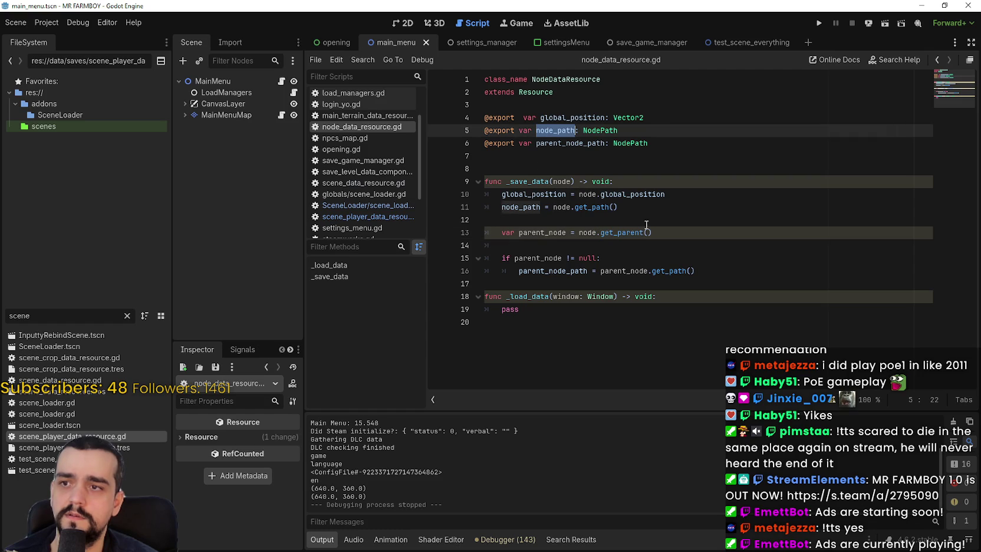
double_click(557, 143)
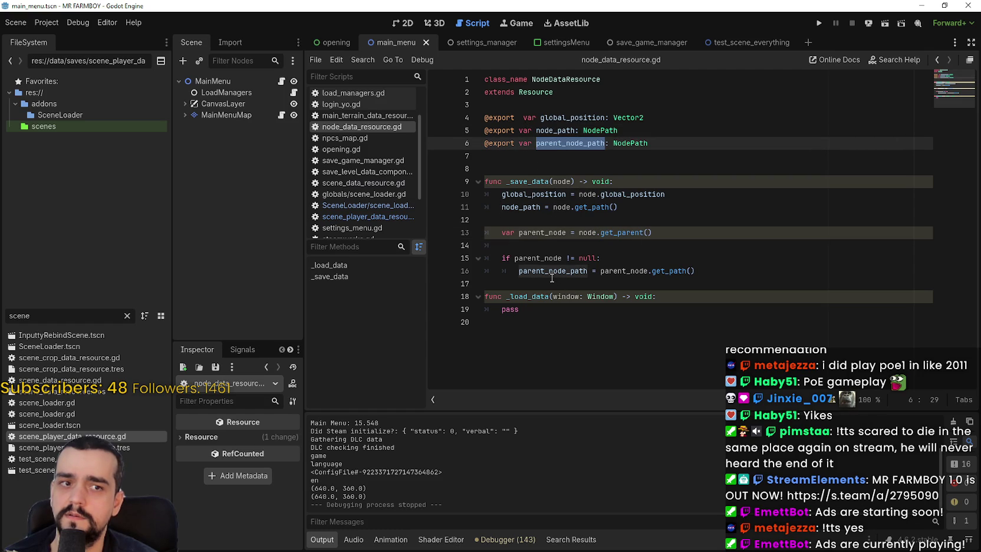
double_click(558, 232)
left_click(590, 232)
left_click_drag(590, 232, 662, 231)
left_click(635, 232)
double_click(635, 232)
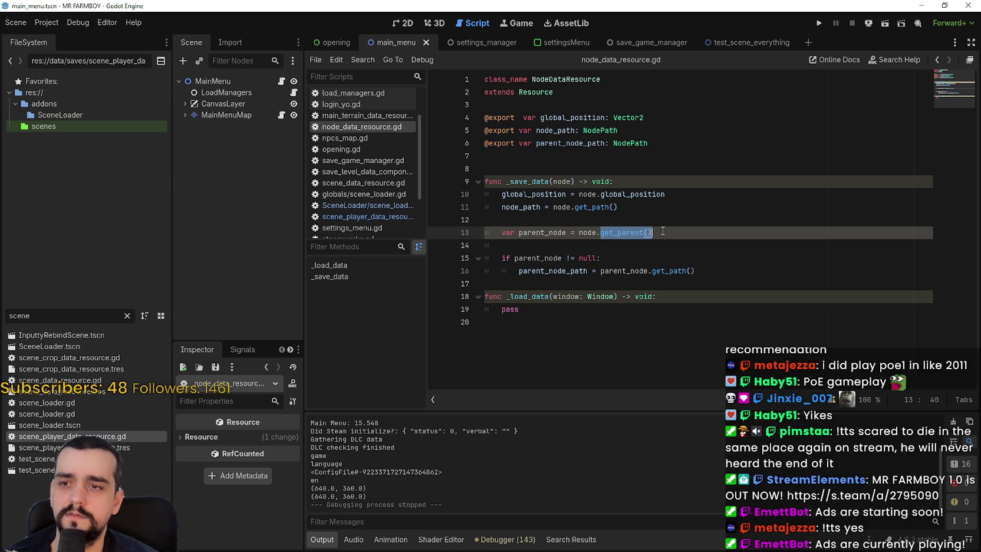
left_click_drag(571, 207, 659, 211)
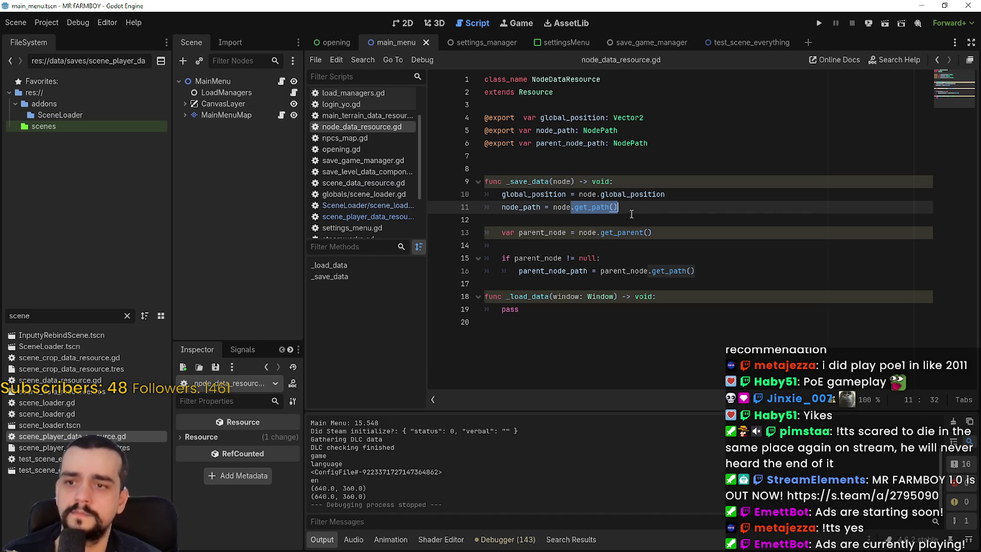
- Copy the node_path/parent_node_path lines and return to scene_player_data_resource.gd
double_click(558, 232)
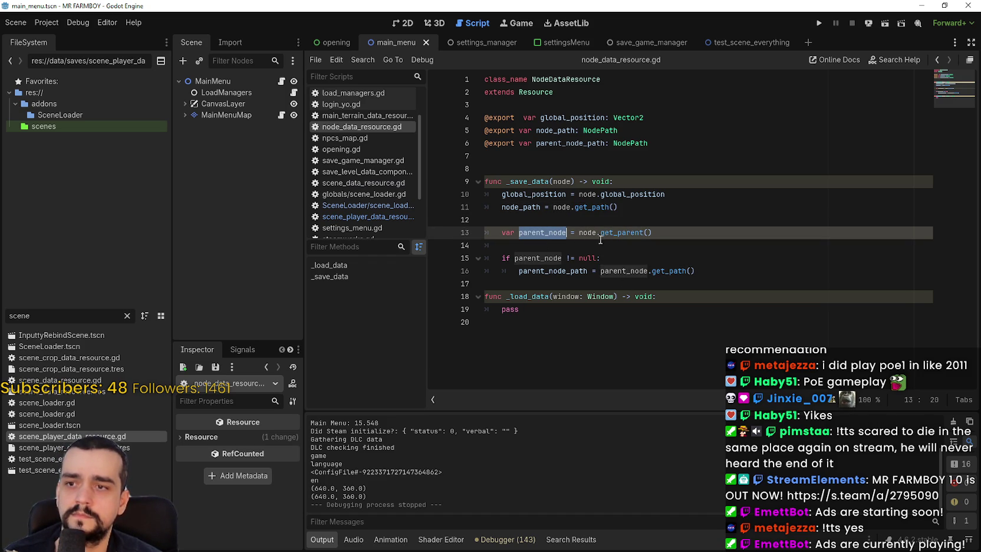
left_click_drag(587, 233, 654, 234)
mouse_move(600, 270)
left_mouse_down()
mouse_move(718, 267)
mouse_move(546, 287)
mouse_move(519, 275)
left_mouse_up()
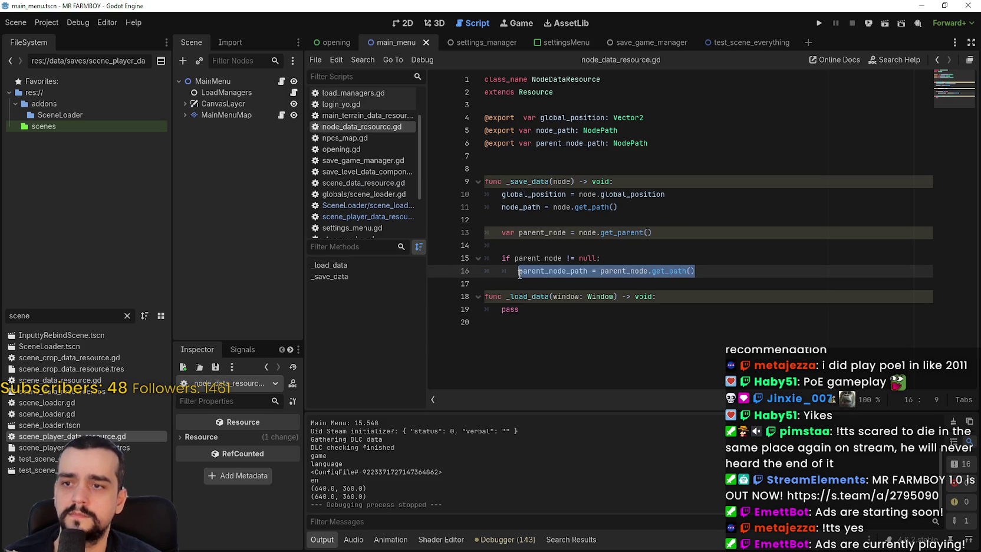
mouse_move(519, 275)
left_mouse_down()
mouse_move(475, 233)
mouse_move(468, 207)
left_mouse_up()
key("ctrl+c")
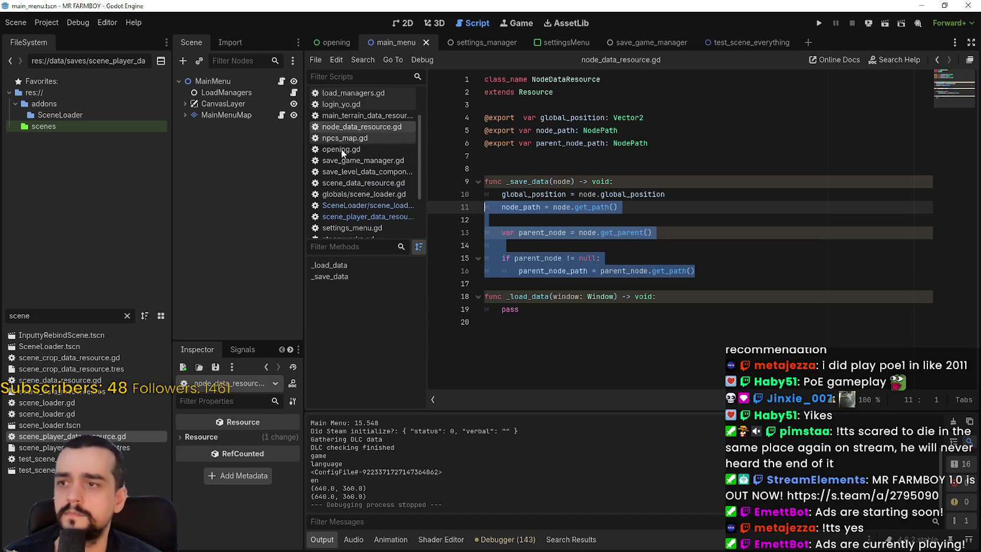
left_click(352, 206)
left_click(365, 216)
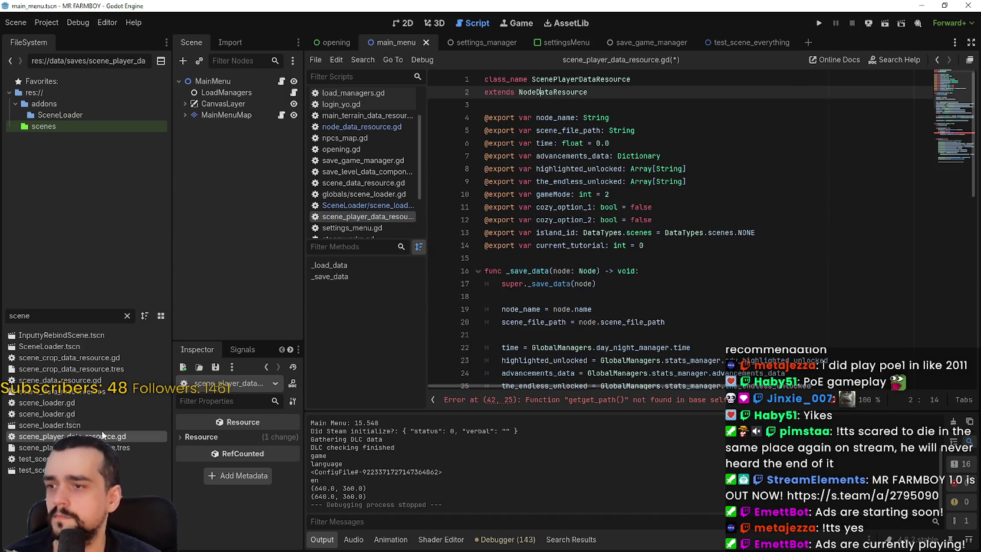
- Paste the copied path-saving code over line 42, then undo the paste
scroll(570, 303, "down", 10)
left_click_drag(658, 218, 473, 218)
key("ctrl+v")
mouse_move(703, 283)
left_mouse_down()
mouse_move(475, 229)
mouse_move(482, 286)
mouse_move(481, 233)
left_mouse_up()
left_click(488, 223)
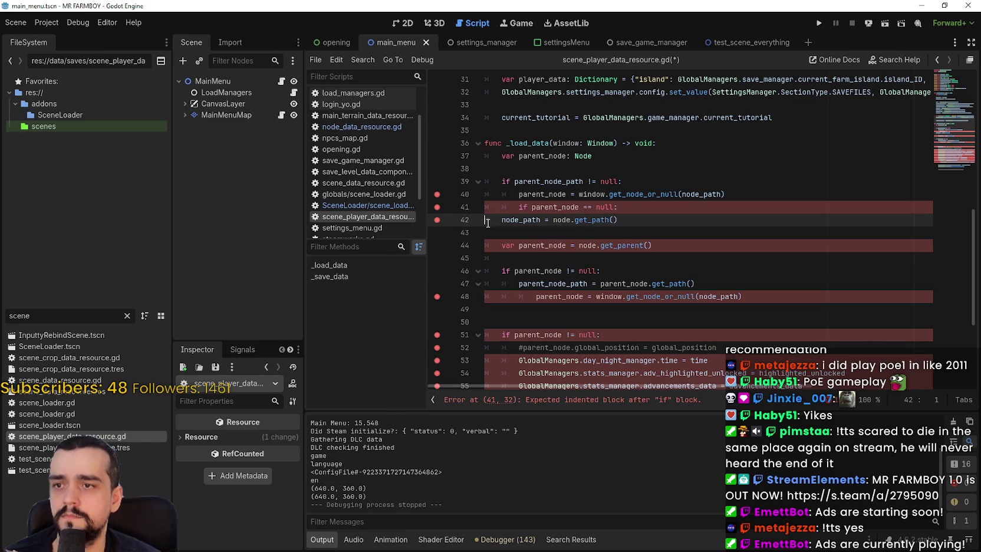
left_click(711, 275)
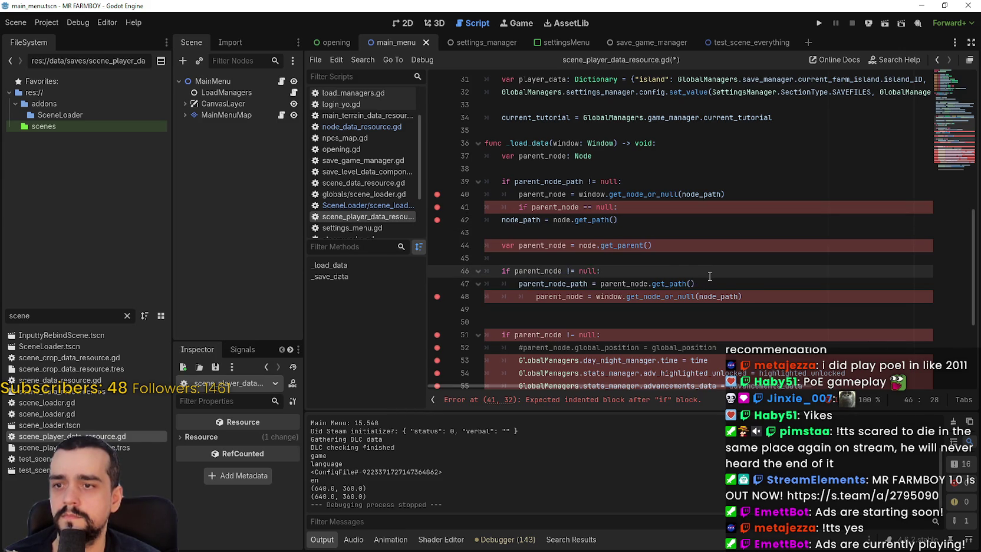
left_click(709, 285)
left_click_drag(707, 285, 485, 246)
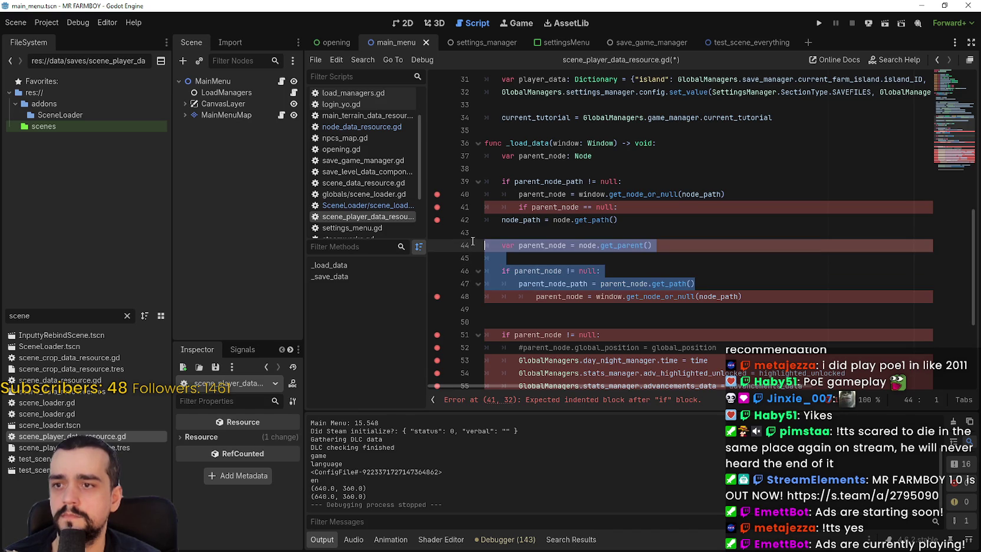
key("ctrl+z")
key("ctrl+z")
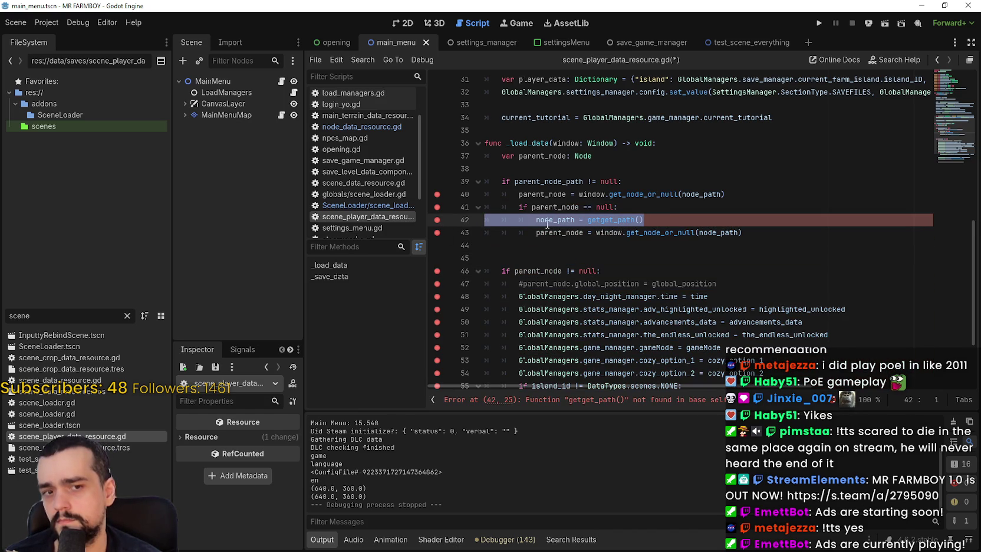
- Restore the pasted code, indent it under the null check, and remove empty line 43
left_click(647, 220)
left_click_drag(647, 220, 484, 218)
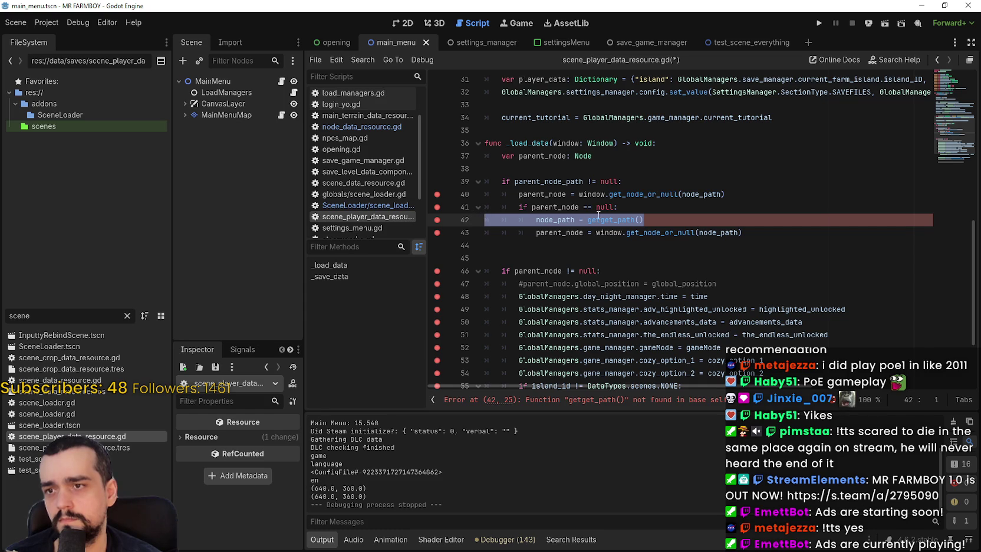
double_click(568, 208)
key("ctrl+z")
key("ctrl+z")
key("ctrl+z")
mouse_move(701, 283)
left_mouse_down()
mouse_move(590, 259)
mouse_move(489, 219)
left_mouse_up()
key("Tab")
left_click(608, 236)
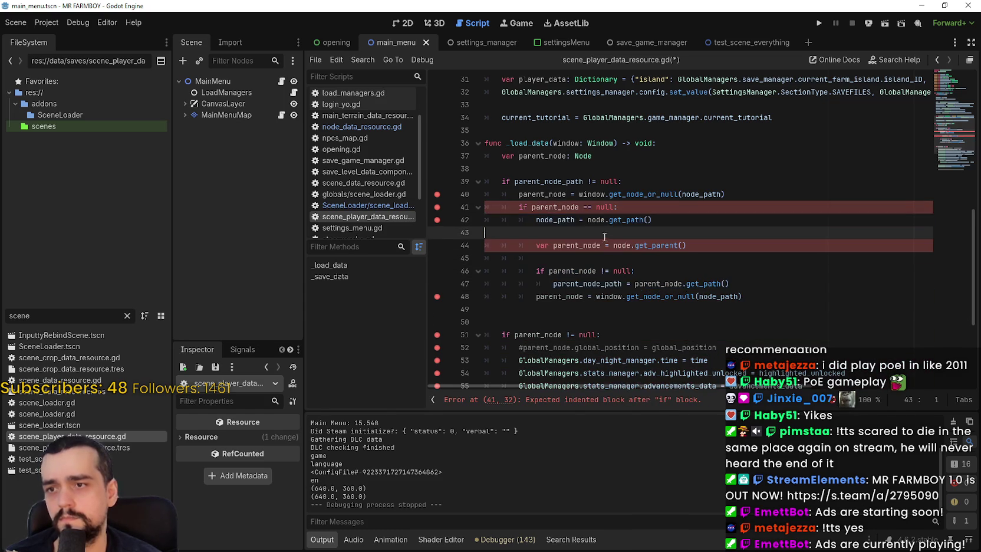
key("Delete")
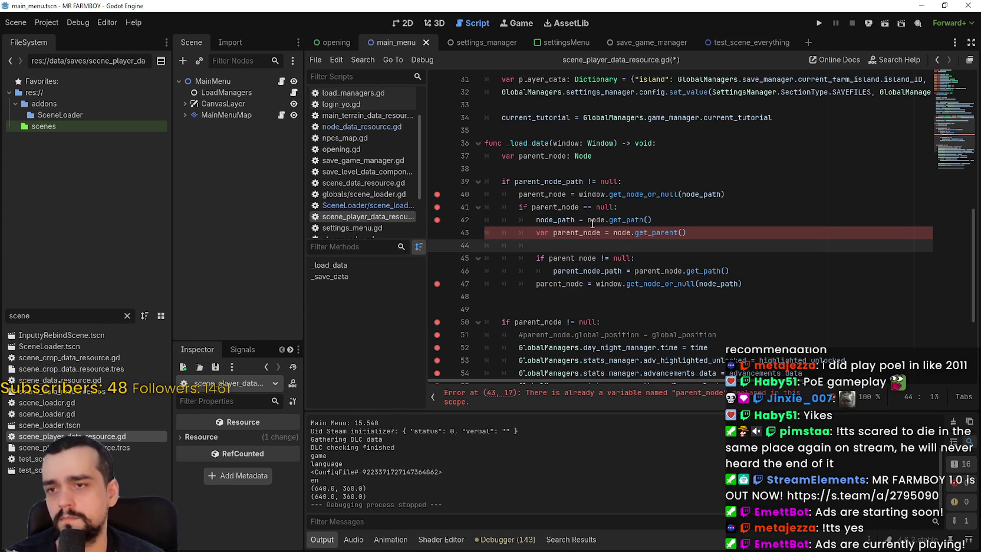
- Replace parent_node on line 46 with node.get_parent()
double_click(592, 220)
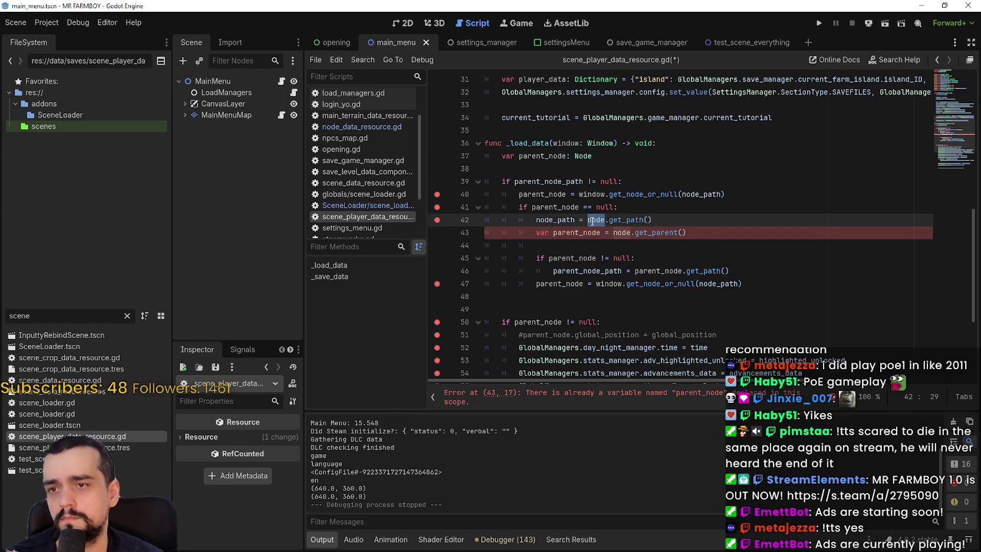
left_click(616, 245)
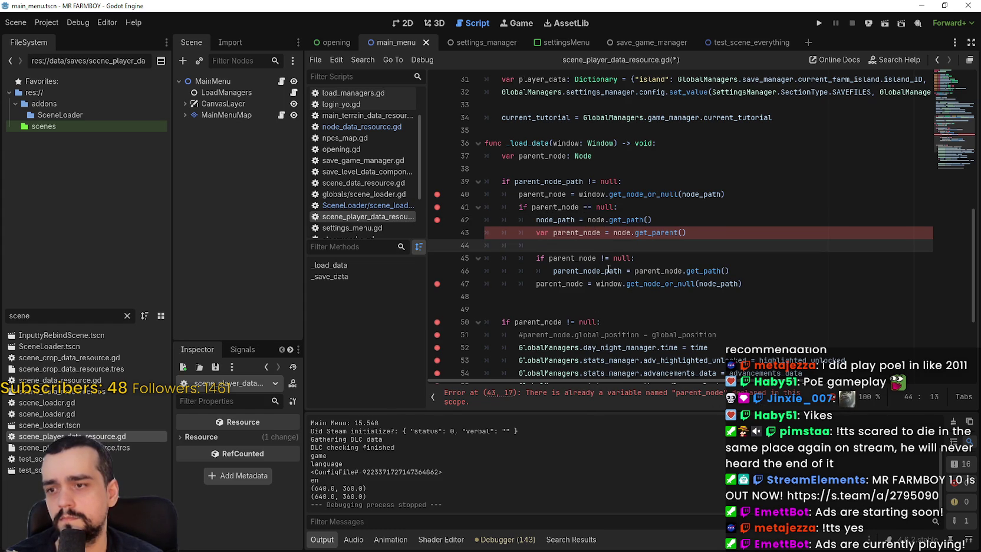
double_click(563, 232)
left_click(558, 234)
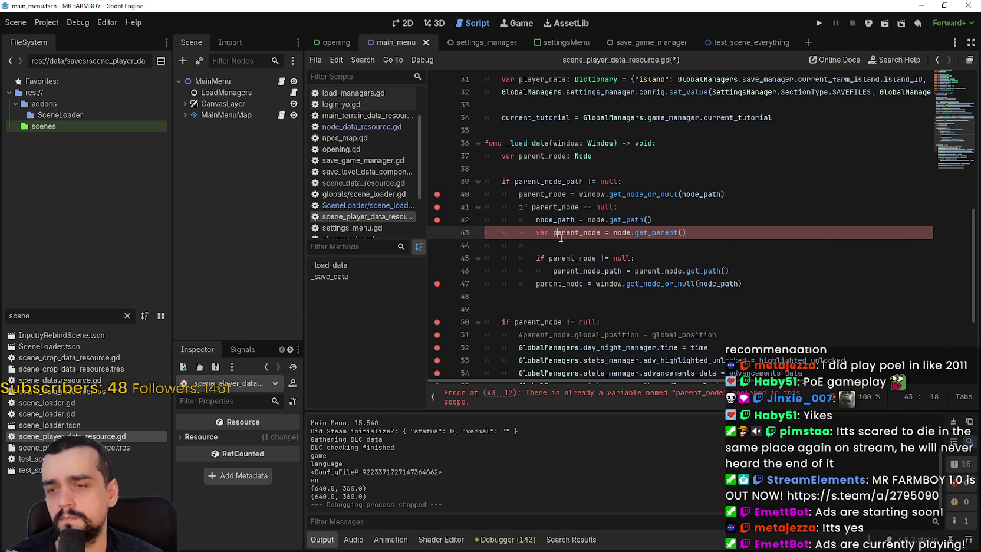
left_click(633, 234)
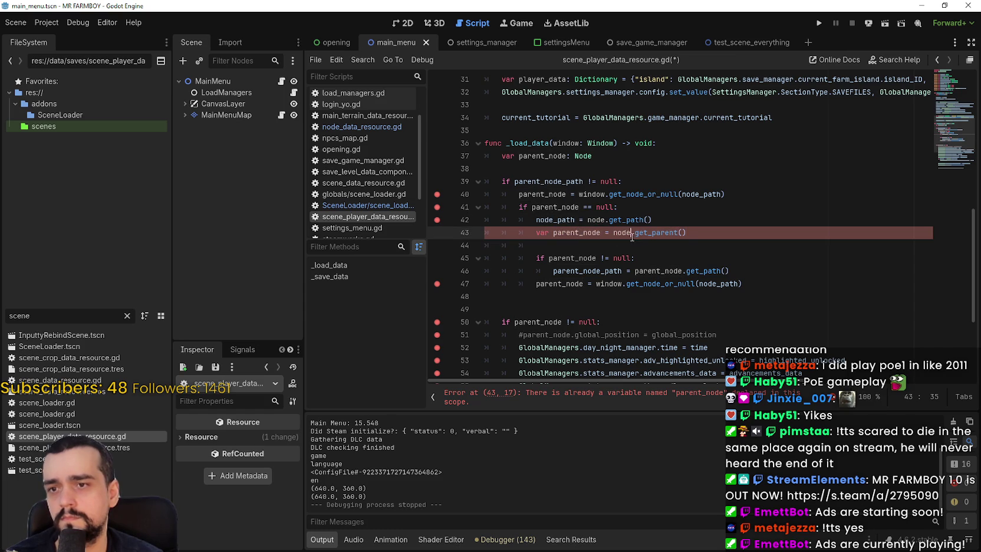
double_click(631, 232)
left_click_drag(631, 232, 692, 232)
key("ctrl+c")
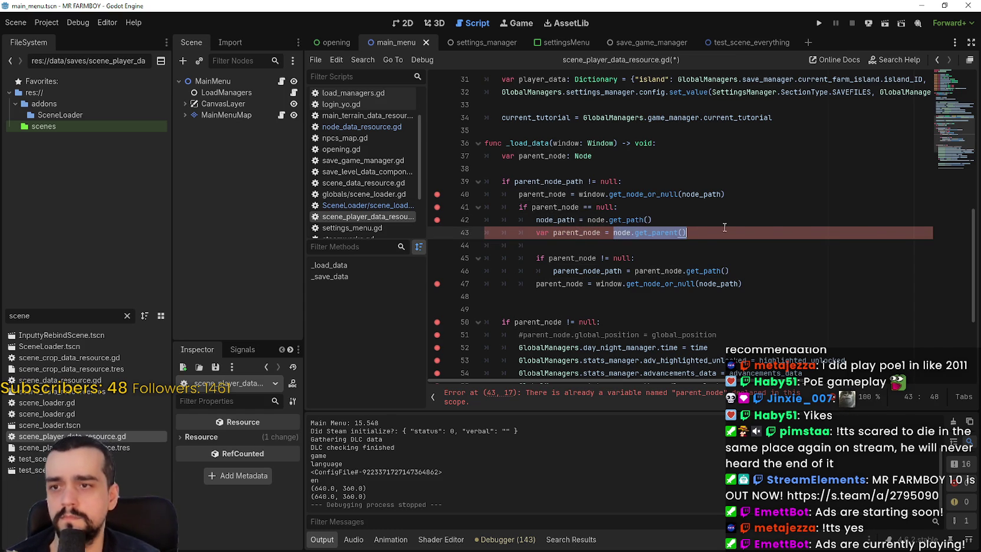
double_click(656, 271)
key("ctrl+v")
- Delete the var parent_node and if parent_node != null lines, unindenting parent_node_path
left_click(642, 245)
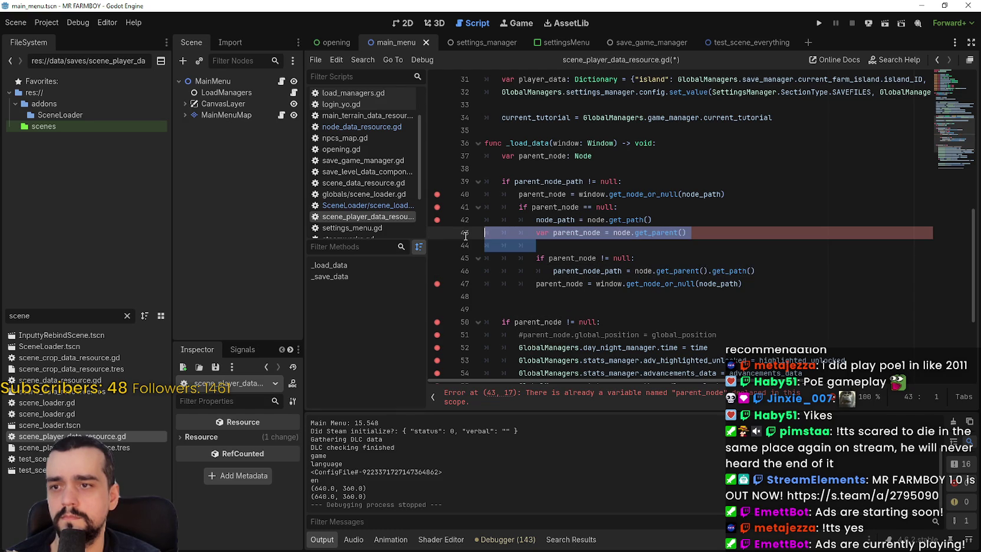
left_click_drag(461, 235, 634, 251)
key("Delete")
key("BackSpace")
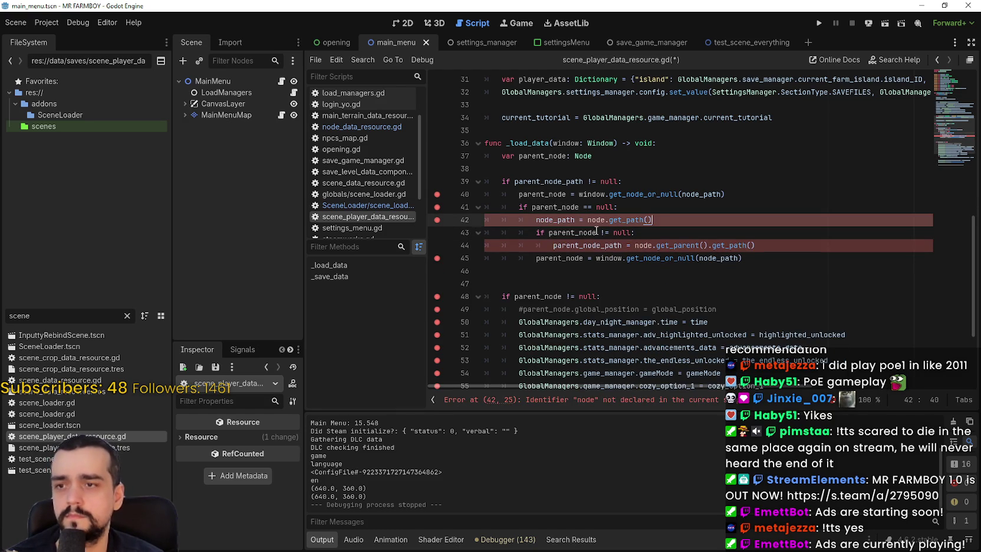
left_click(580, 232)
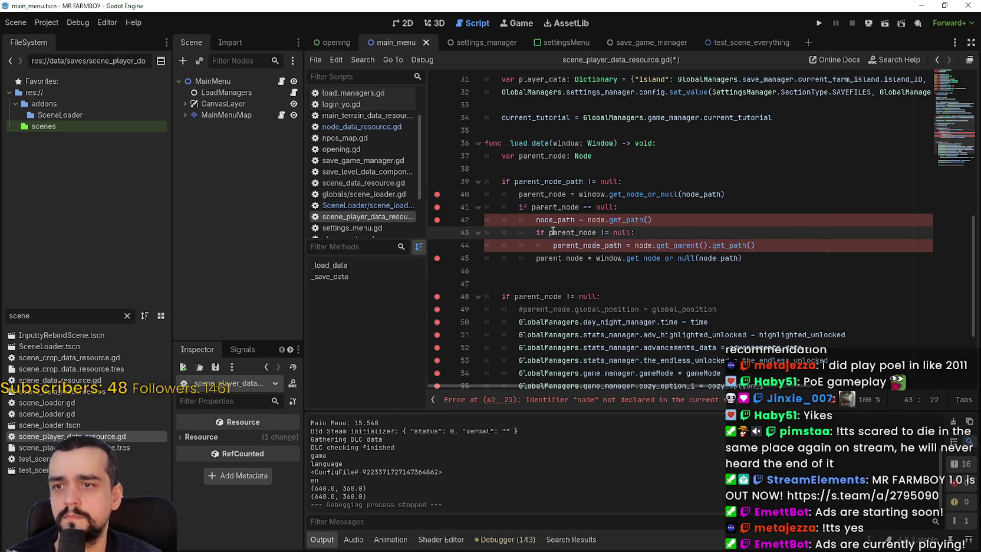
left_click_drag(669, 232, 485, 233)
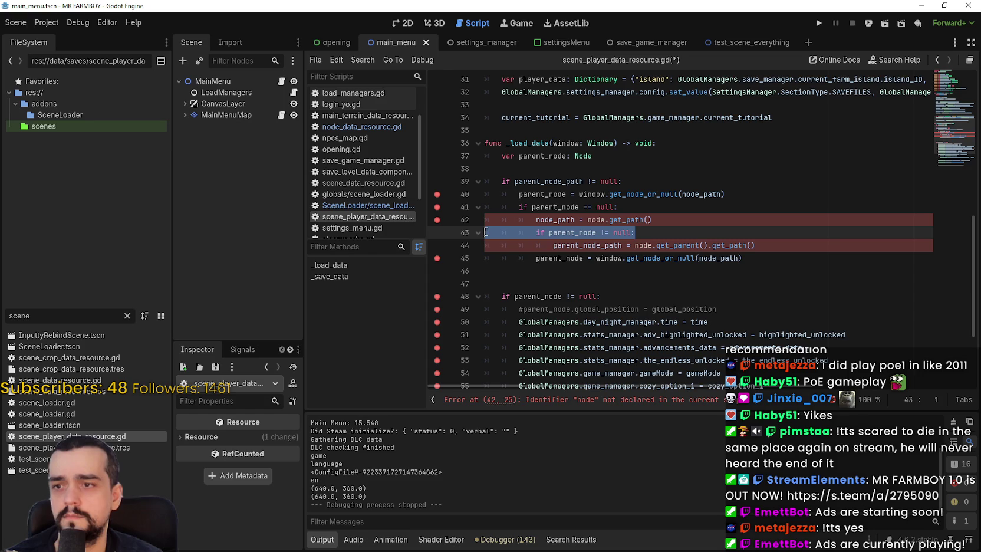
key("Delete")
key("Delete")
key("shift+Tab")
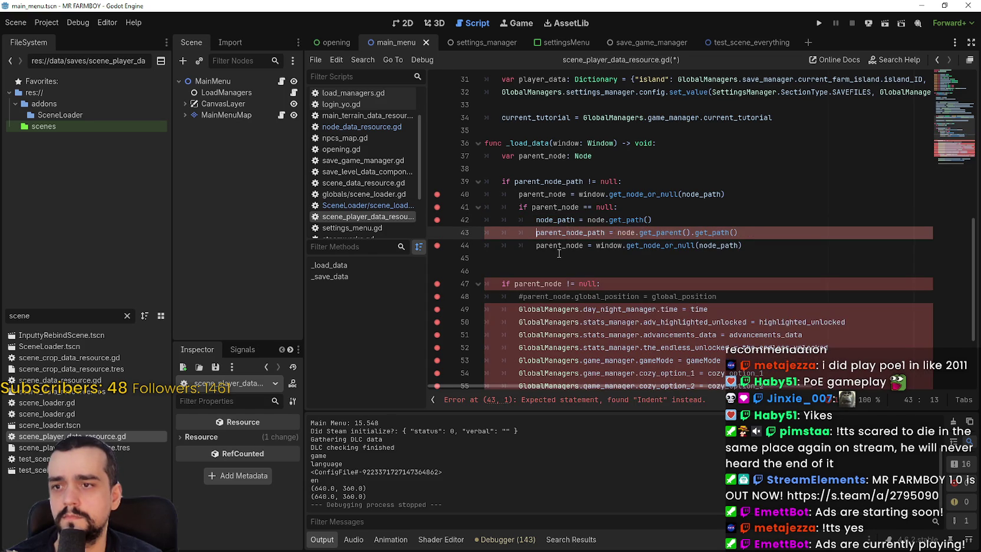
- Add a new indented line 44 after line 43 in the null-parent branch
left_click_drag(561, 259, 475, 249)
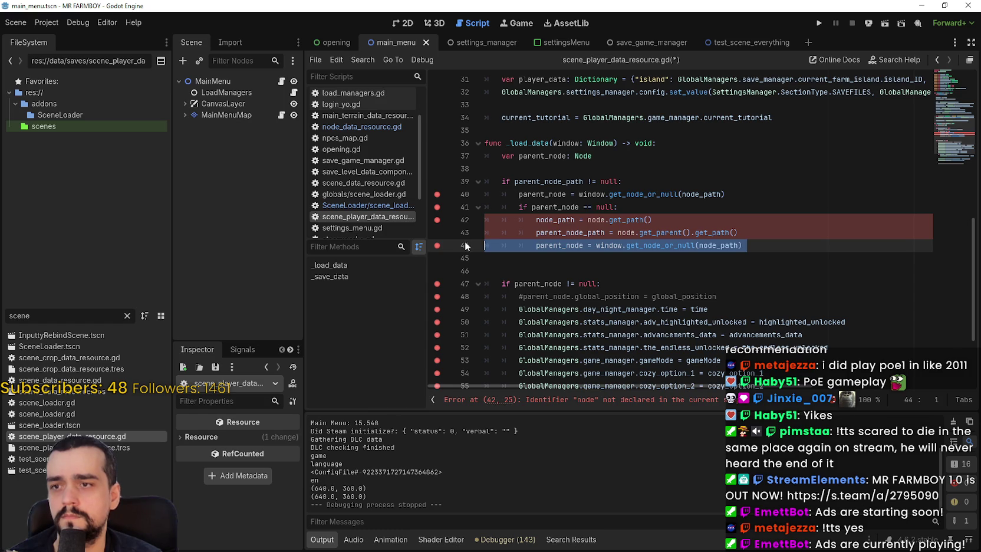
left_click(532, 255)
double_click(713, 245)
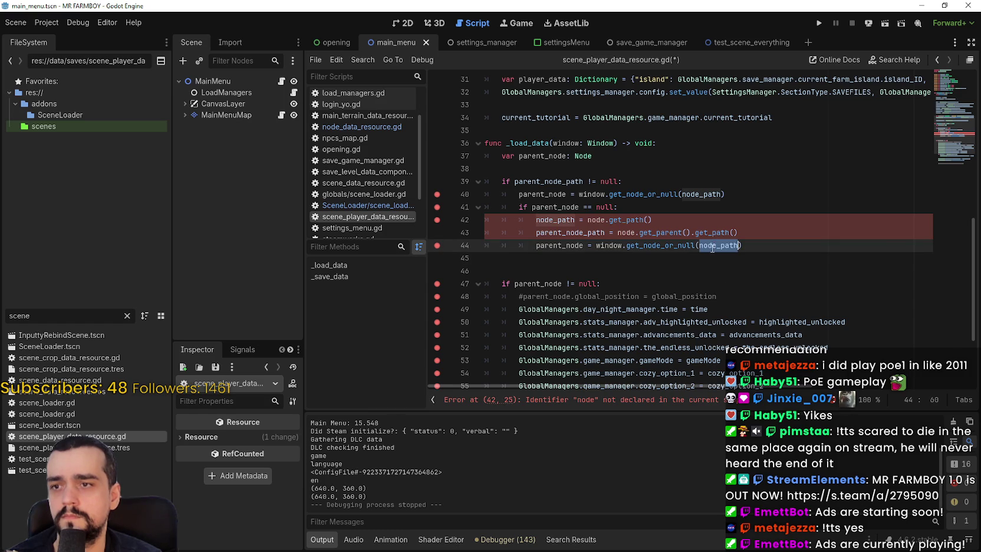
left_click(649, 263)
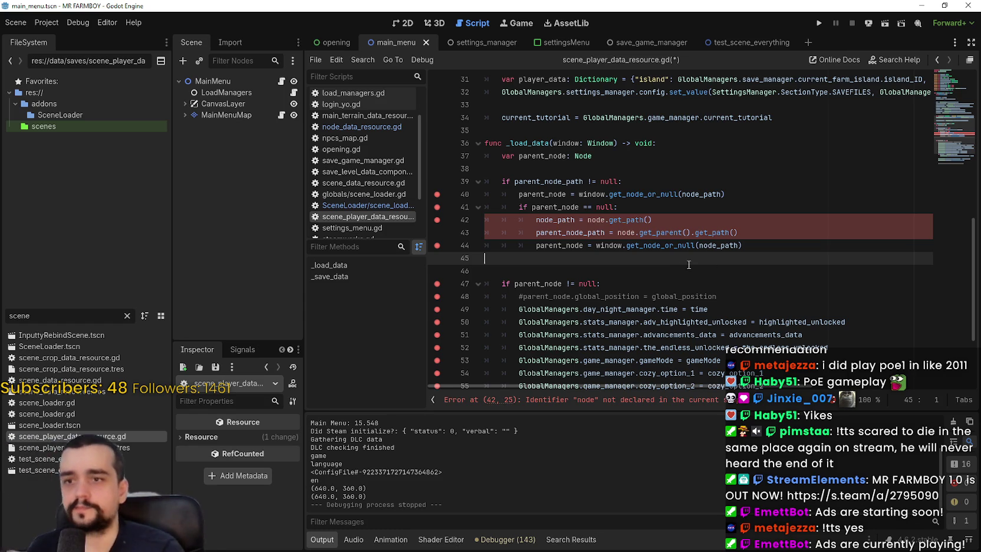
left_click(766, 237)
key("Return")
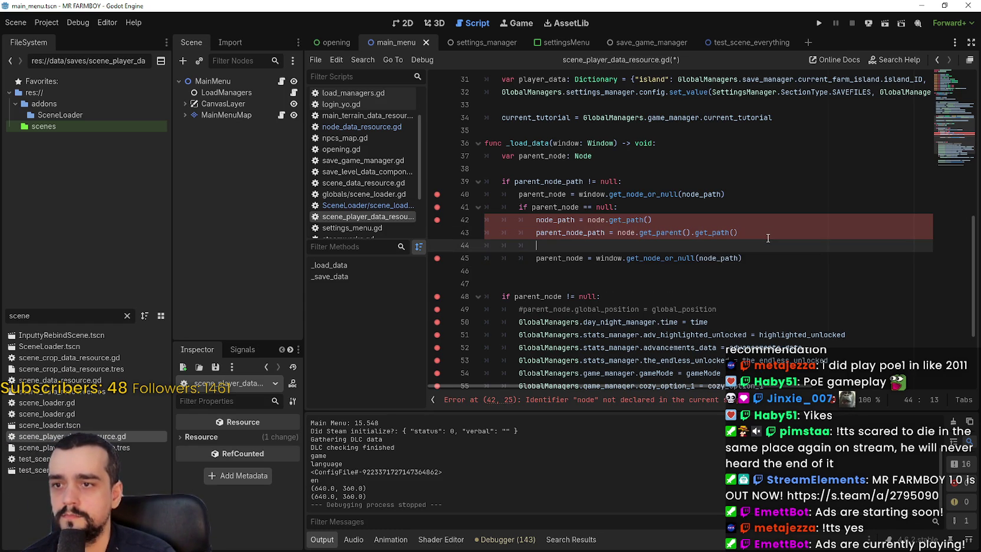
- Copy line 39's 'if parent_node_path != null:' onto line 44 and indent line 45 under it
left_click(556, 177)
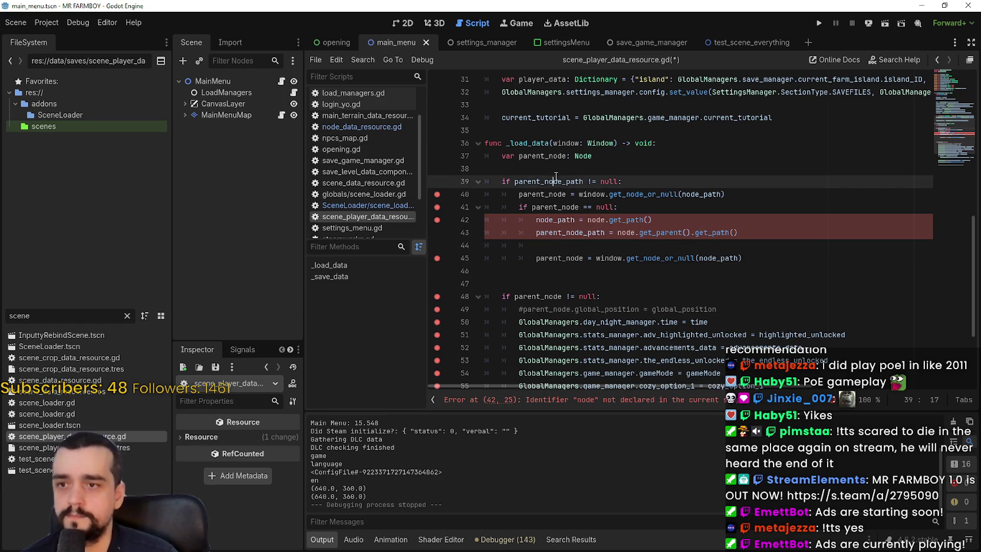
left_click(561, 247)
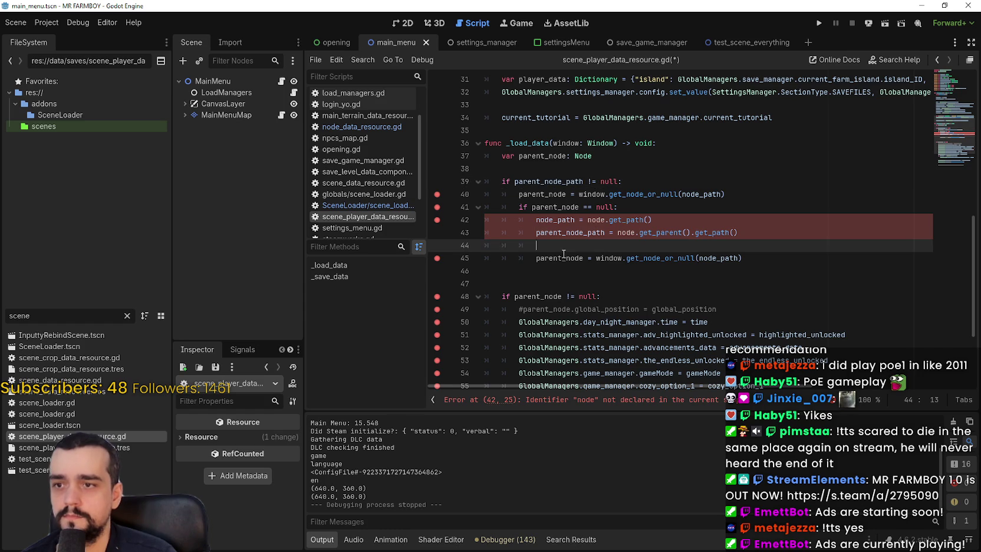
type("if parent_node_path")
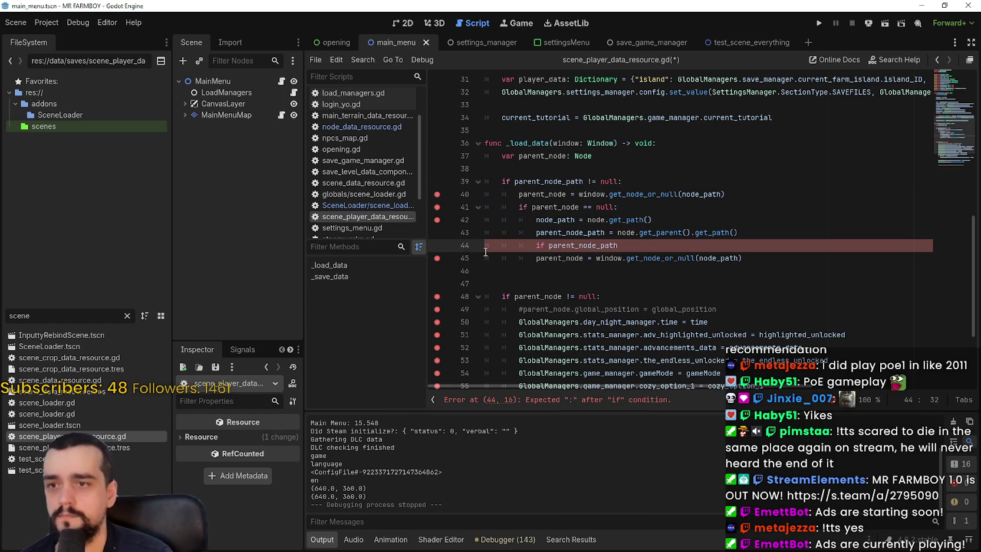
left_click(620, 182)
key("shift+Home")
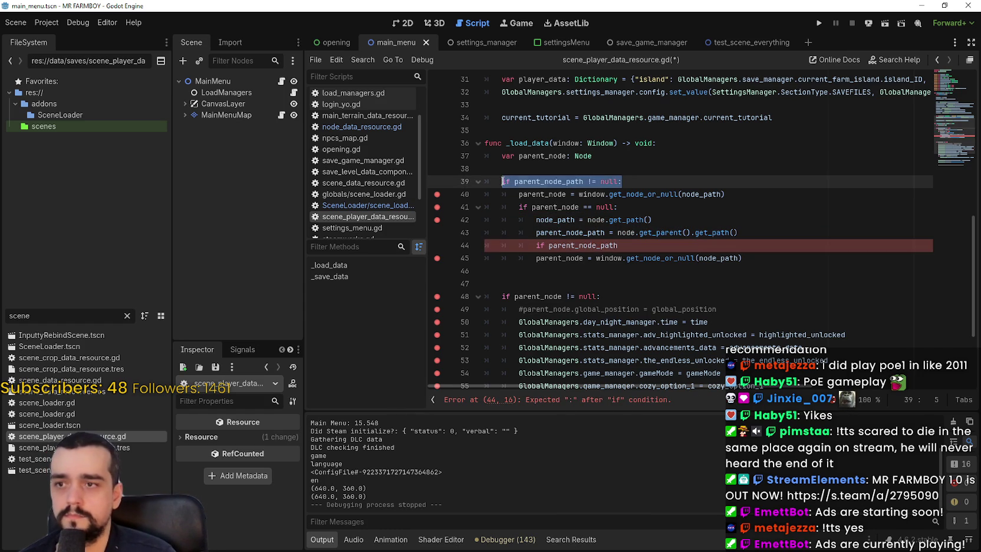
key("ctrl+c")
left_click(619, 245)
key("shift+Home")
key("ctrl+v")
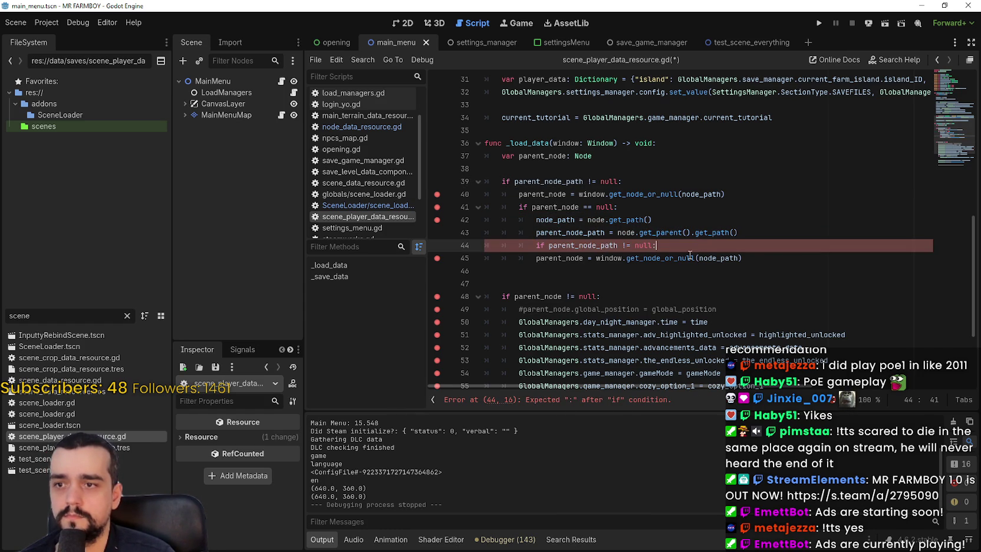
left_click(512, 257)
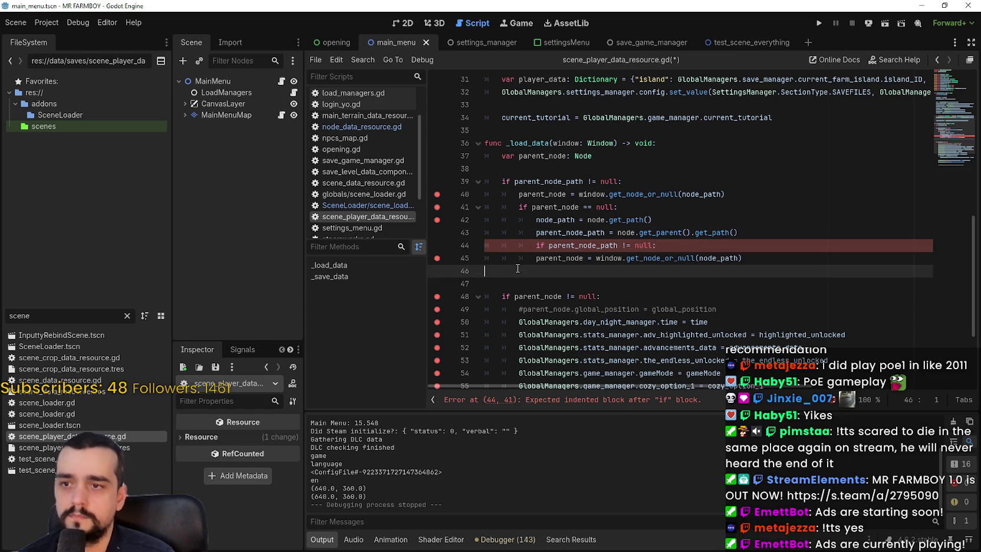
key("Tab")
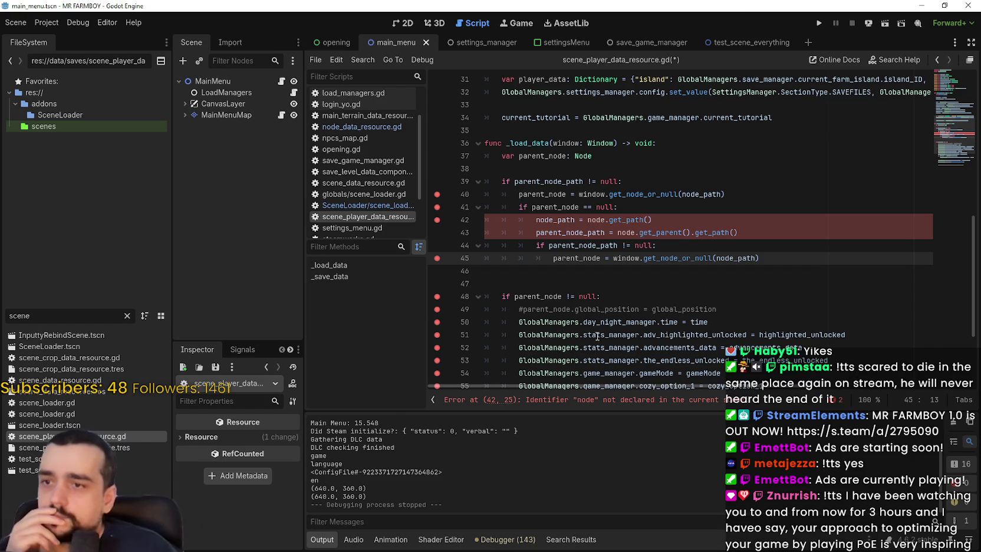
key("Down")
key("Down")
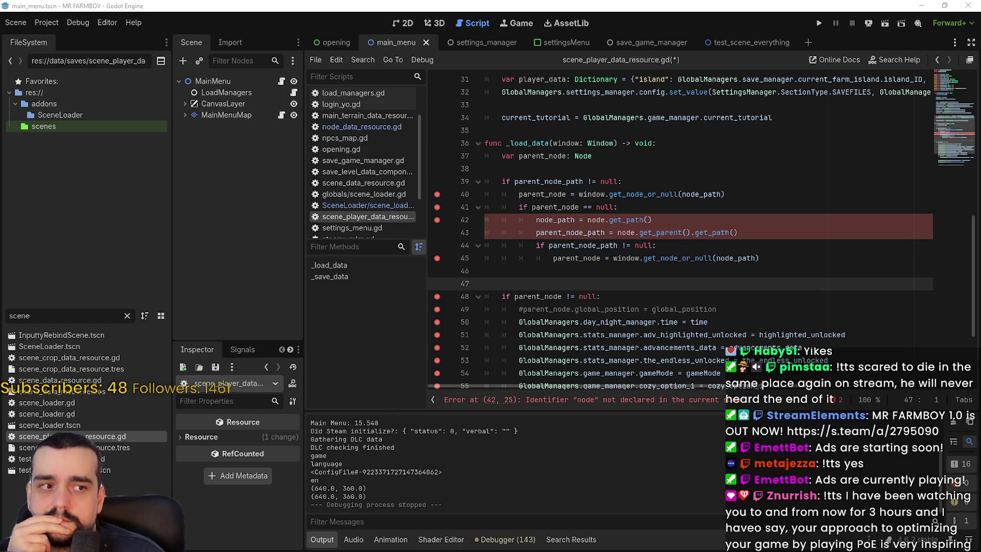
- Replace 'node.' on line 42 so it reads node_path = get_parent().get_path()
left_click(511, 272)
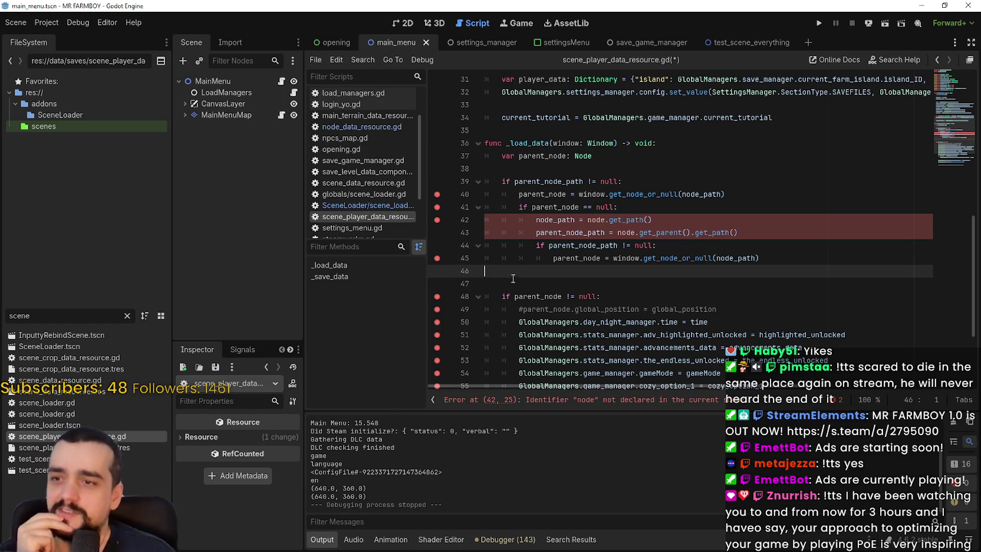
left_click(630, 210)
left_click_drag(588, 219, 605, 219)
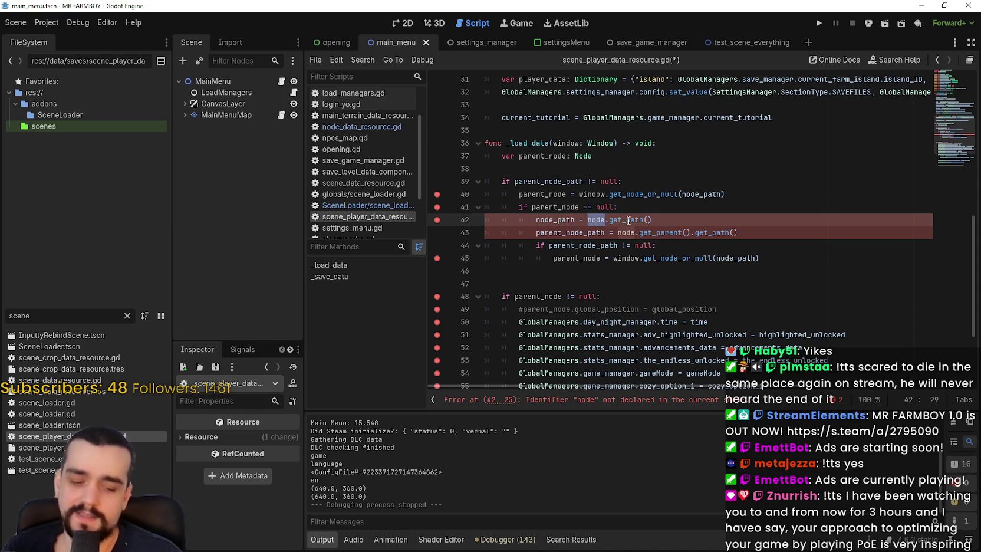
key("Right")
key("Delete")
key("BackSpace")
key("BackSpace")
key("BackSpace")
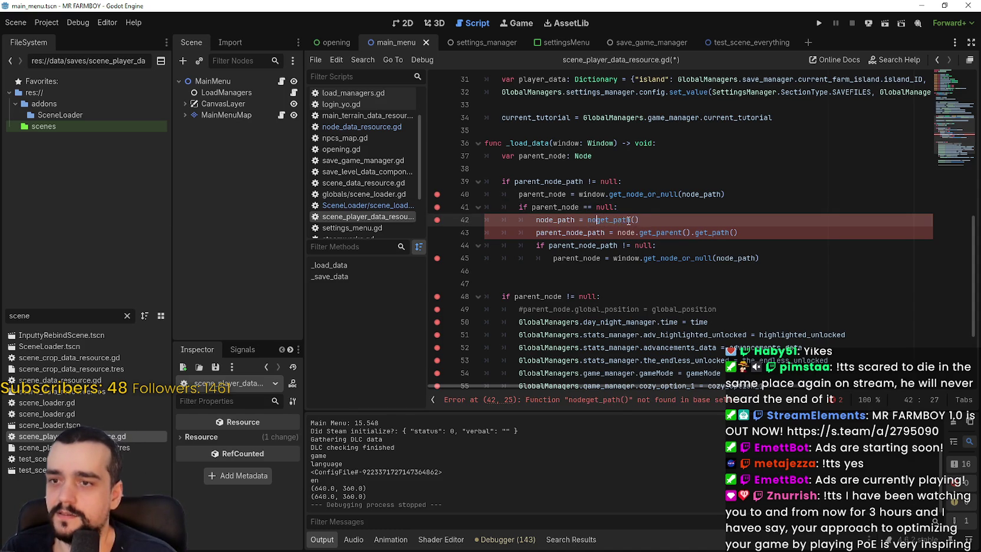
type("get_")
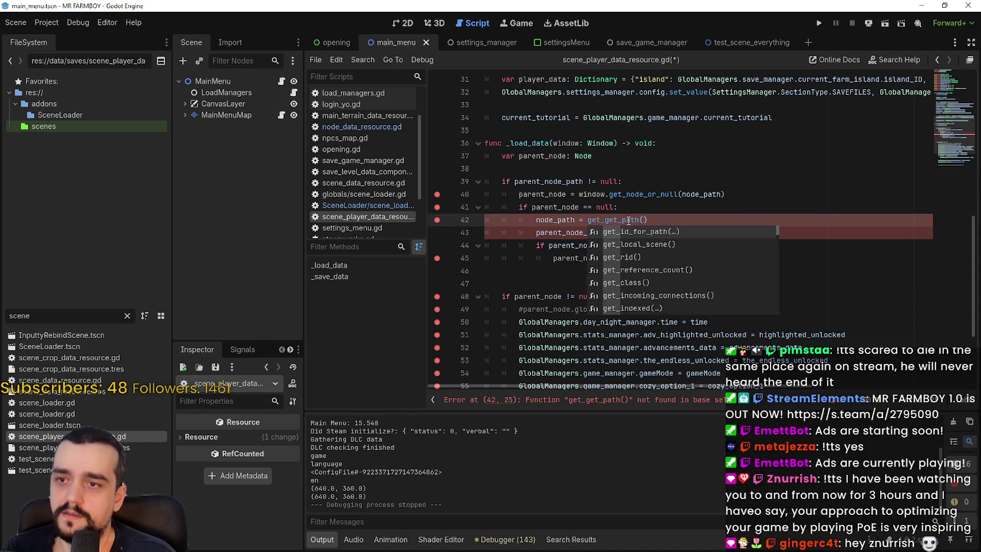
type("parent().get_path")
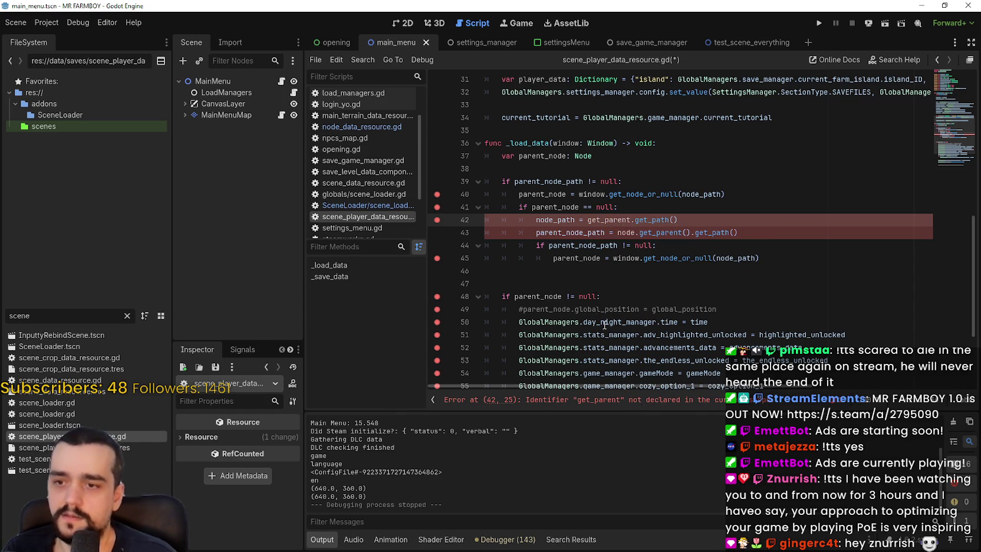
type("()")
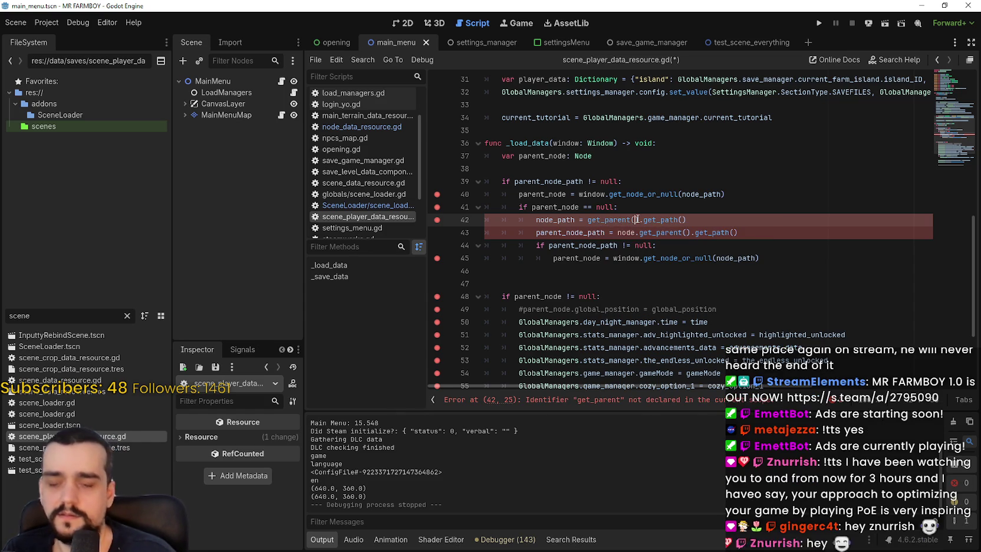
- Prefix get_parent() on line 42 with 'self.'
left_click(618, 245)
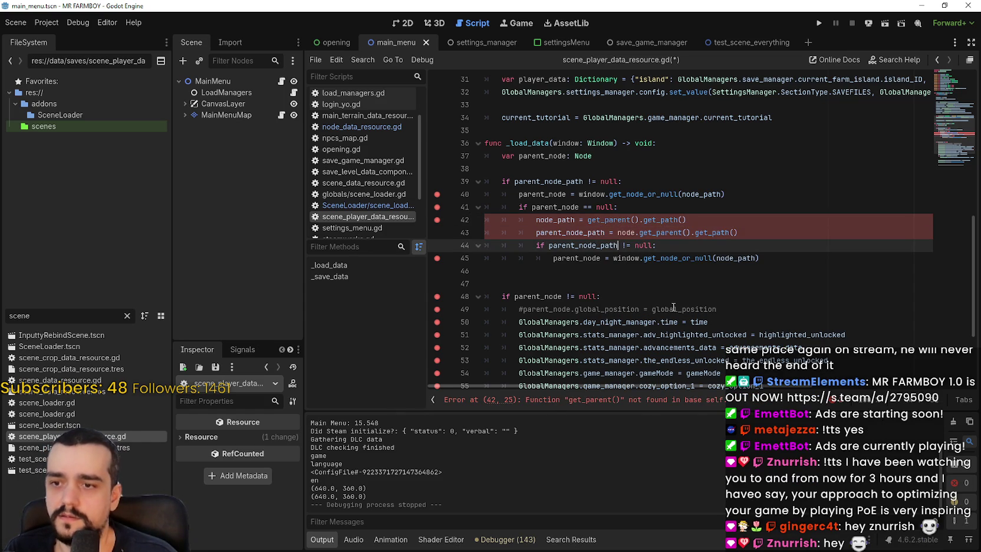
left_click(646, 275)
left_click(589, 222)
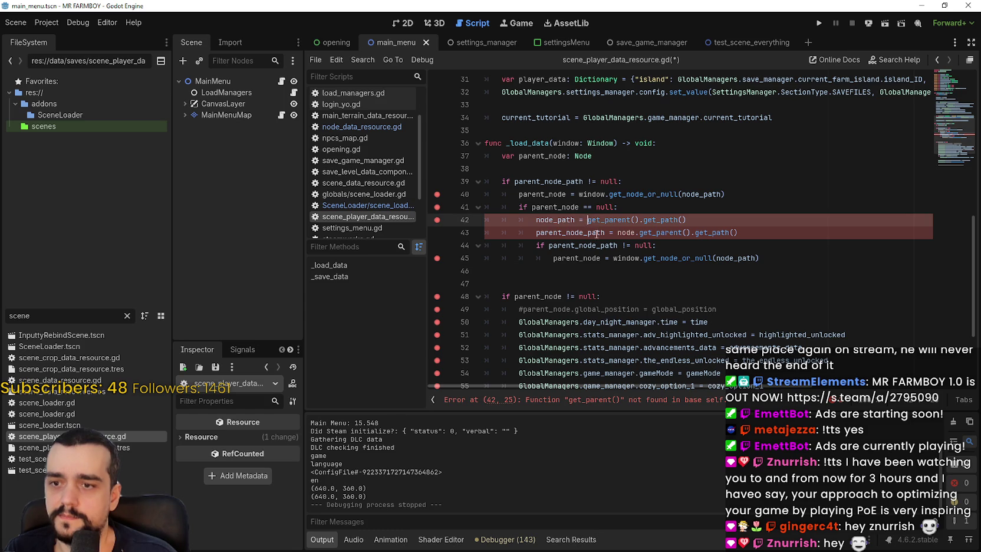
type("self.")
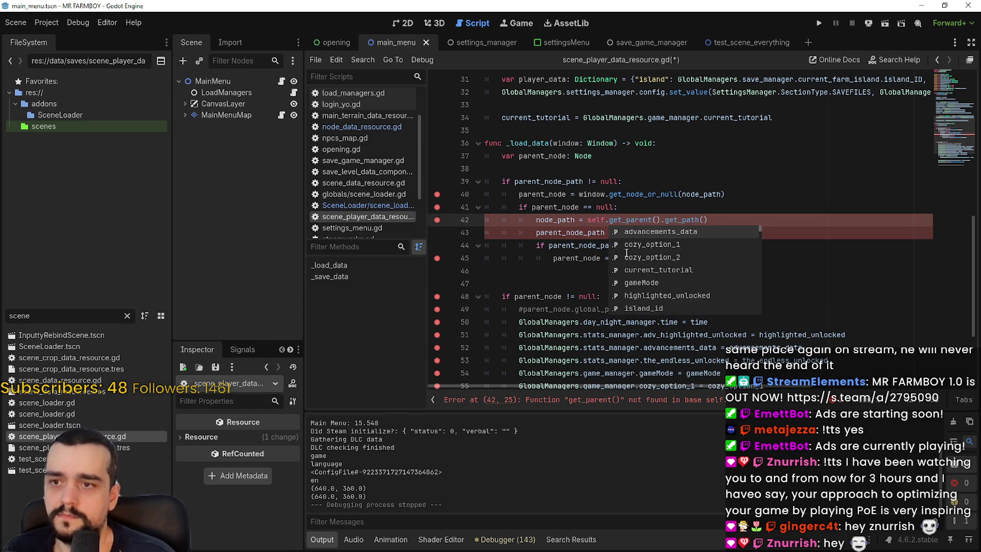
scroll(590, 248, "up", 2)
left_click(576, 247)
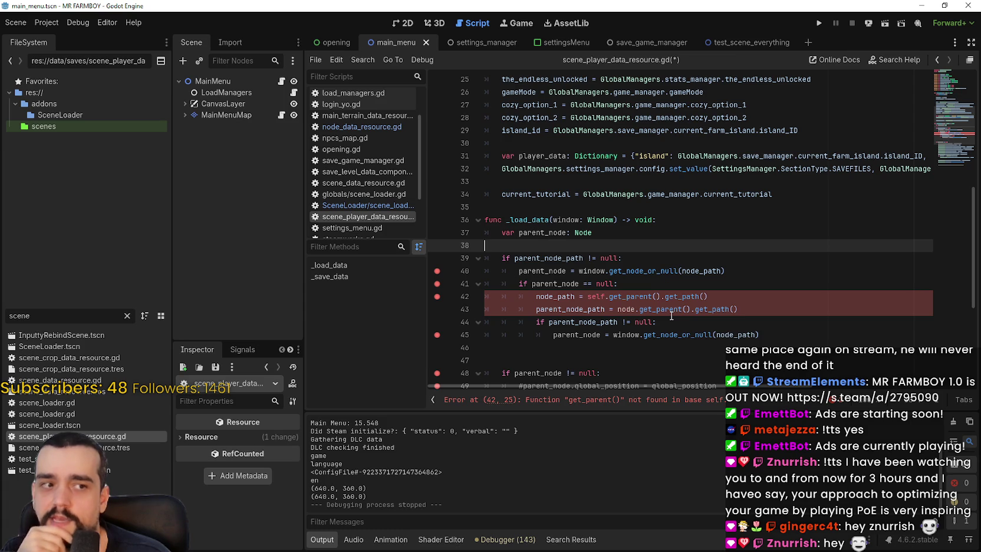
scroll(666, 298, "up", 5)
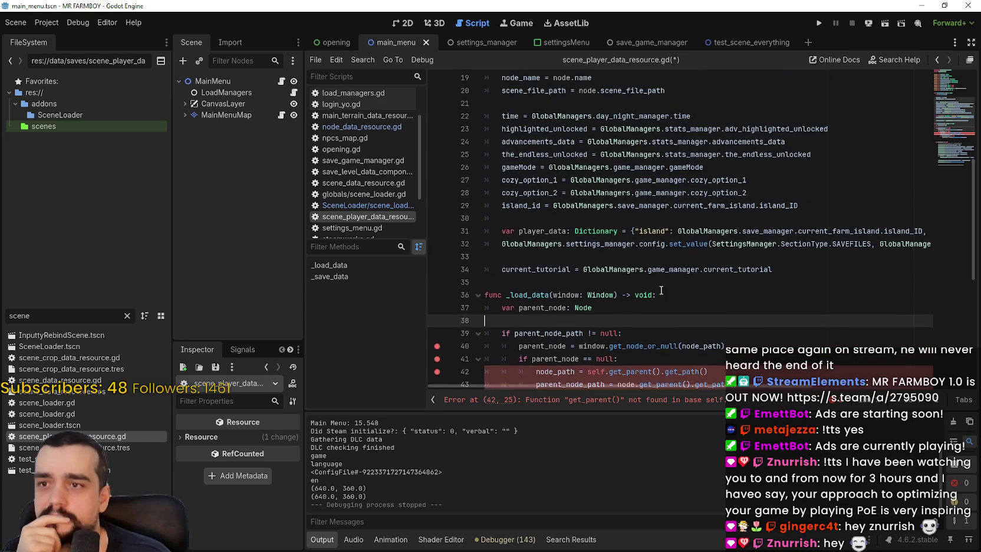
scroll(660, 289, "down", 6)
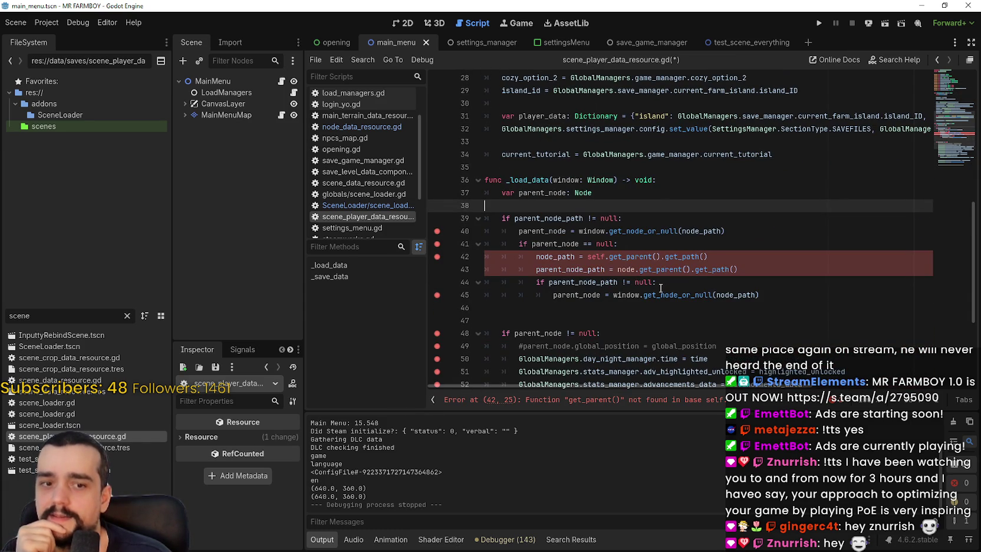
scroll(660, 287, "up", 9)
scroll(659, 285, "down", 6)
scroll(659, 284, "down", 2)
scroll(658, 283, "up", 5)
scroll(657, 280, "down", 6)
scroll(657, 280, "up", 9)
scroll(657, 276, "down", 5)
scroll(656, 276, "up", 5)
scroll(656, 273, "down", 8)
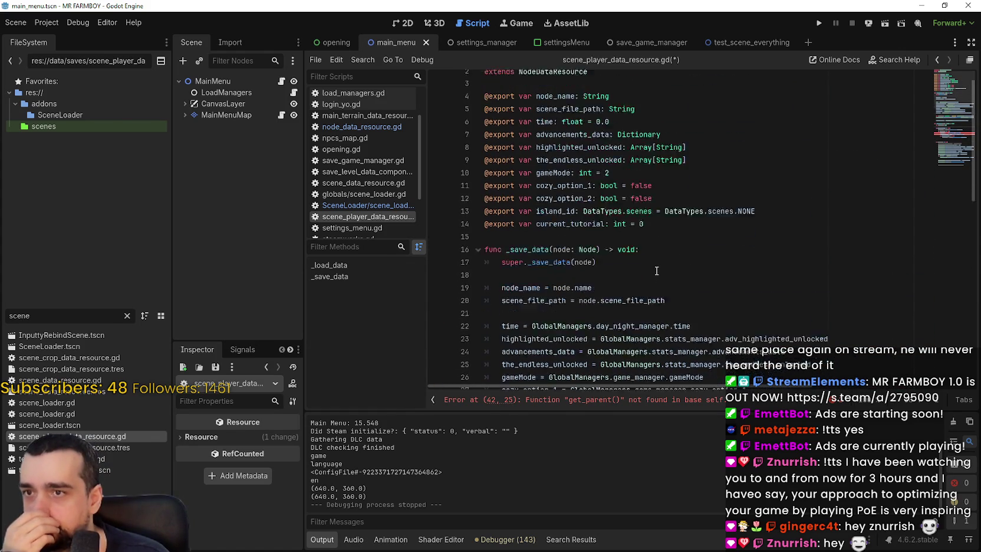
scroll(656, 271, "up", 3)
scroll(656, 271, "up", 4)
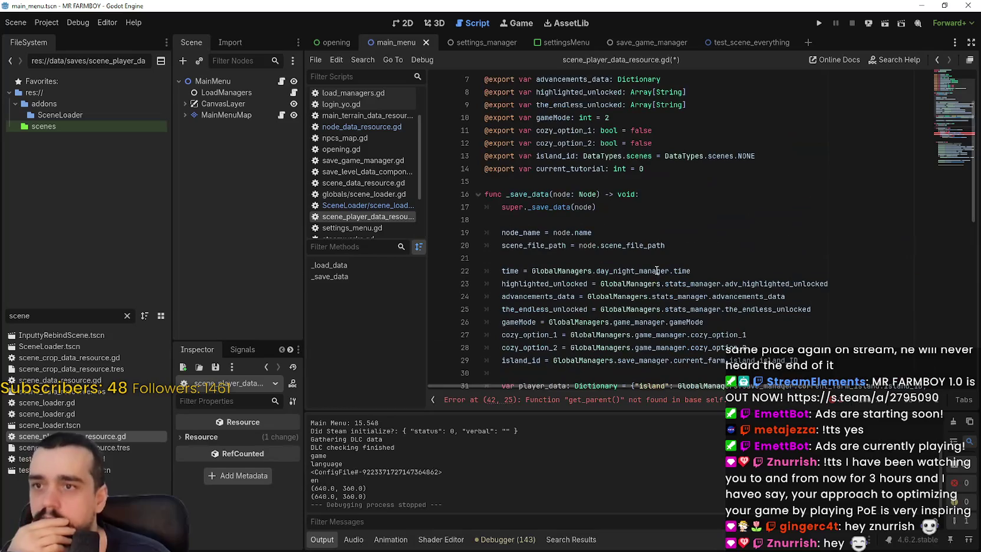
scroll(657, 271, "down", 8)
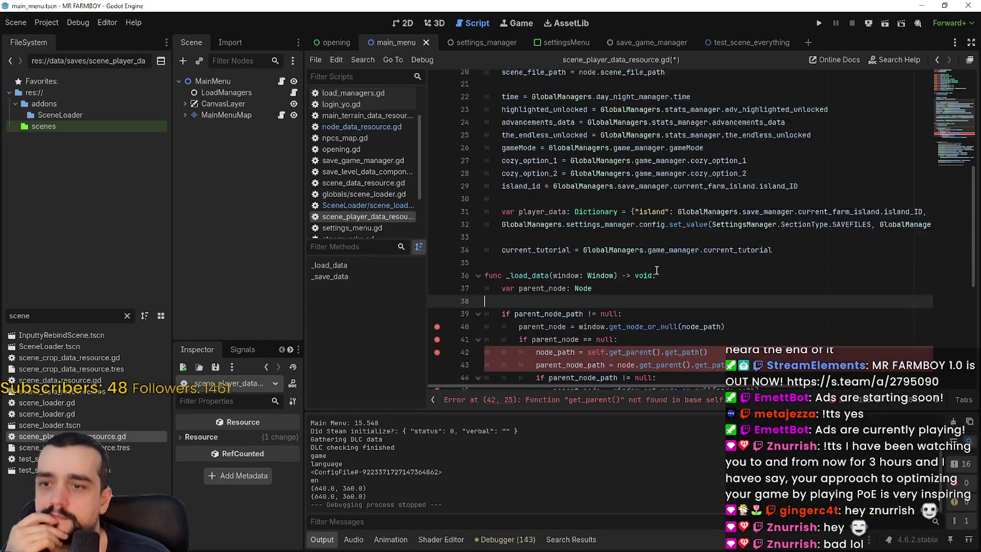
scroll(655, 269, "up", 9)
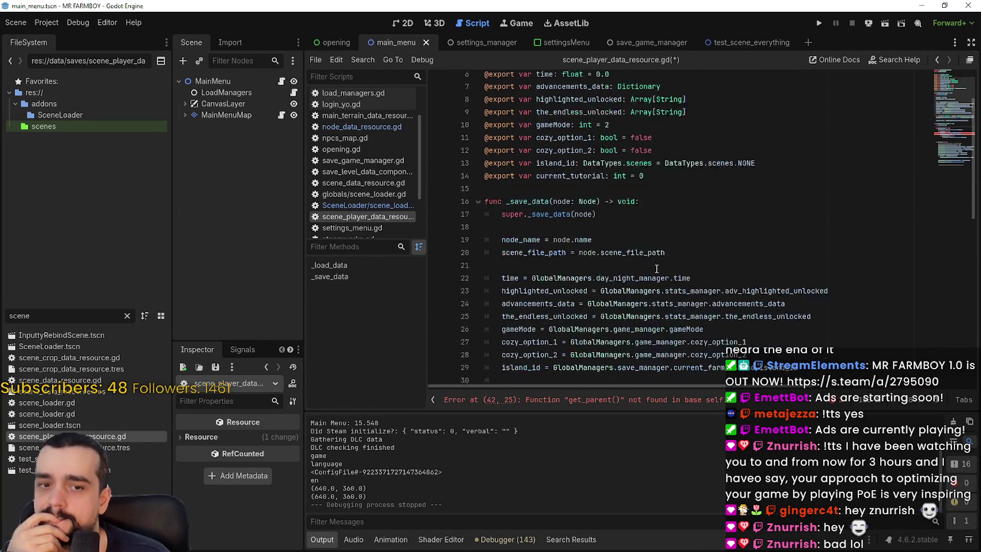
scroll(656, 269, "down", 5)
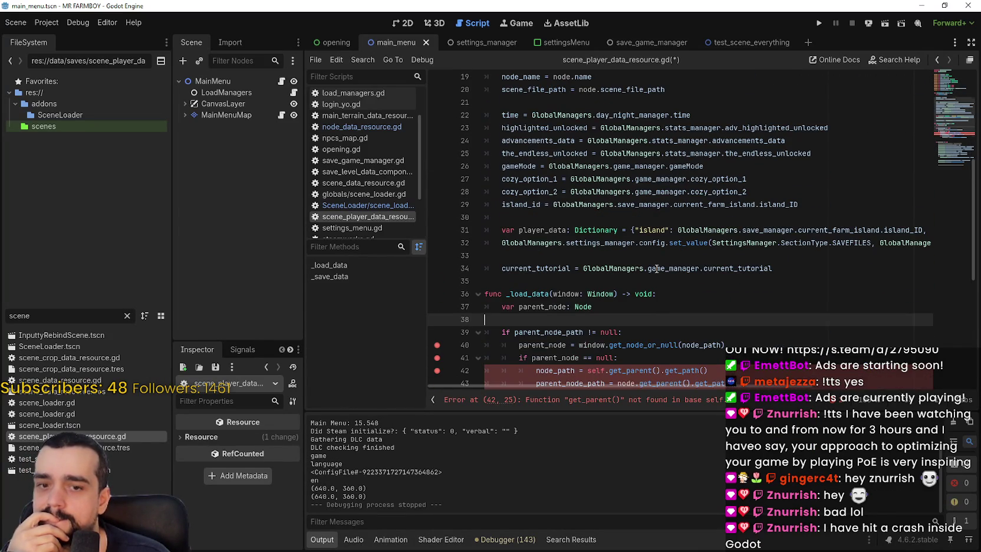
scroll(656, 269, "down", 4)
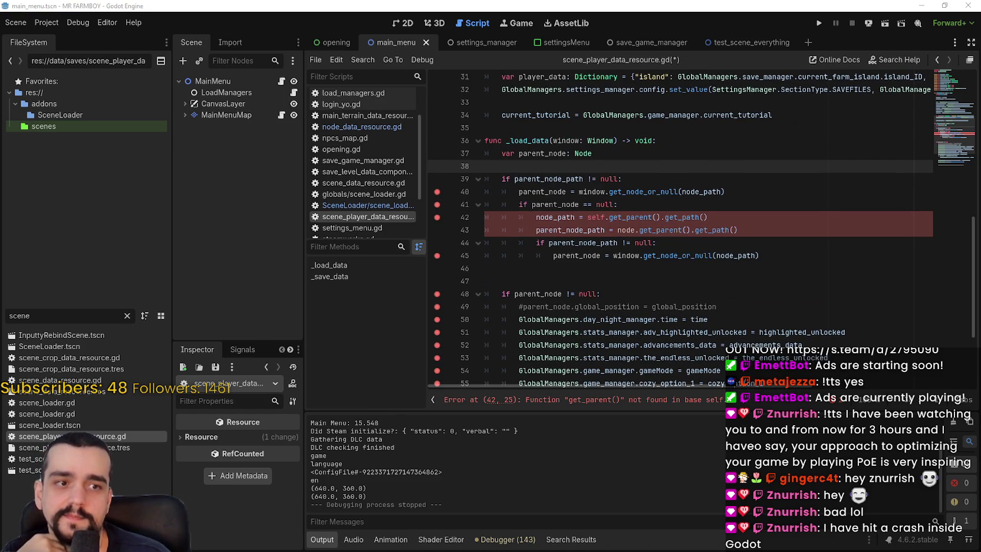
key("alt+Tab")
left_click(543, 282)
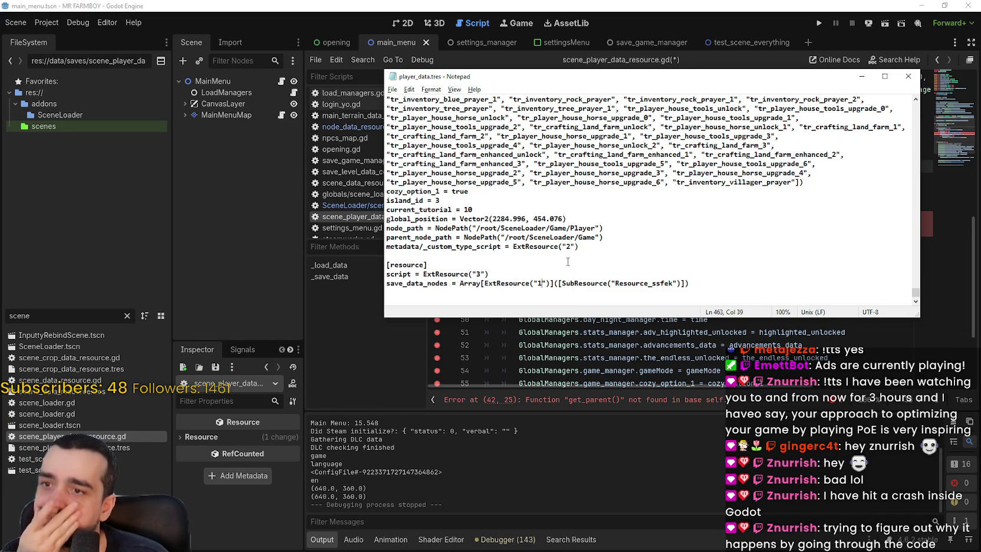
- In player_data.tres, select the node_path and parent_node_path entries under /root/SceneLoader/Game
left_click_drag(915, 291, 931, 96)
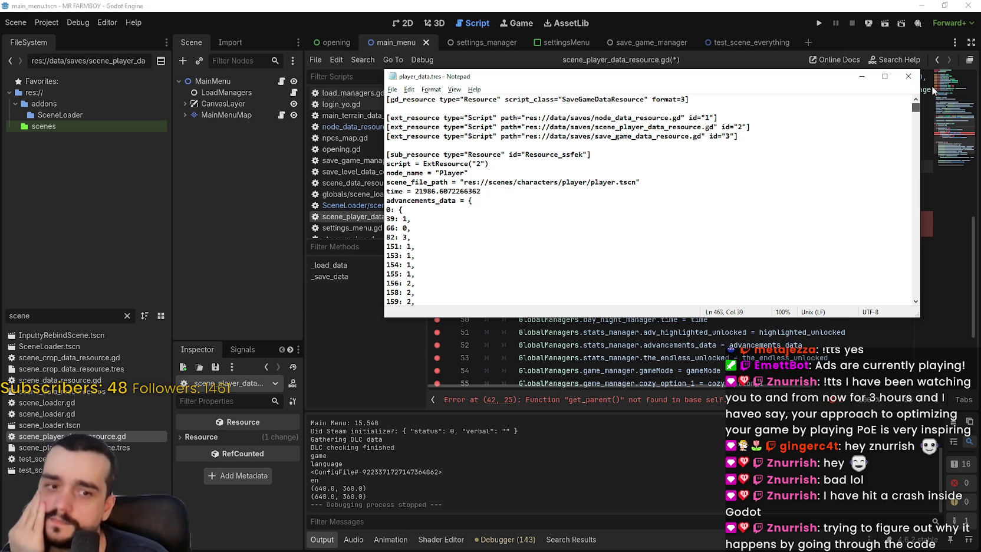
mouse_move(915, 107)
left_mouse_down()
mouse_move(937, 296)
mouse_move(922, 83)
left_mouse_up()
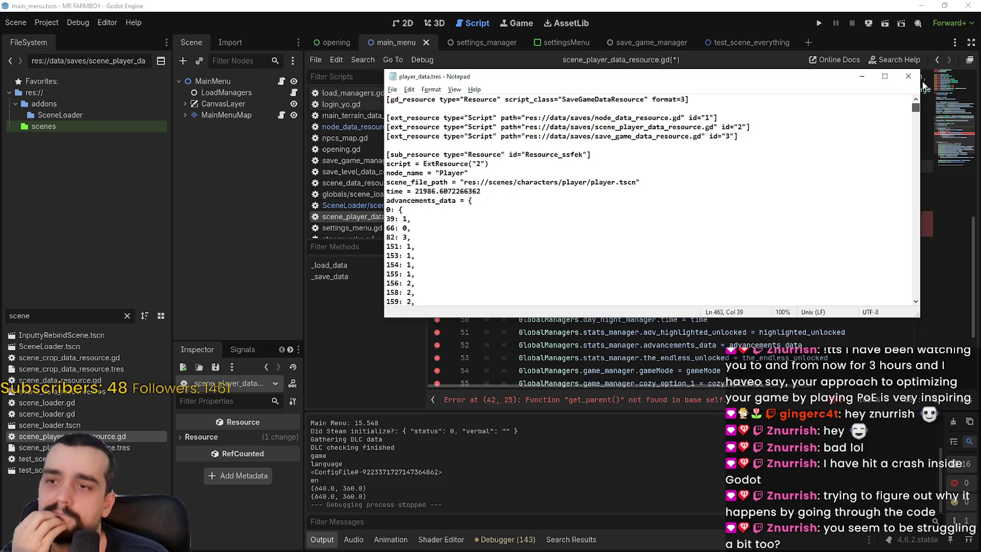
left_click_drag(915, 108, 926, 321)
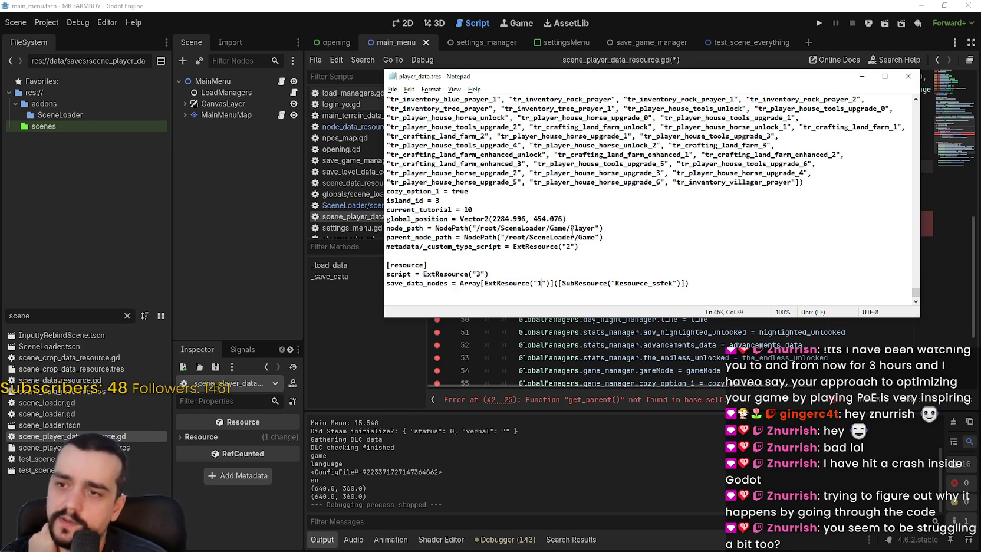
left_click_drag(576, 229, 538, 230)
left_click(571, 237)
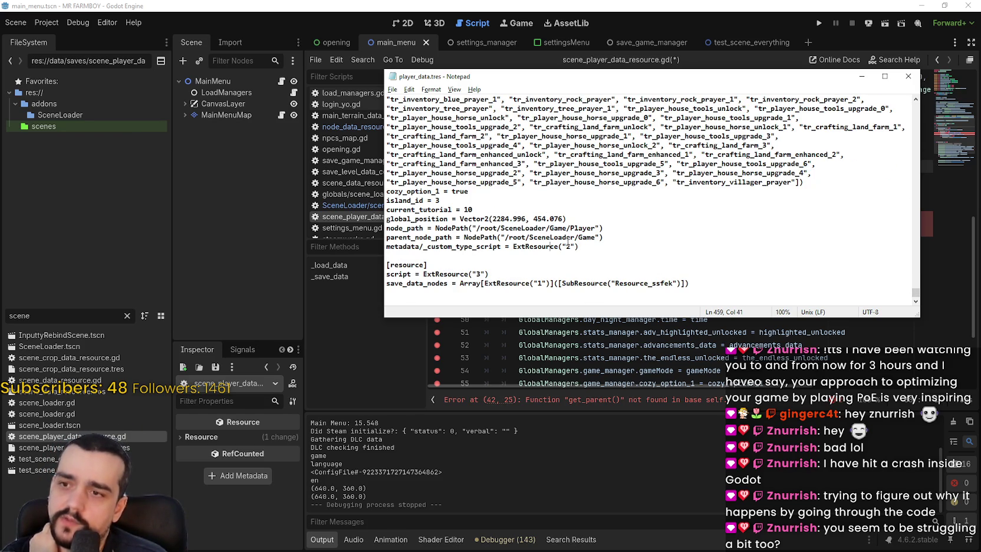
left_click_drag(605, 237, 465, 229)
left_click(554, 237)
left_click_drag(604, 237, 348, 230)
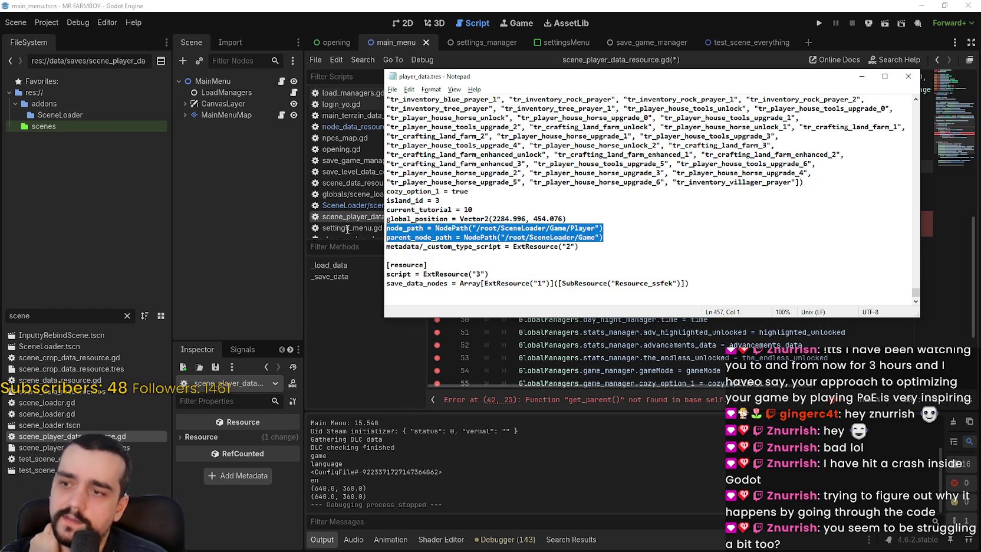
- Delete SceneLoader from node_path so it reads /root/Game/Player
left_click(502, 230)
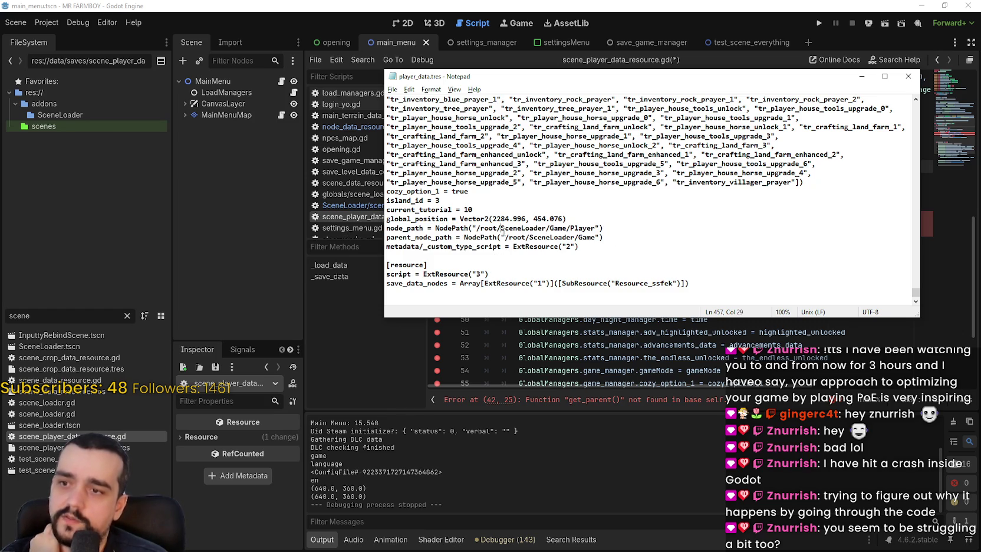
double_click(523, 228)
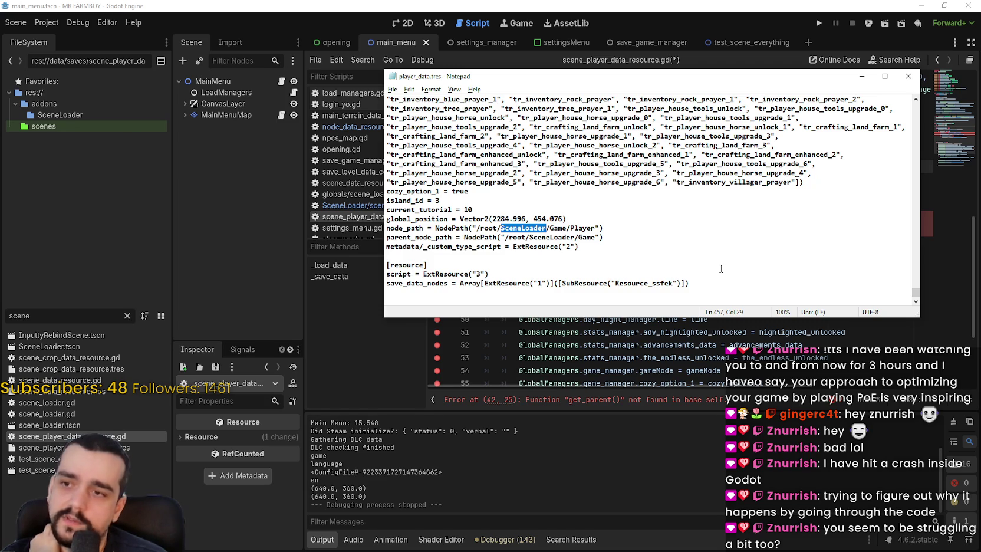
key("BackSpace")
key("BackSpace")
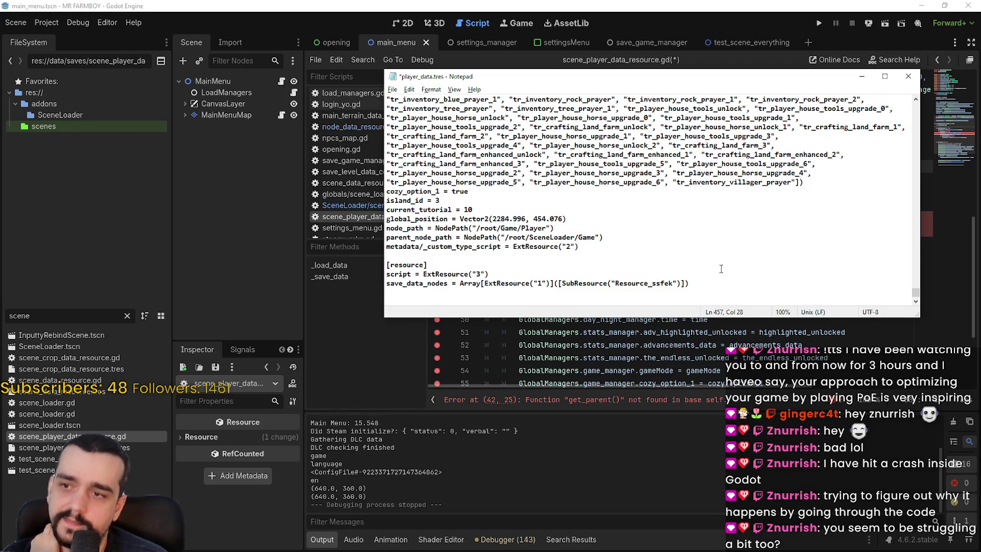
- Remove SceneLoader from parent_node_path, then undo so it stays /root/SceneLoader/Game
left_click_drag(575, 237, 537, 237)
key("shift+Left")
key("shift+Left")
key("BackSpace")
key("BackSpace")
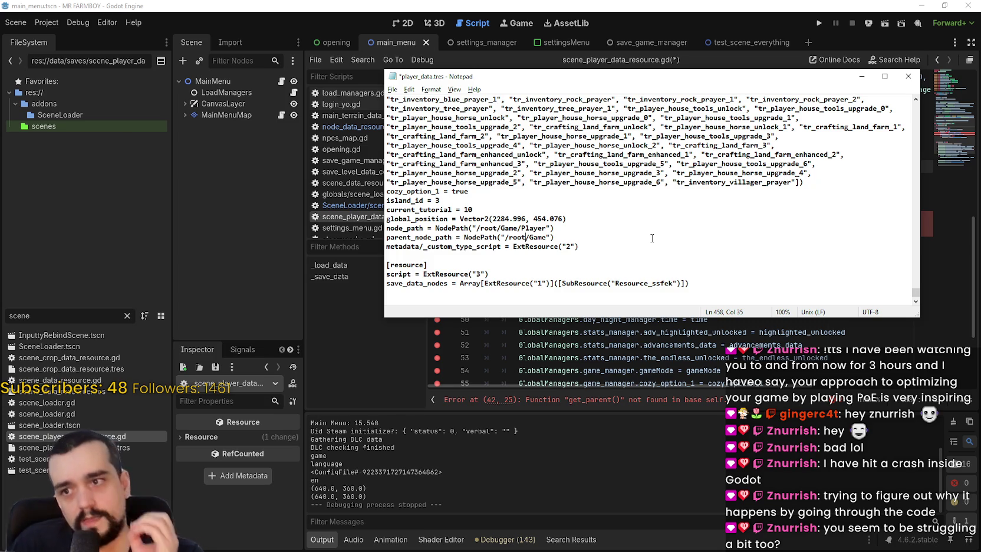
type("/SceneLoader")
key("ctrl+z")
key("ctrl+z")
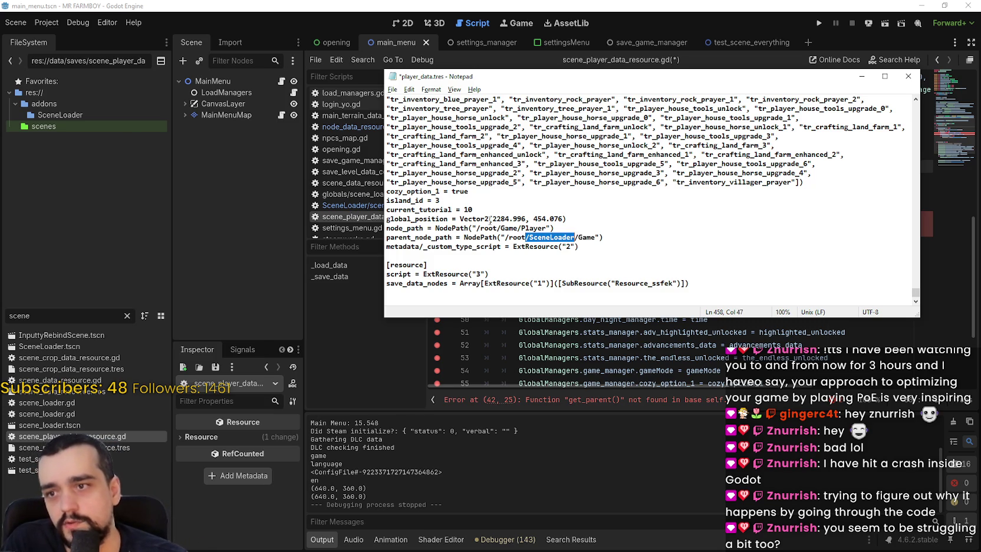
- Paste /SceneLoader after /root/Game so node_path becomes /root/Game/SceneLoader/Player
left_click(517, 228)
type("/SceneLoader")
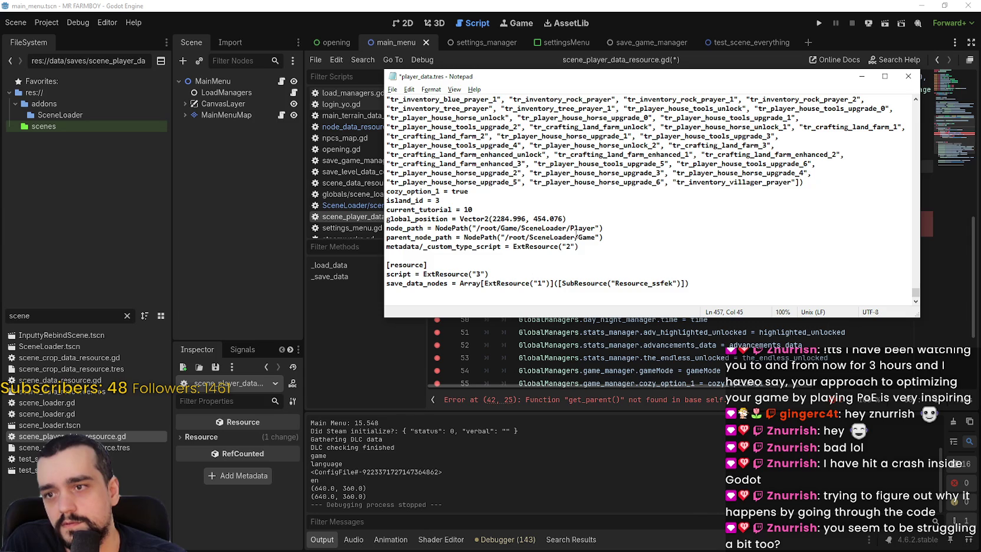
left_click(633, 237)
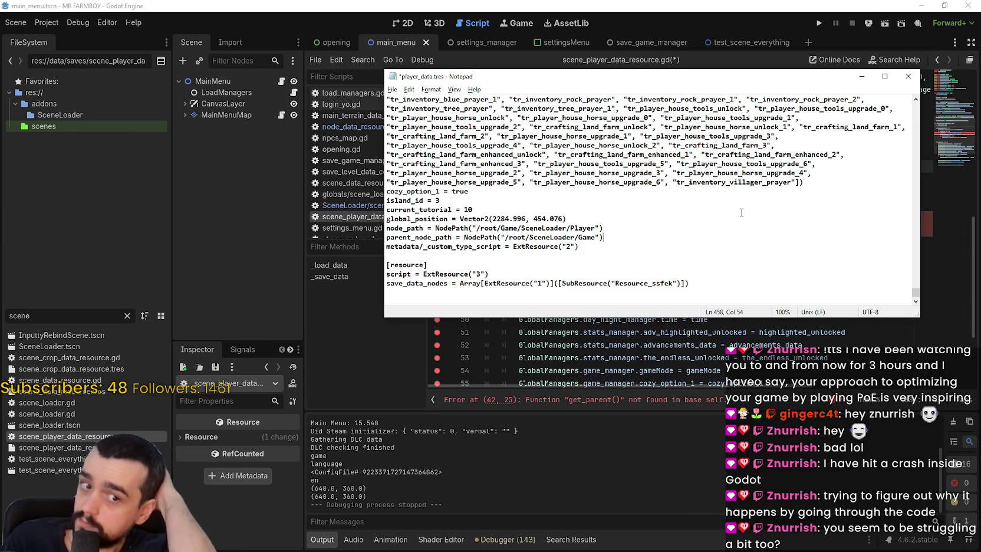
left_click(718, 5)
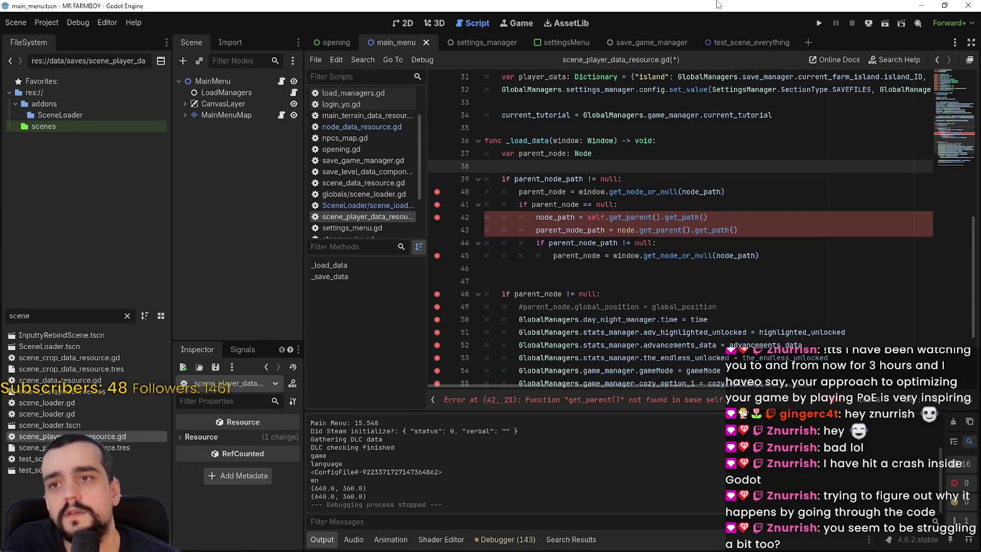
- Select node_path and parent_node_path on lines 42–43, then return to player_data.tres
double_click(560, 217)
double_click(567, 231)
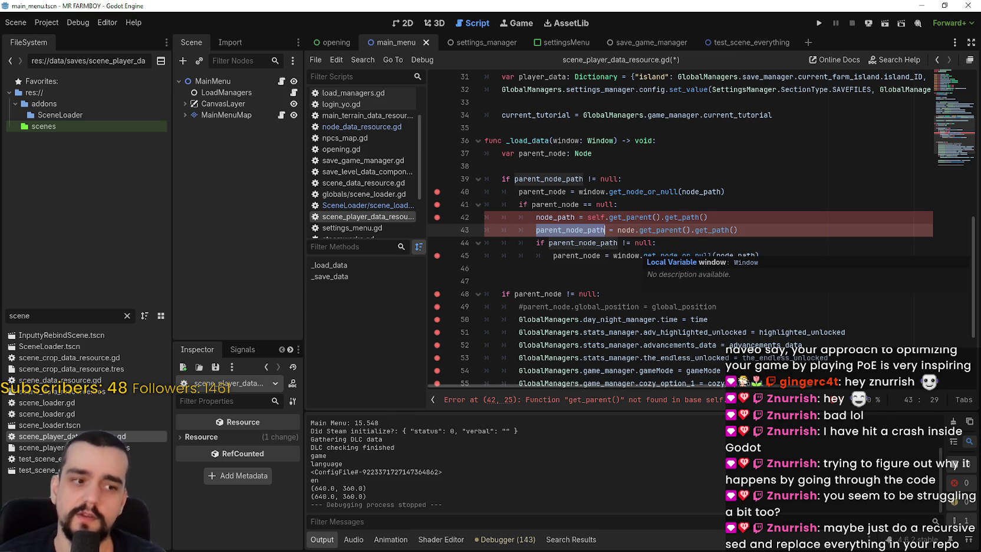
key("alt+Tab")
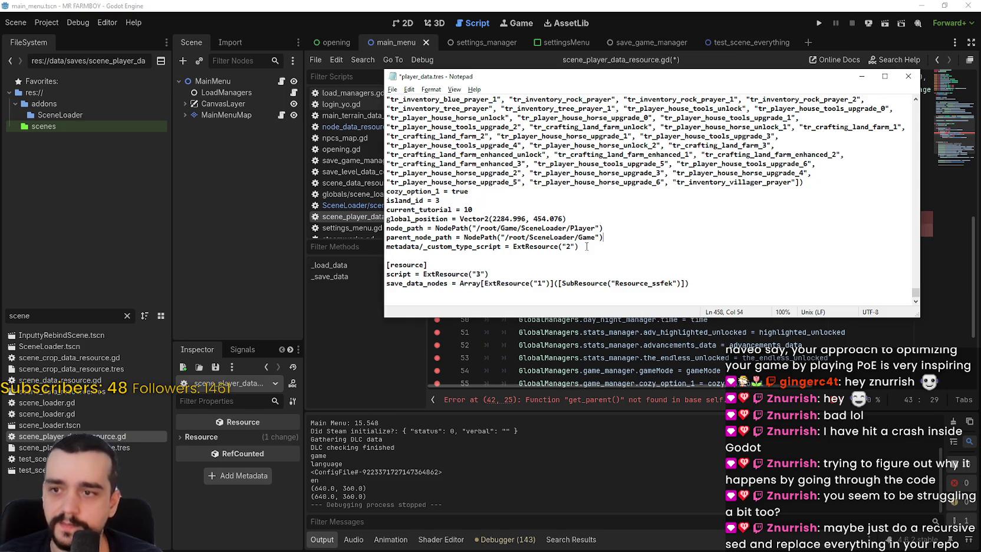
left_click_drag(574, 228, 536, 238)
left_click(537, 238)
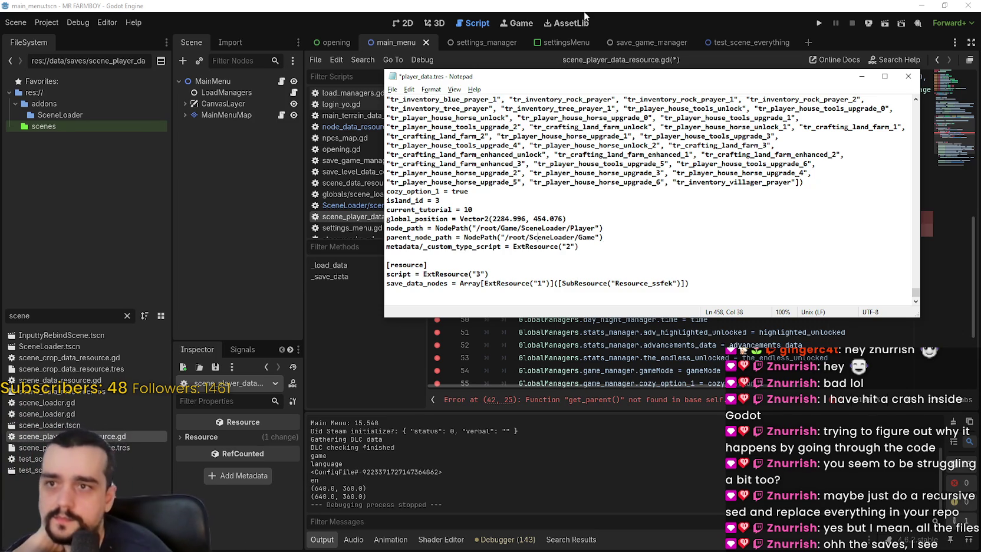
left_click(554, 5)
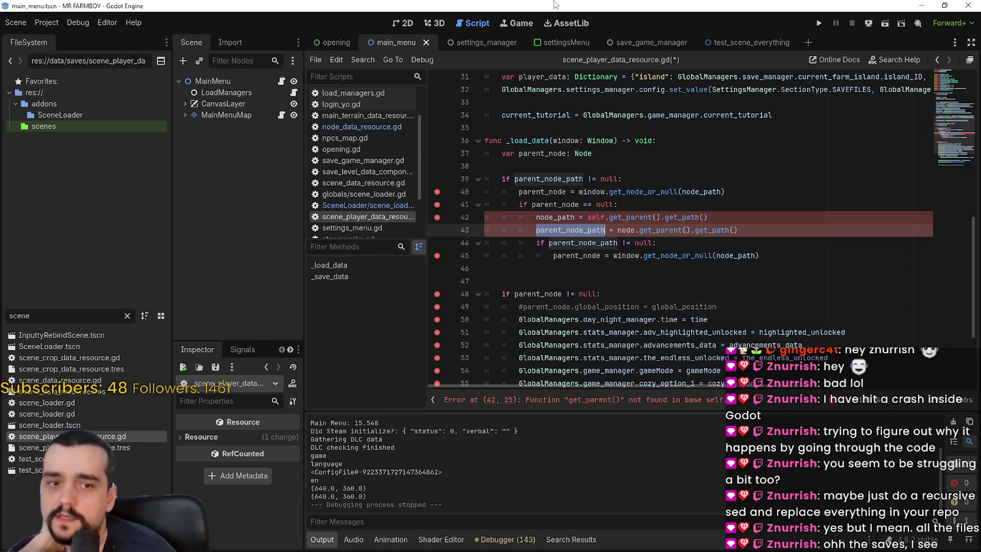
- Select the get_parent() fallback on lines 42–43, then the words self and parent_node
left_click(665, 230)
left_click(744, 231)
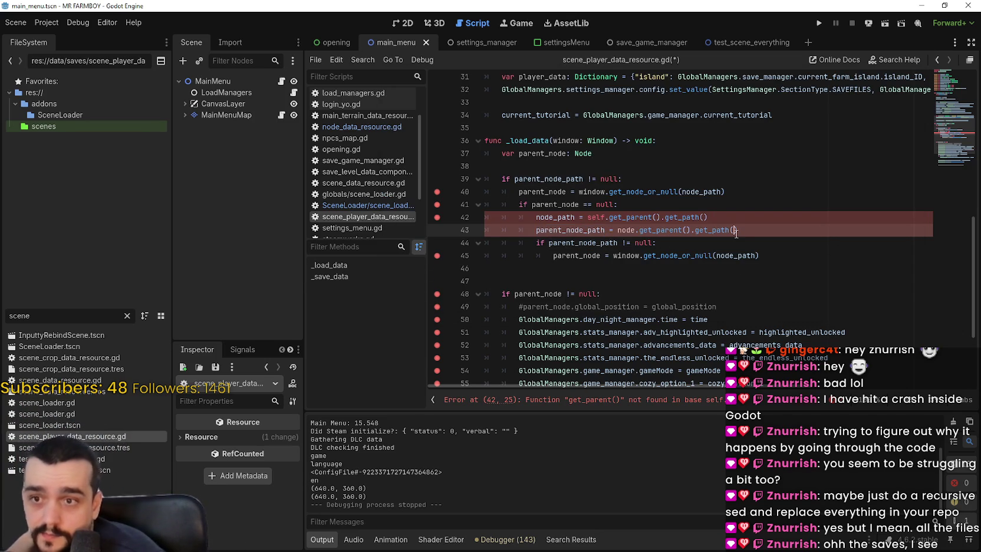
mouse_move(744, 232)
left_mouse_down()
mouse_move(564, 204)
mouse_move(490, 207)
mouse_move(484, 216)
left_mouse_up()
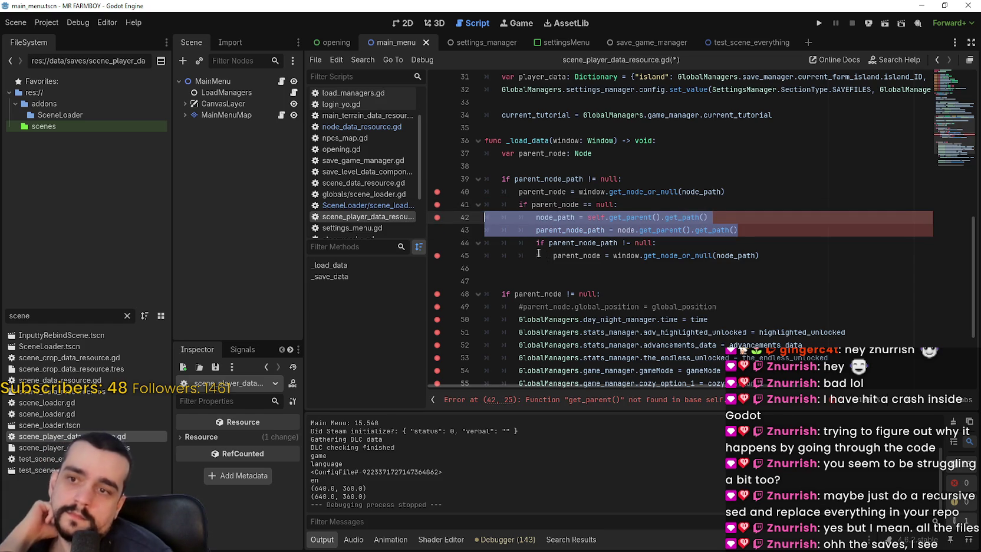
left_click(617, 212)
double_click(598, 216)
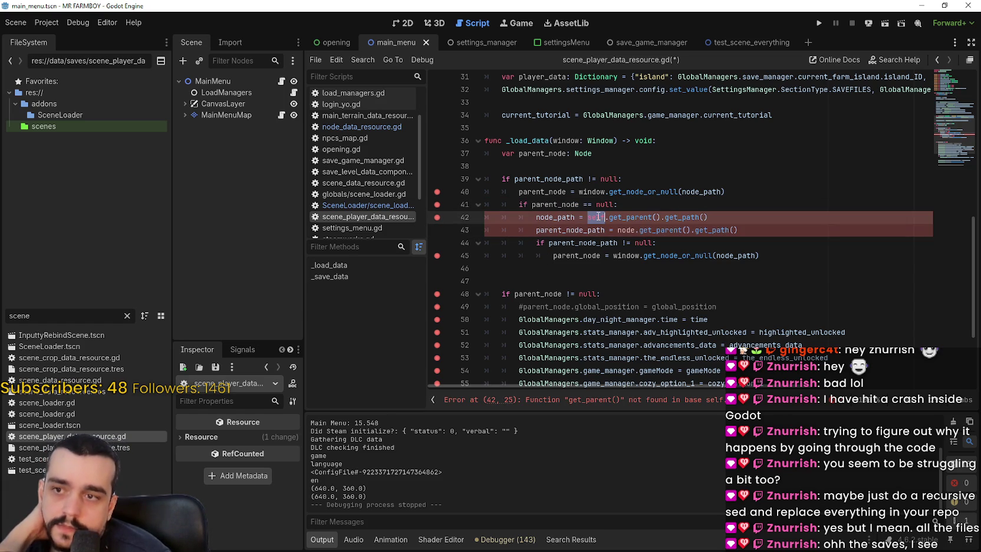
type("self")
double_click(554, 204)
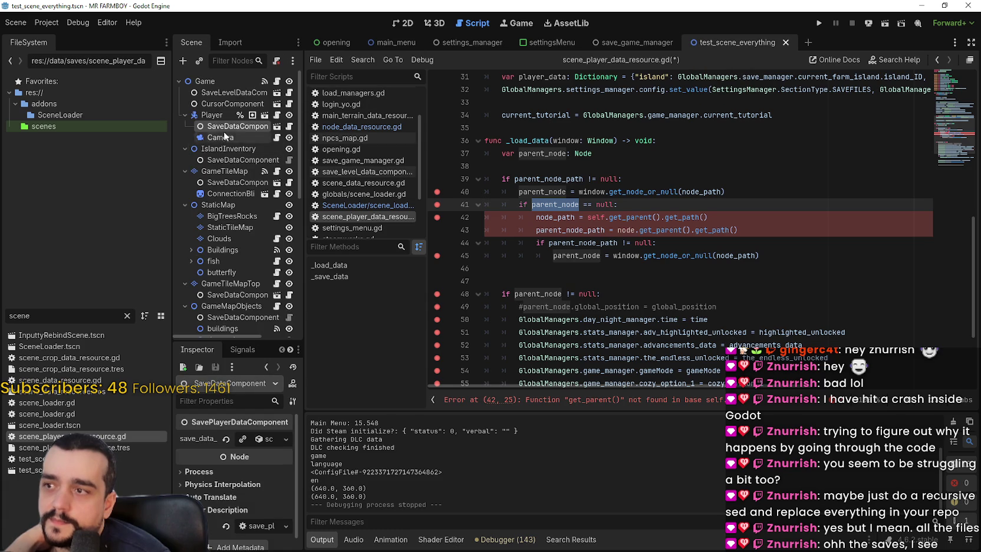
- Widen the docks and revert node_name and scene_file_path in the Player's save data resource
left_click_drag(301, 457, 473, 458)
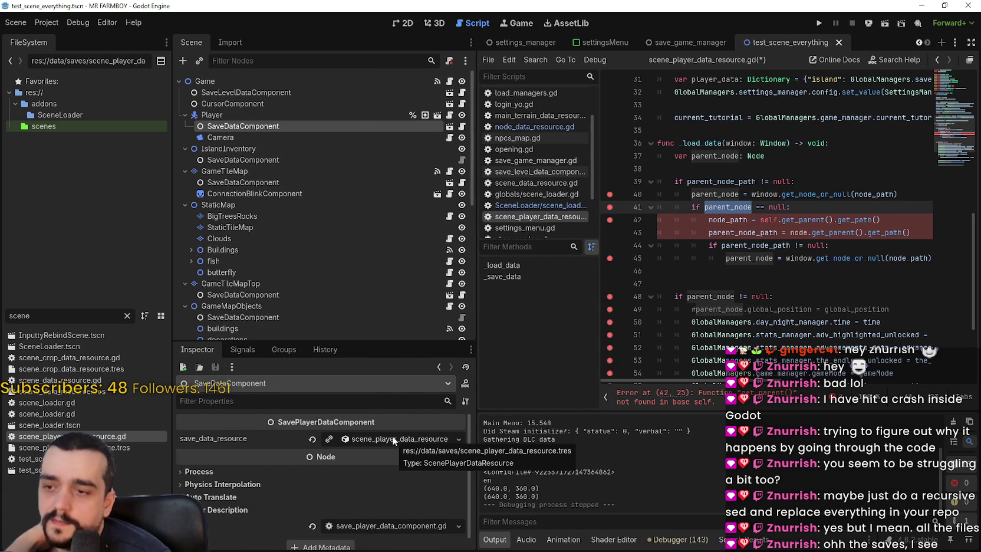
left_click(394, 440)
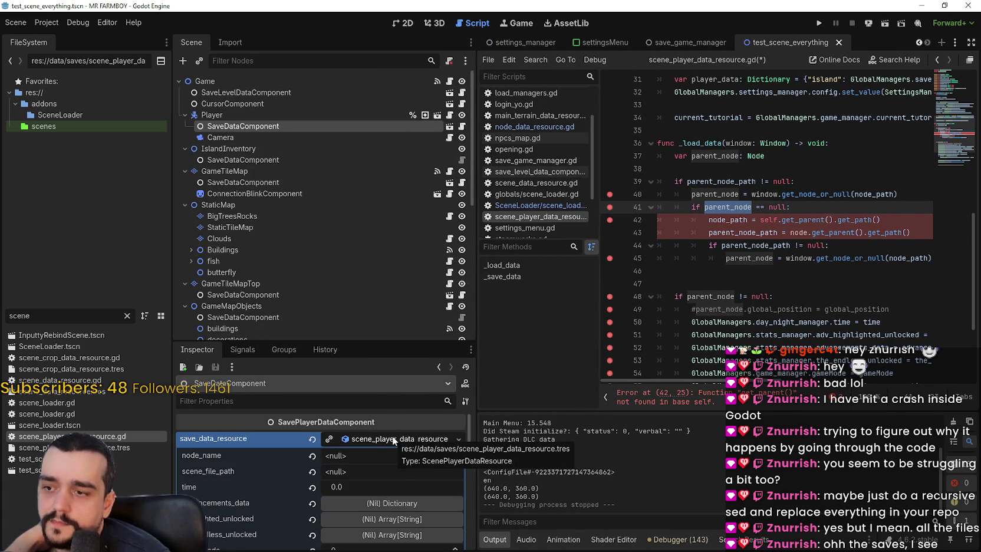
left_click(311, 457)
left_click(312, 471)
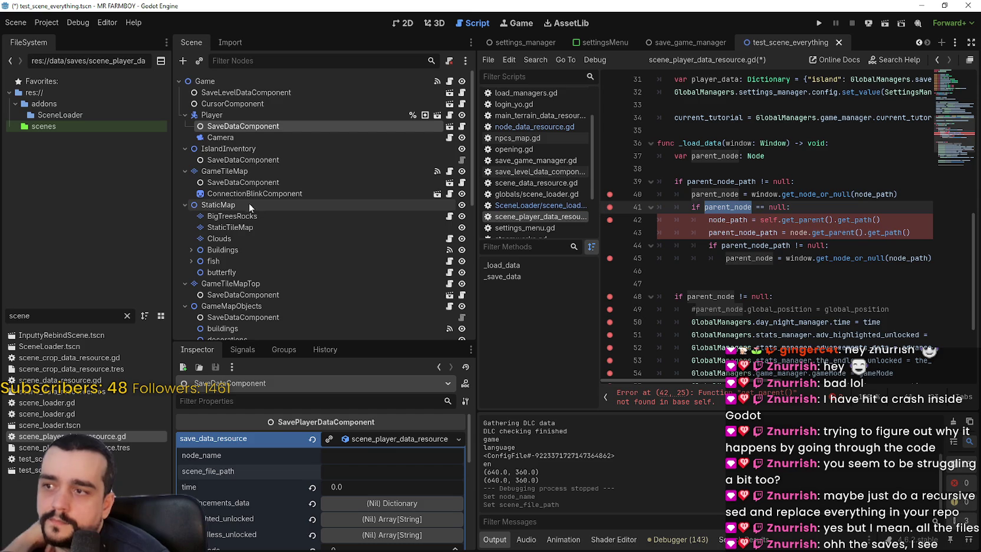
- Inspect IslandInventory's save data resource, then reselect the Player's SaveDataComponent properties
left_click(246, 161)
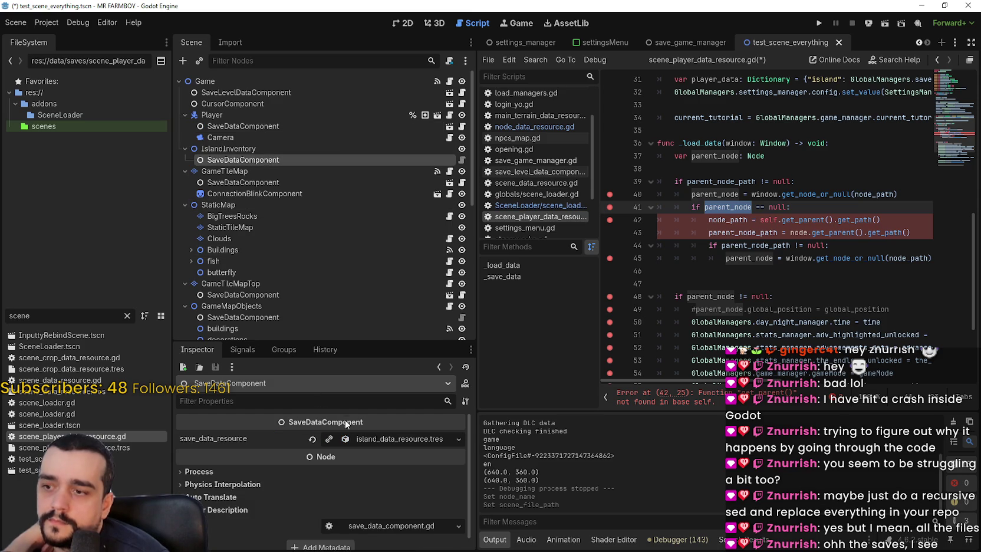
left_click(371, 440)
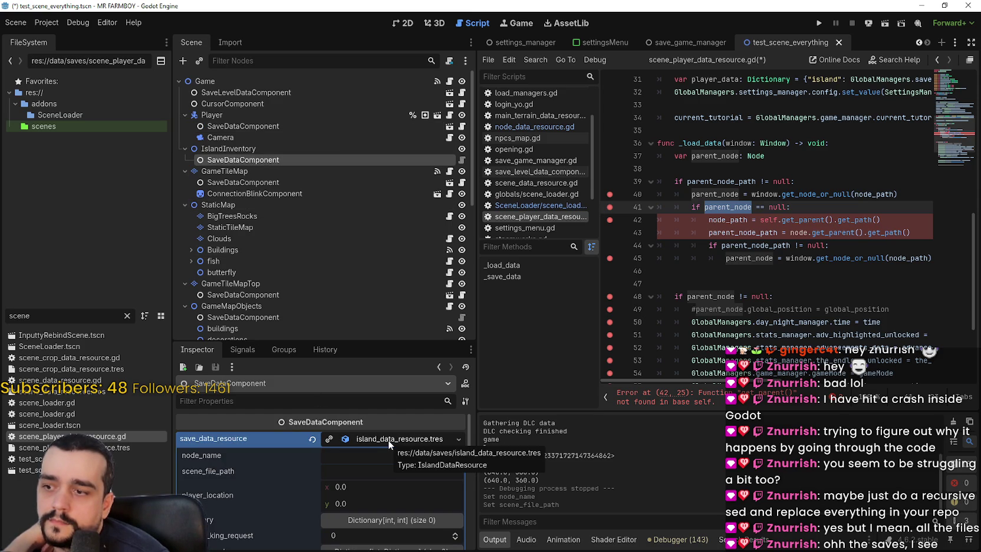
scroll(388, 440, "down", 3)
scroll(385, 433, "up", 3)
left_click(378, 420)
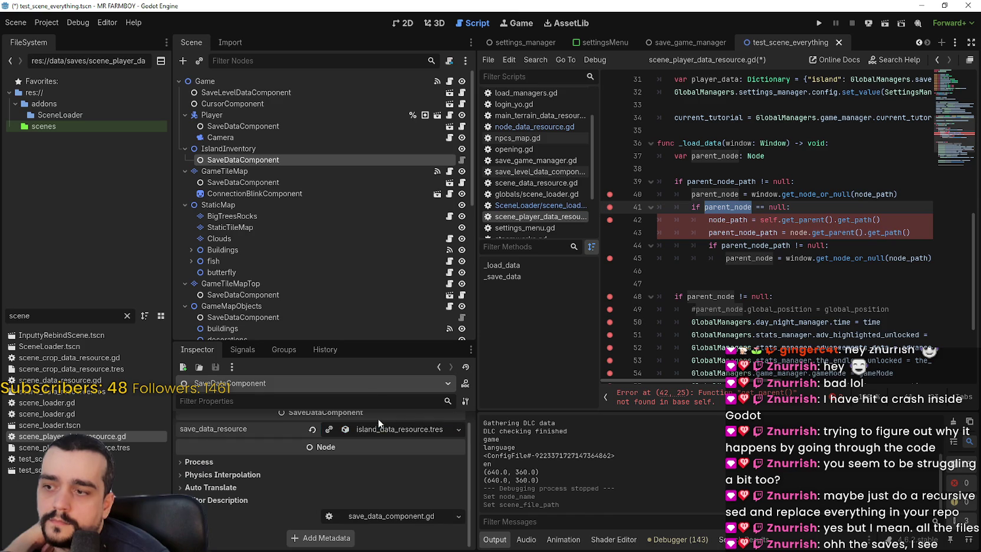
left_click(268, 126)
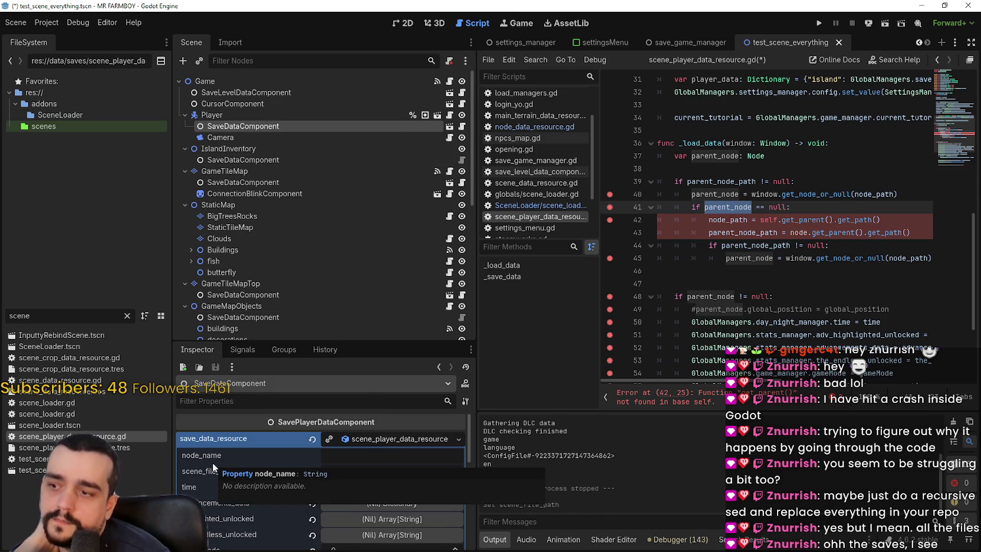
scroll(429, 454, "down", 1)
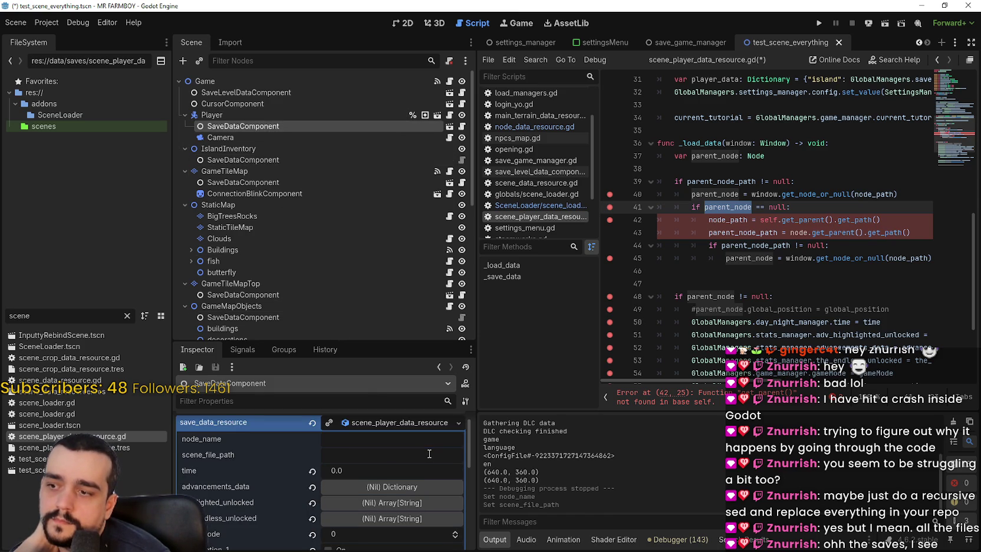
scroll(429, 453, "down", 1)
left_click_drag(390, 342, 388, 239)
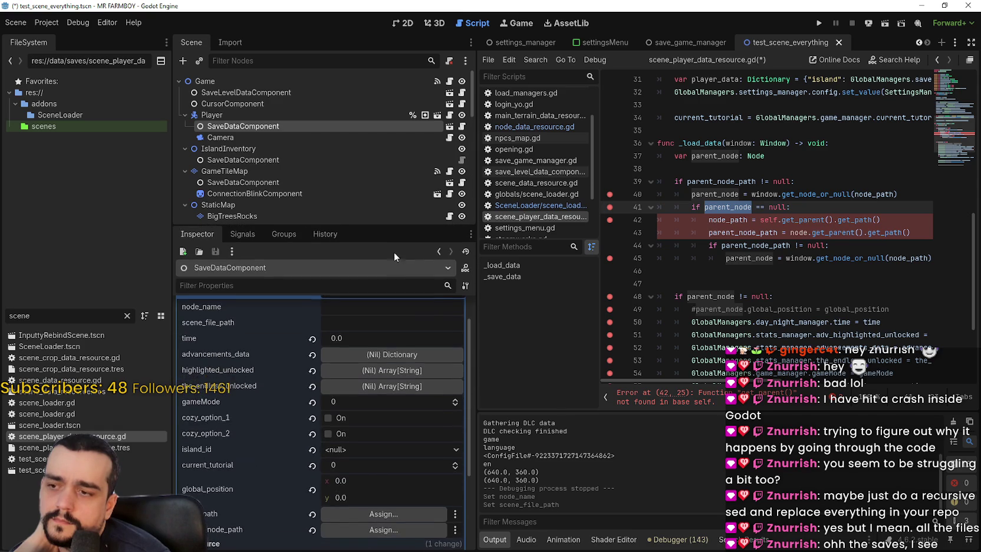
scroll(383, 448, "down", 5)
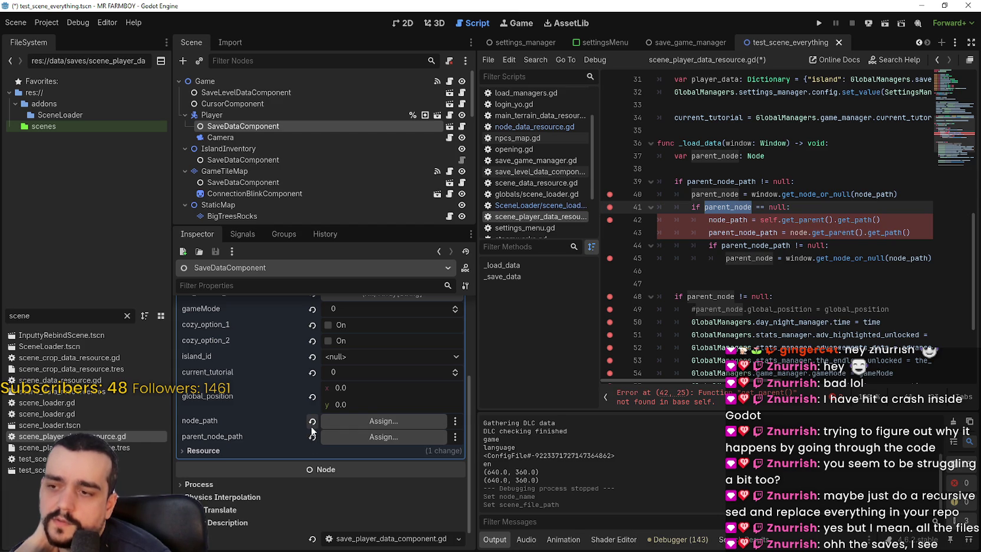
left_click(312, 424)
left_click(312, 439)
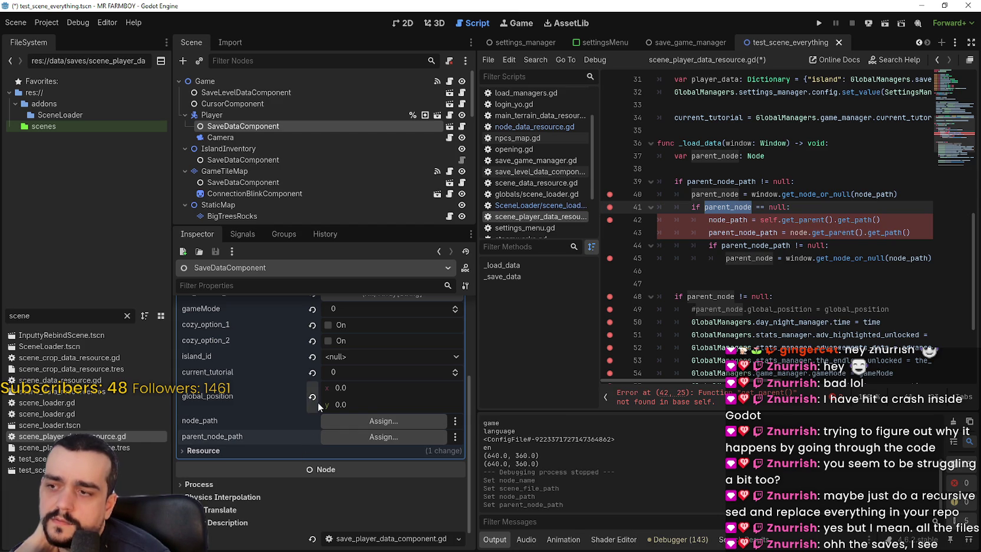
left_click(316, 400)
scroll(316, 402, "up", 1)
left_click(314, 435)
left_click(311, 419)
left_click(315, 402)
left_click(315, 387)
left_click(314, 371)
left_click(314, 355)
scroll(312, 383, "up", 1)
left_click(312, 369)
left_click(313, 354)
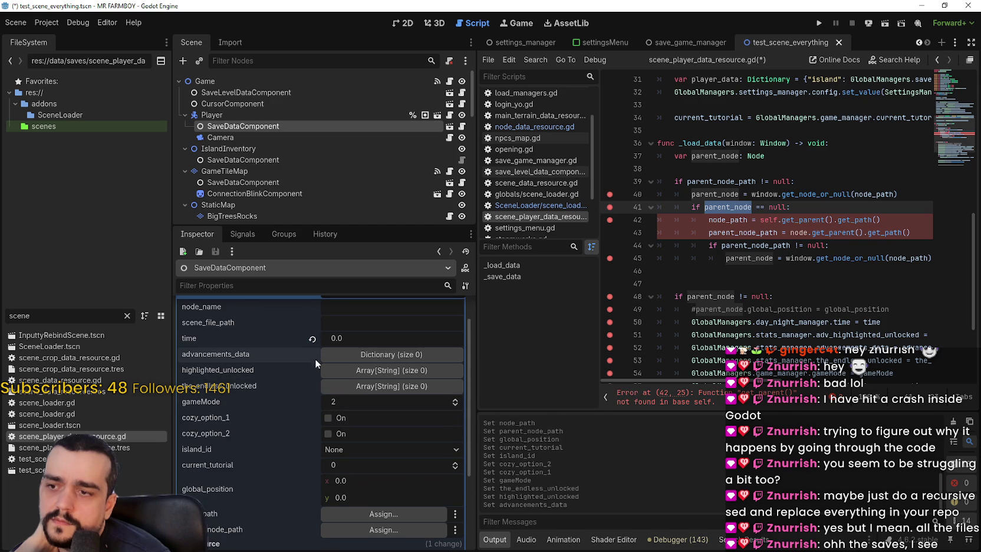
scroll(312, 471, "up", 1)
left_click(312, 371)
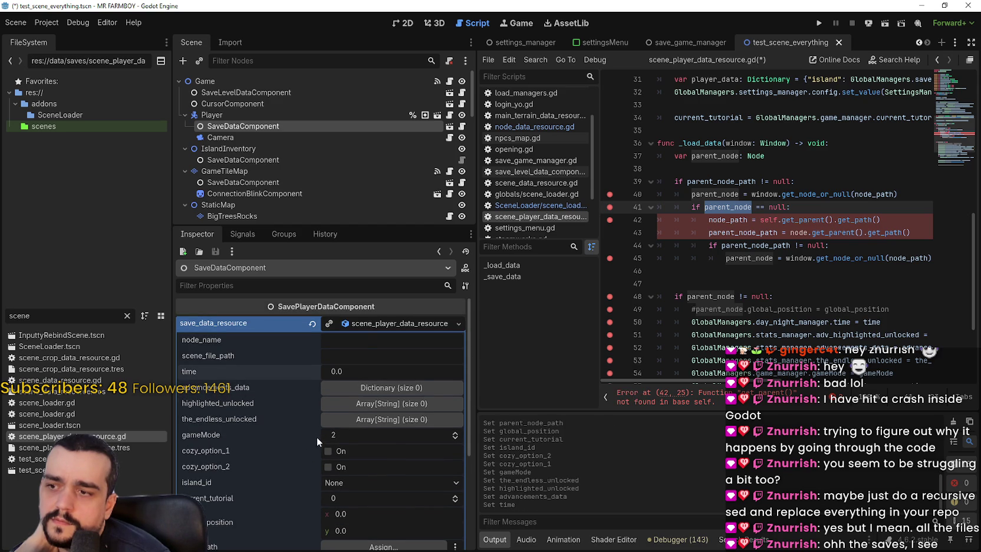
left_click(371, 323)
left_click(372, 323)
scroll(344, 446, "down", 2)
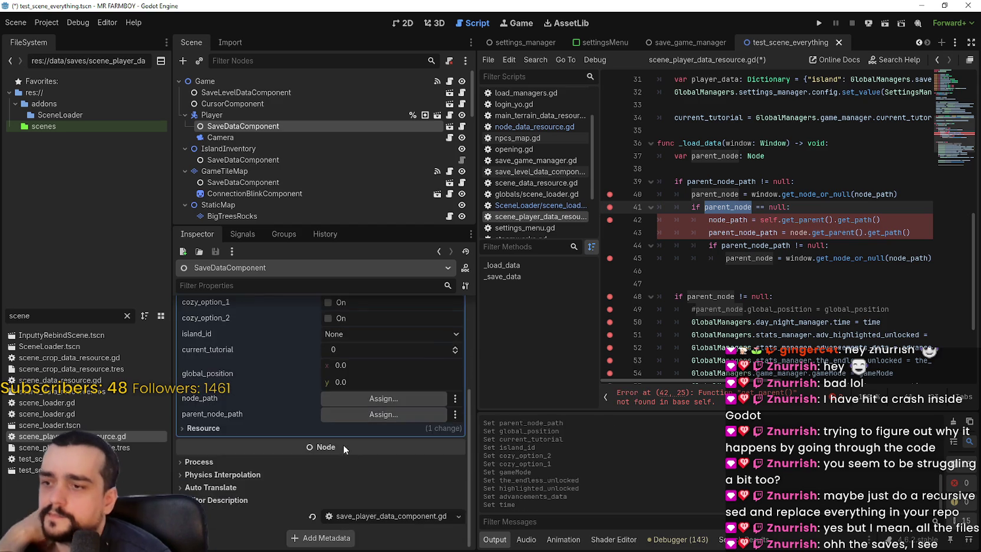
scroll(299, 458, "down", 2)
scroll(295, 457, "up", 4)
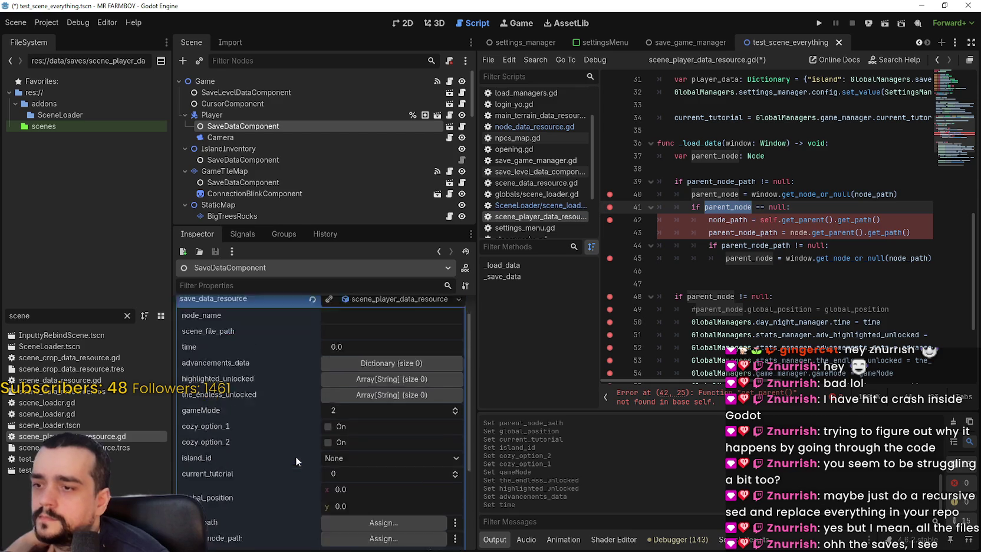
left_click(703, 347)
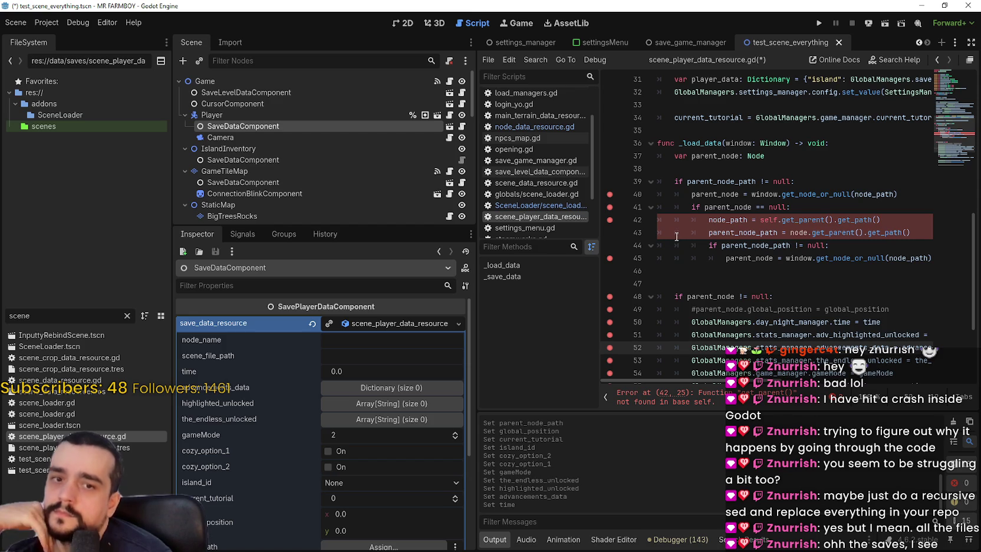
left_click(735, 194)
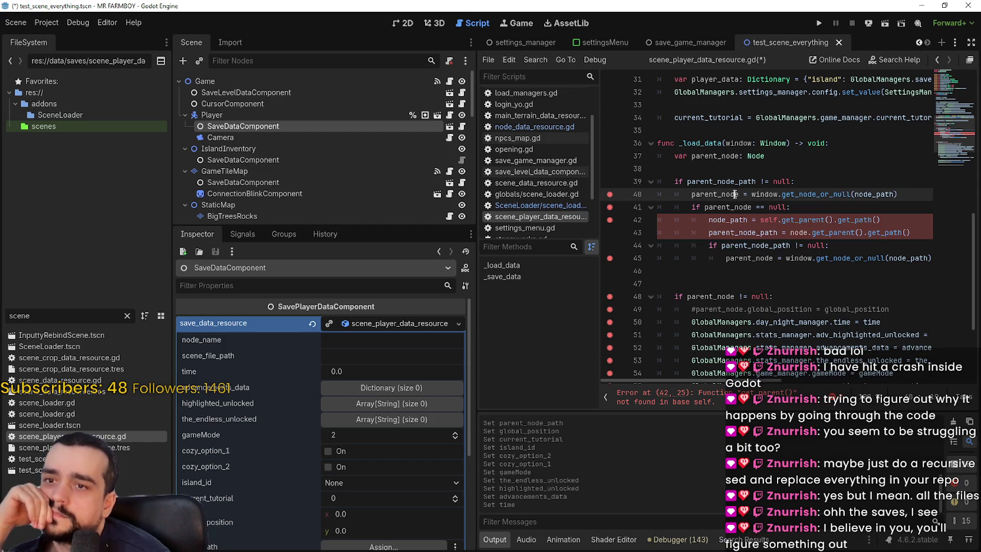
- Comment out the parent-node fallback block on lines 41–45 and save the script
double_click(735, 195)
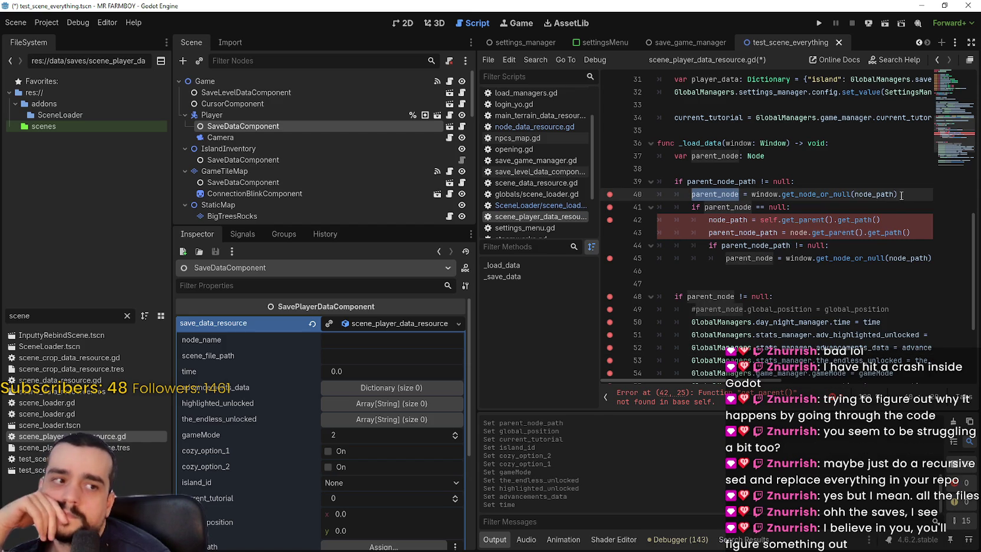
left_click_drag(899, 194, 743, 202)
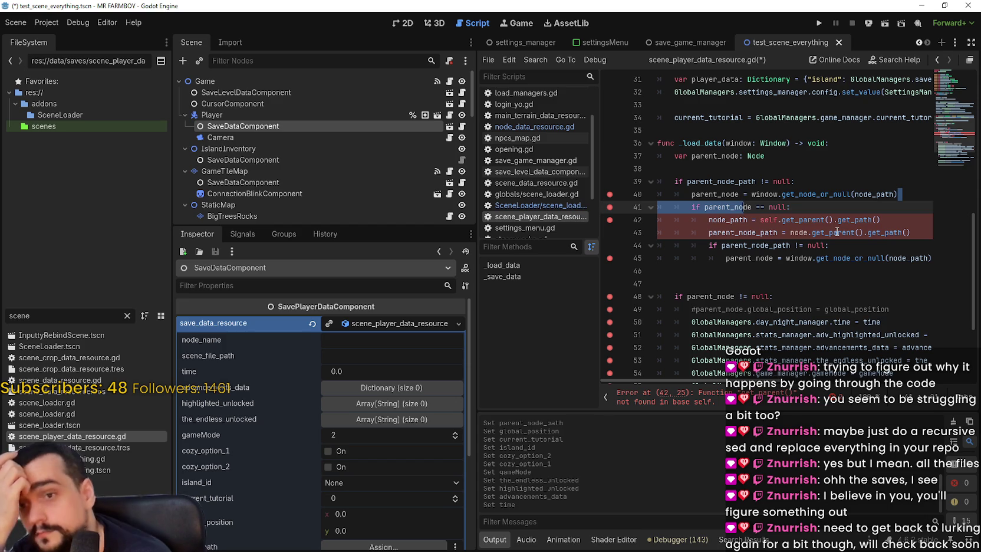
left_click(693, 245)
left_click(729, 282)
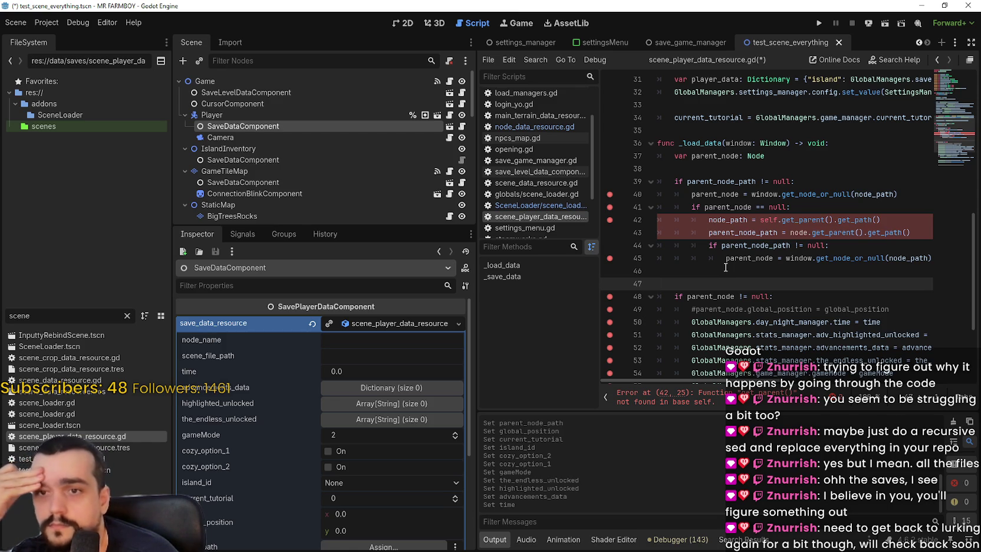
mouse_move(725, 267)
left_mouse_down()
mouse_move(666, 194)
mouse_move(658, 207)
left_mouse_up()
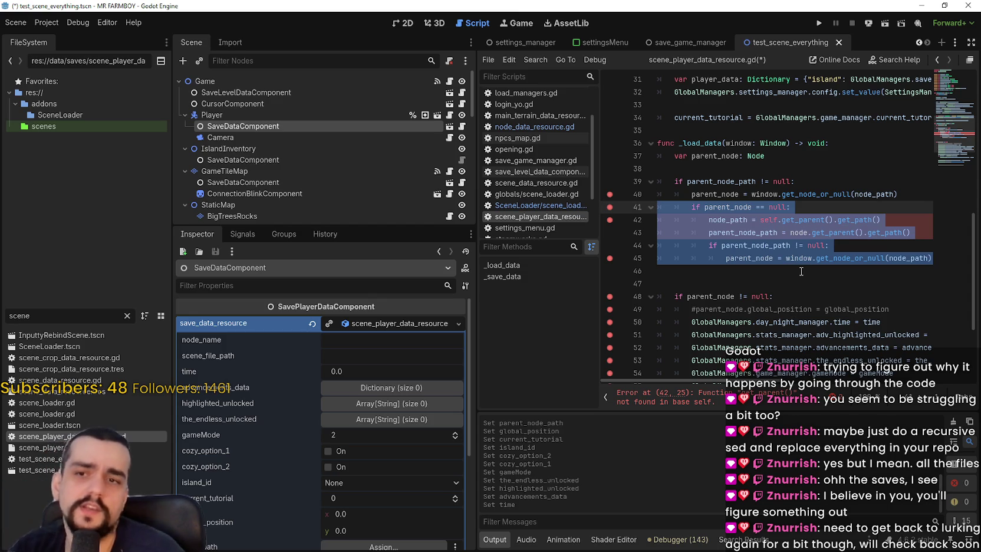
key("ctrl+k")
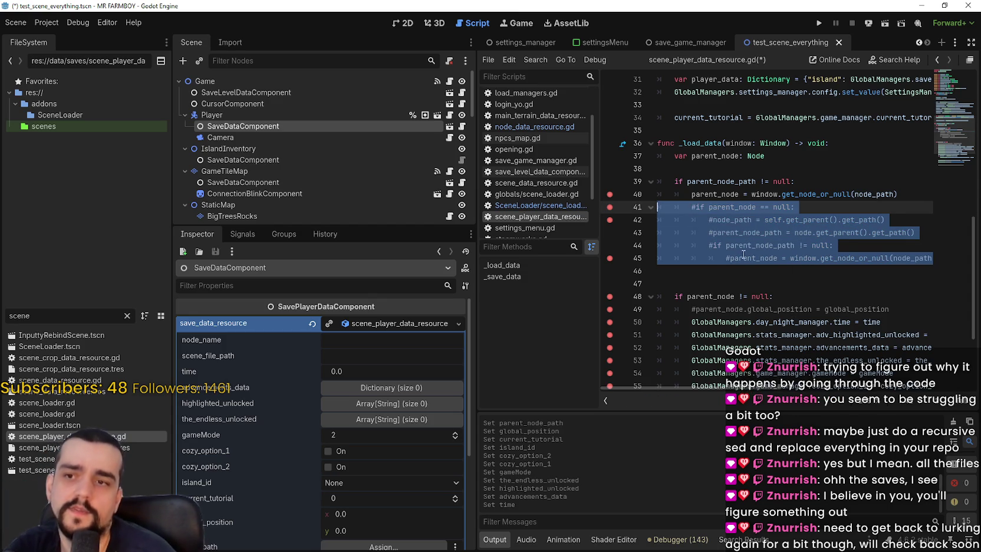
left_click(740, 272)
key("ctrl+s")
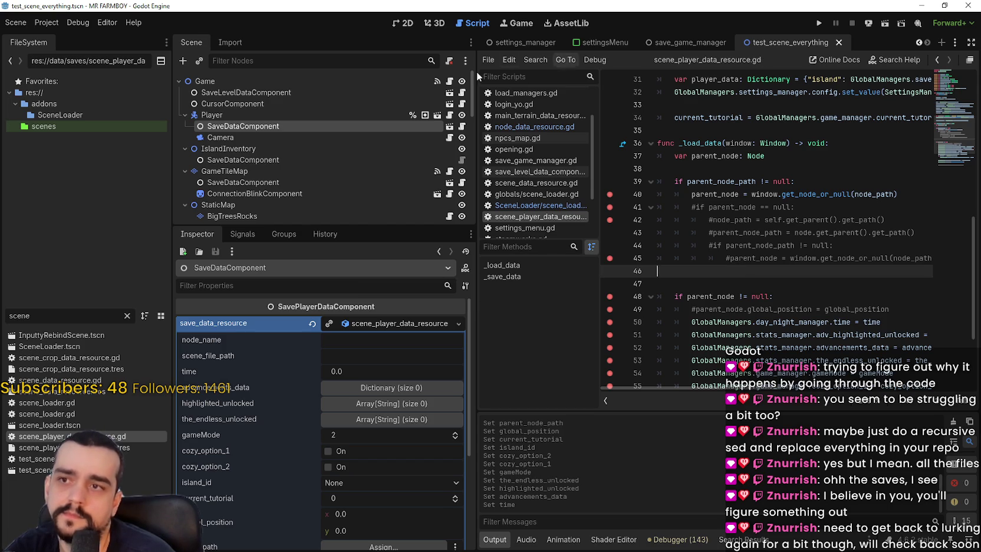
- Filter the FileSystem for 'scen' and open globals/scene_loader.gd
left_click(128, 316)
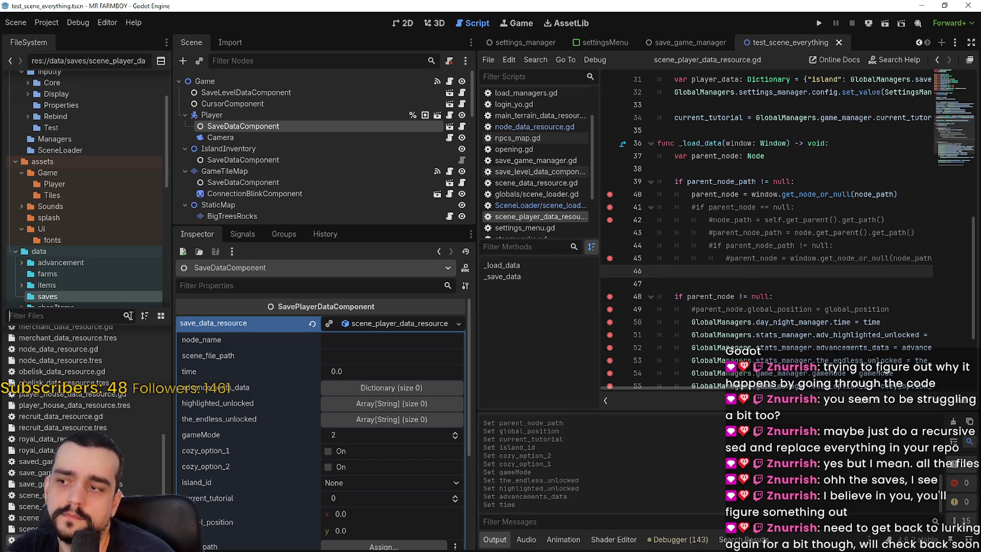
left_click(89, 316)
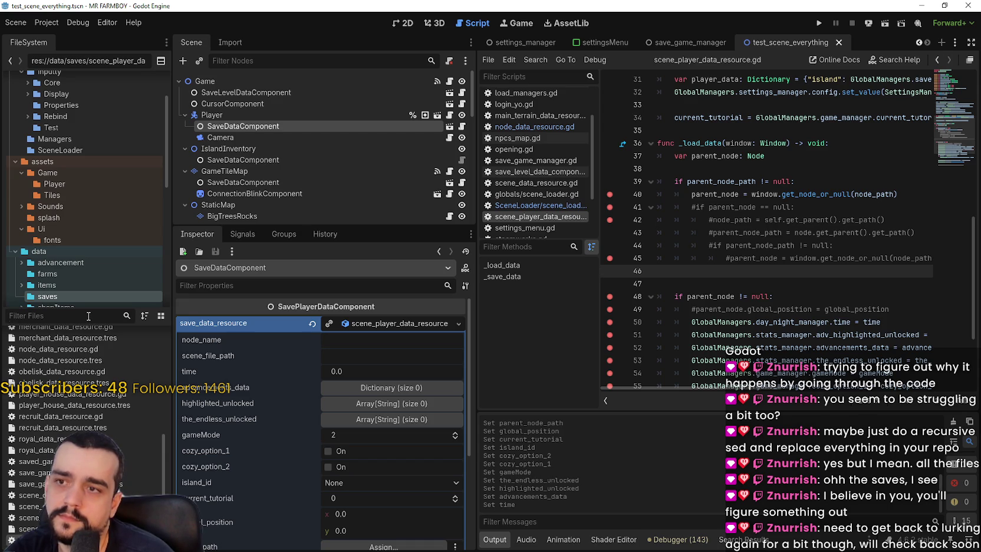
type("scen")
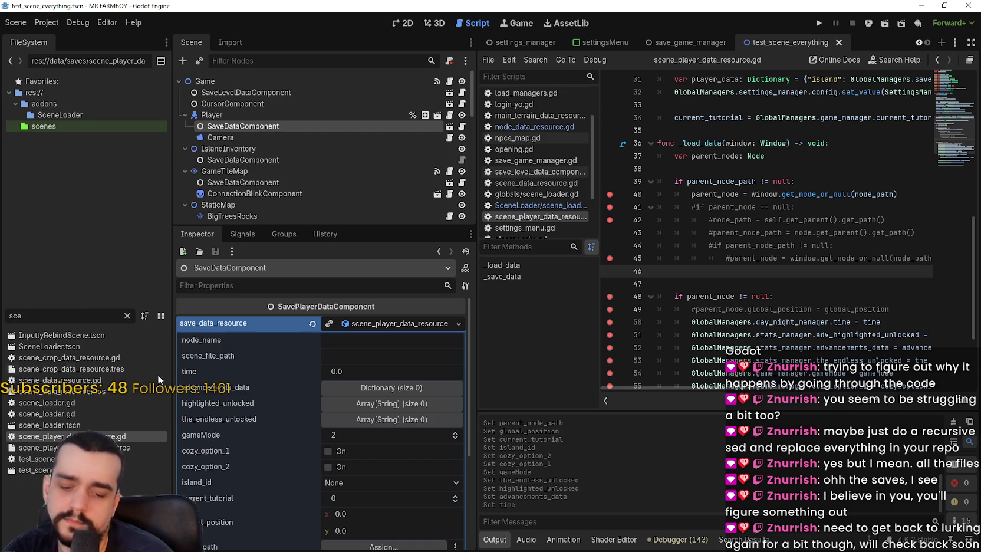
double_click(53, 413)
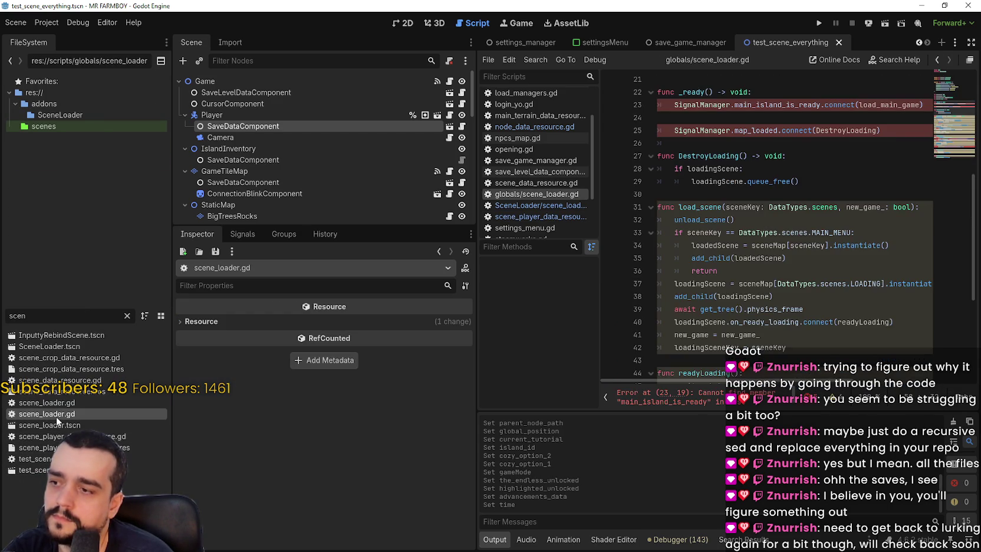
- Select line 61's change_scene_to_packed call and the error-handling lines 62–64
scroll(836, 340, "up", 5)
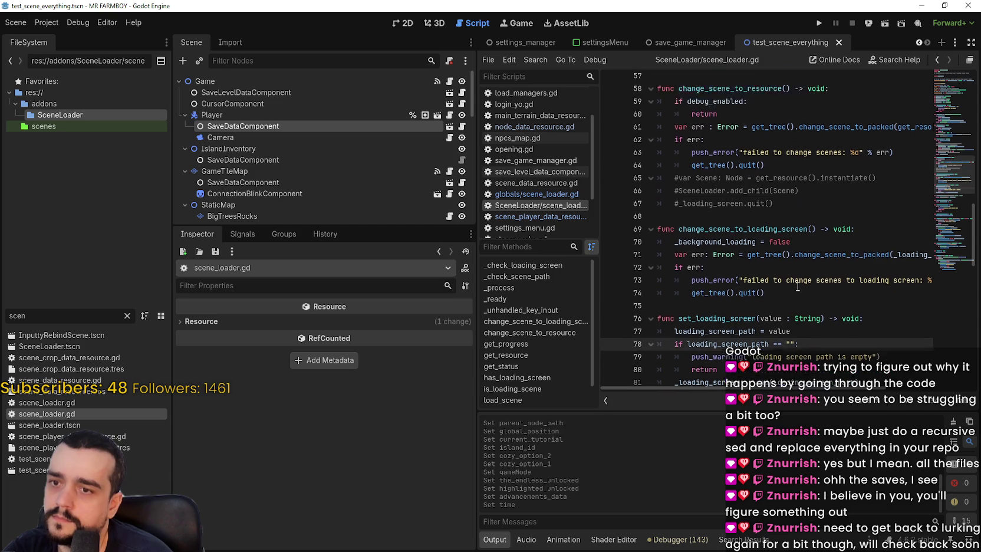
scroll(796, 286, "down", 1)
mouse_move(798, 214)
left_mouse_down()
mouse_move(975, 215)
mouse_move(870, 213)
left_mouse_up()
left_click(853, 214)
left_click_drag(788, 213, 632, 216)
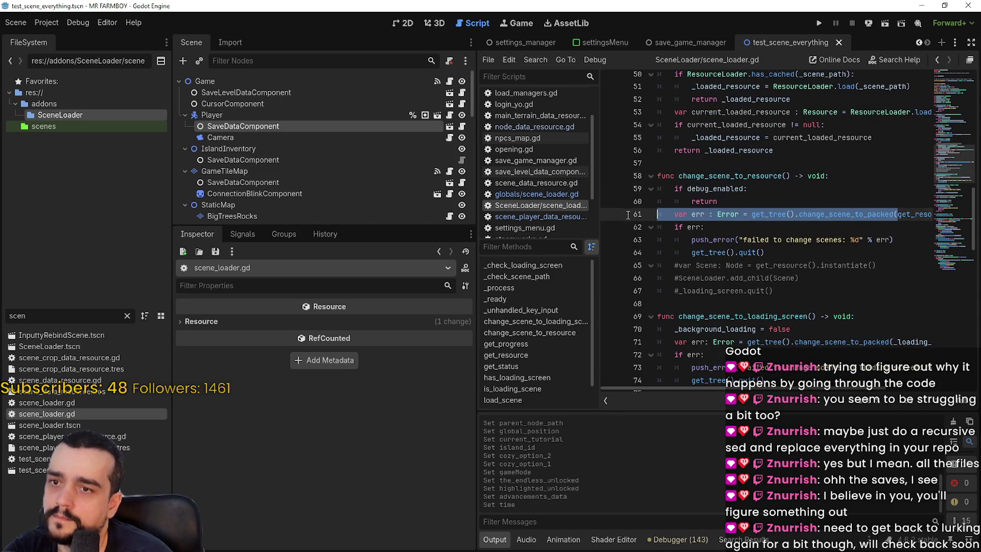
left_click_drag(852, 214, 976, 217)
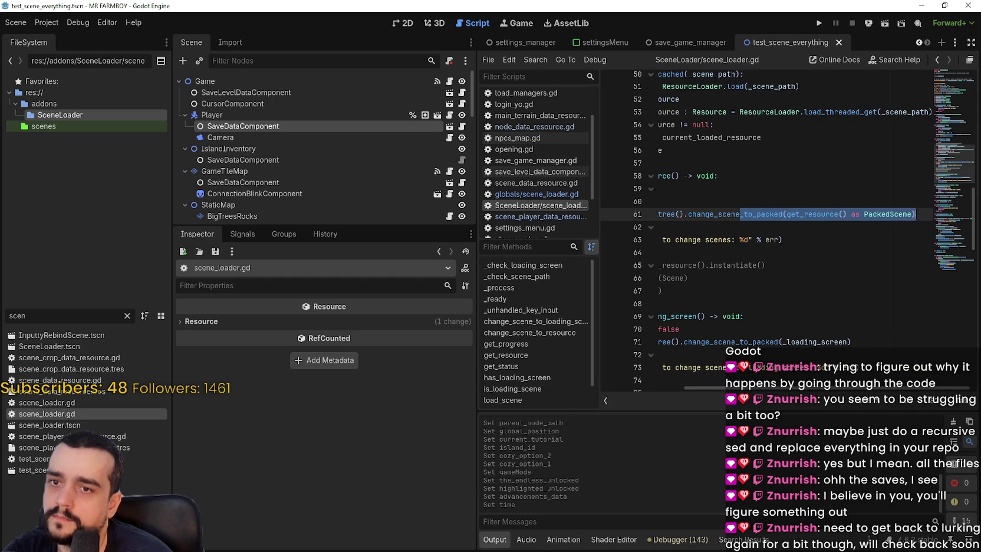
left_click(730, 239)
key("Up")
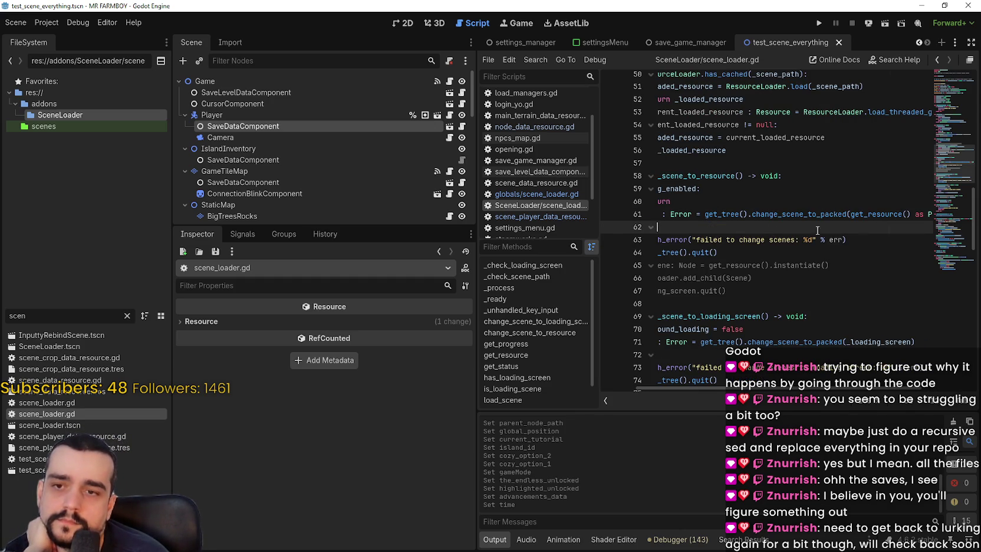
left_click_drag(855, 210, 919, 214)
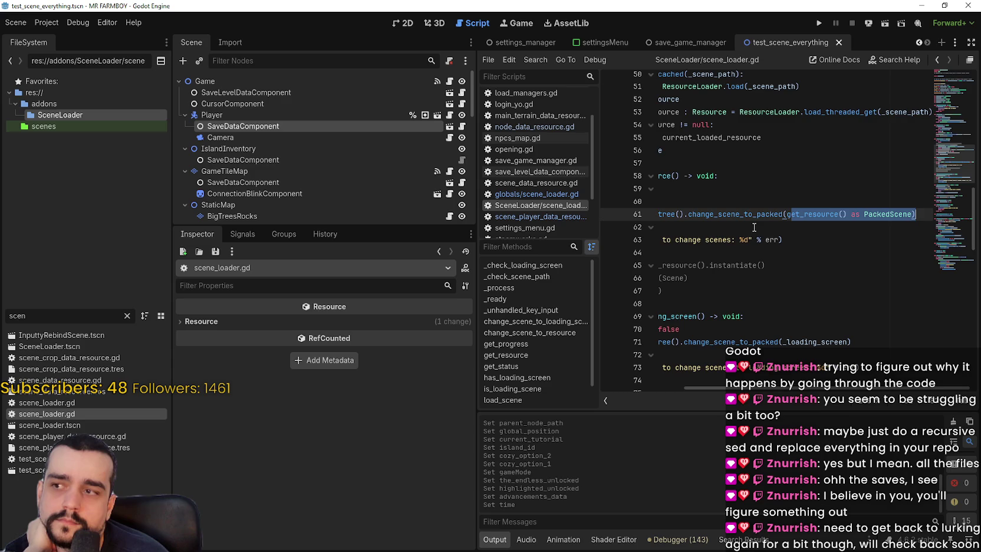
left_click_drag(754, 227, 622, 218)
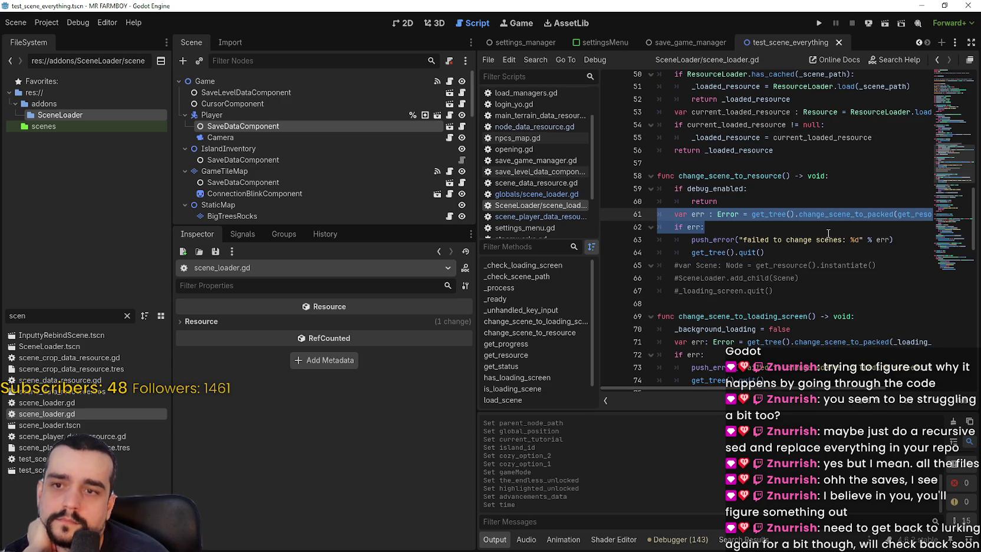
left_click(824, 234)
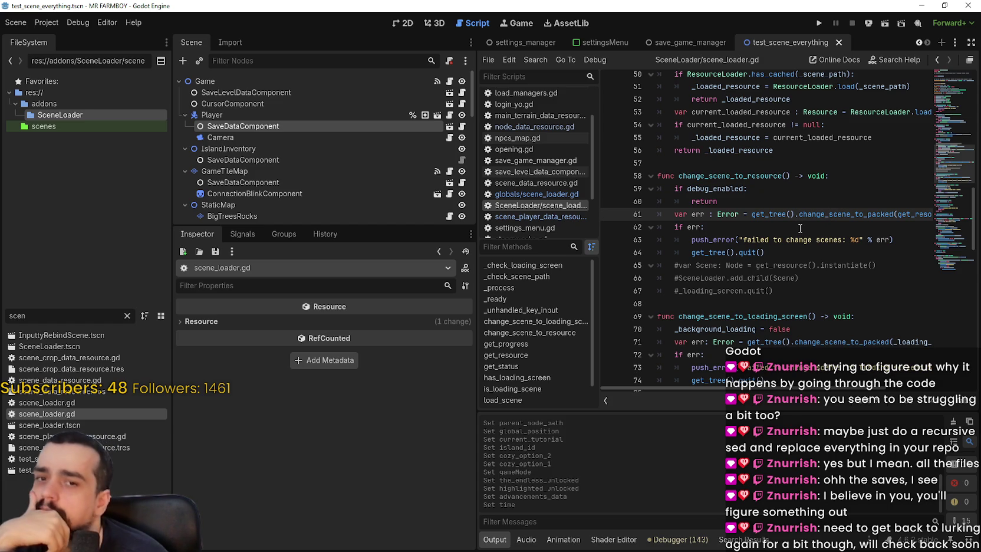
left_click_drag(813, 254, 658, 227)
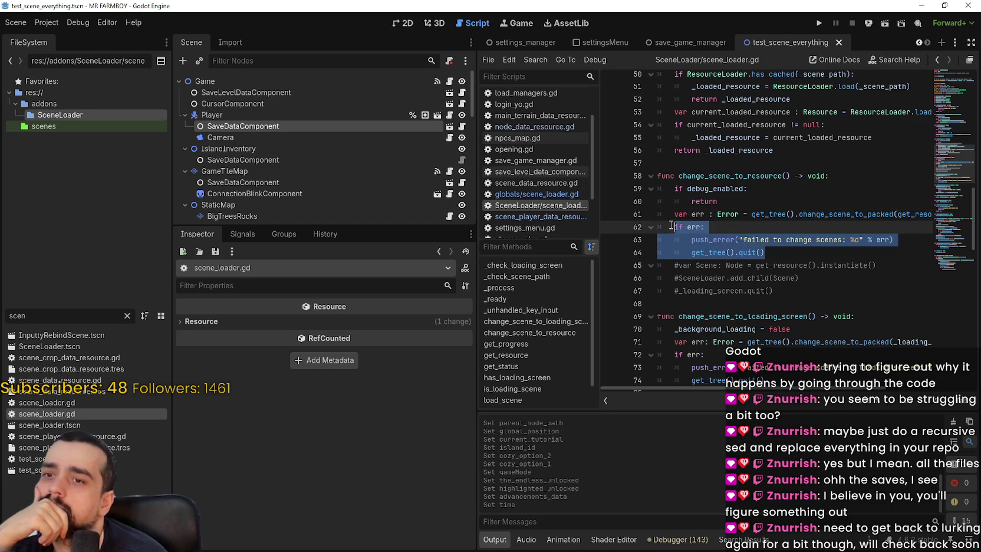
- Read the documentation tooltip, widen the script editor, and return the caret to line 61
mouse_move(825, 388)
left_mouse_down()
mouse_move(909, 391)
mouse_move(826, 390)
left_mouse_up()
mouse_move(772, 215)
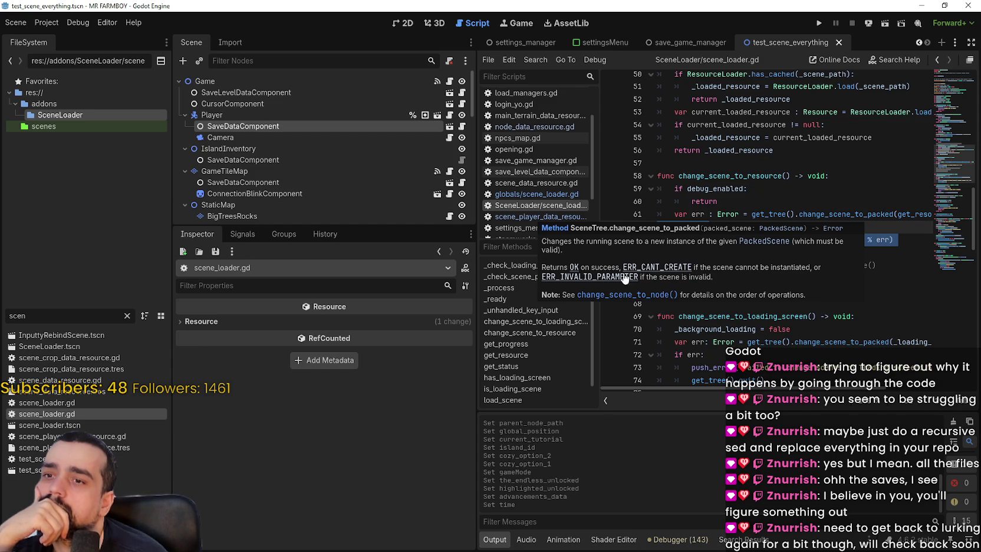
left_click(719, 266)
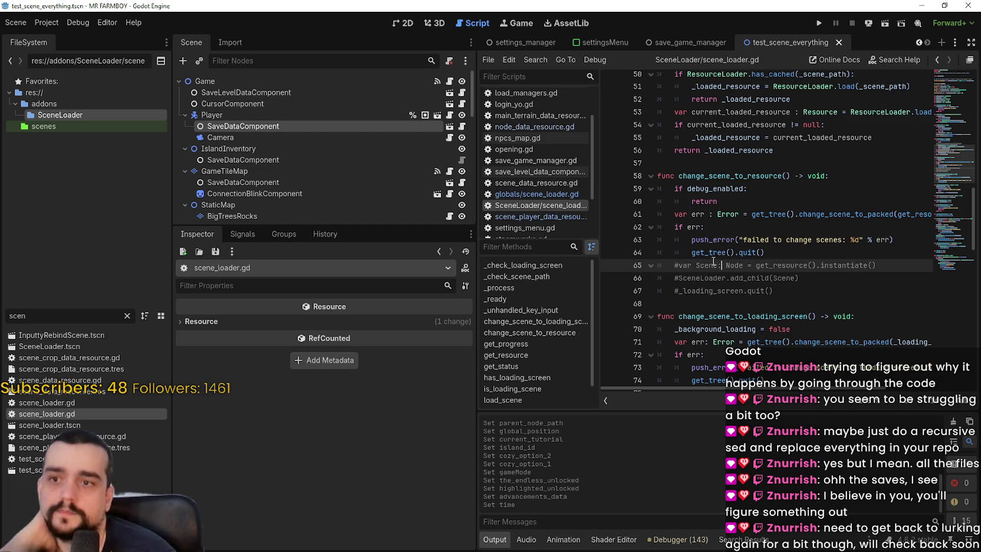
left_click_drag(830, 390, 921, 395)
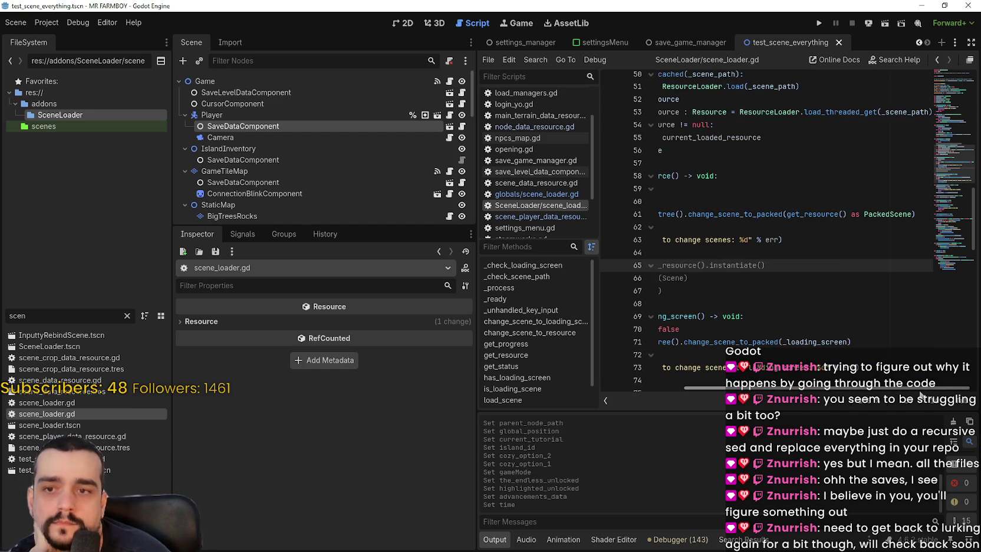
left_click_drag(921, 395, 744, 355)
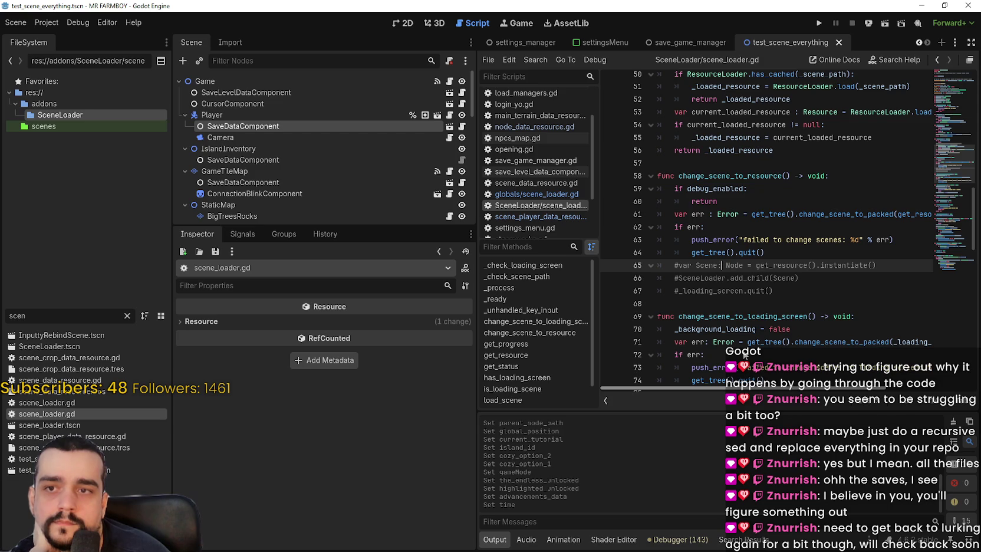
left_click_drag(478, 254, 417, 262)
left_click(646, 307)
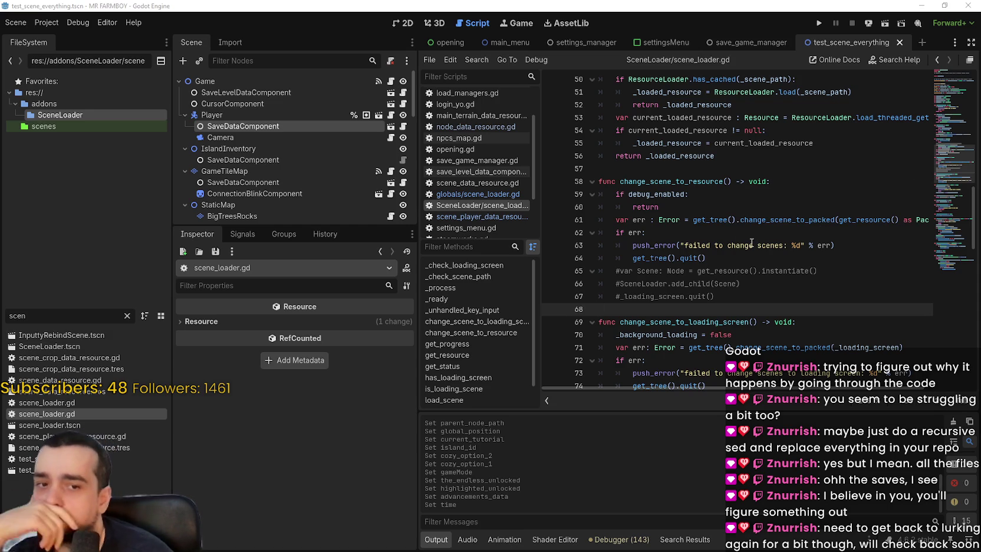
left_click(683, 245)
key("Up")
key("Up")
scroll(684, 246, "up", 2)
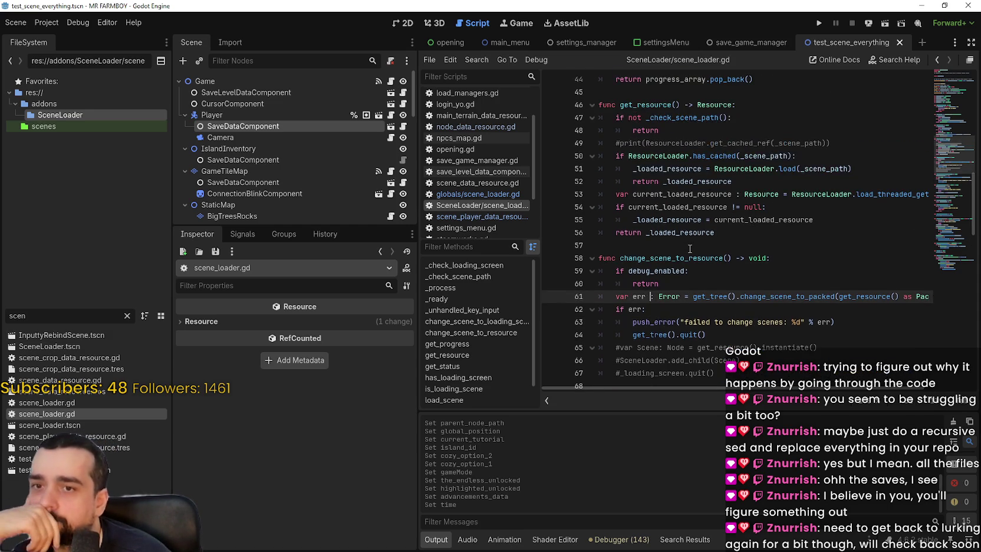
scroll(689, 247, "down", 2)
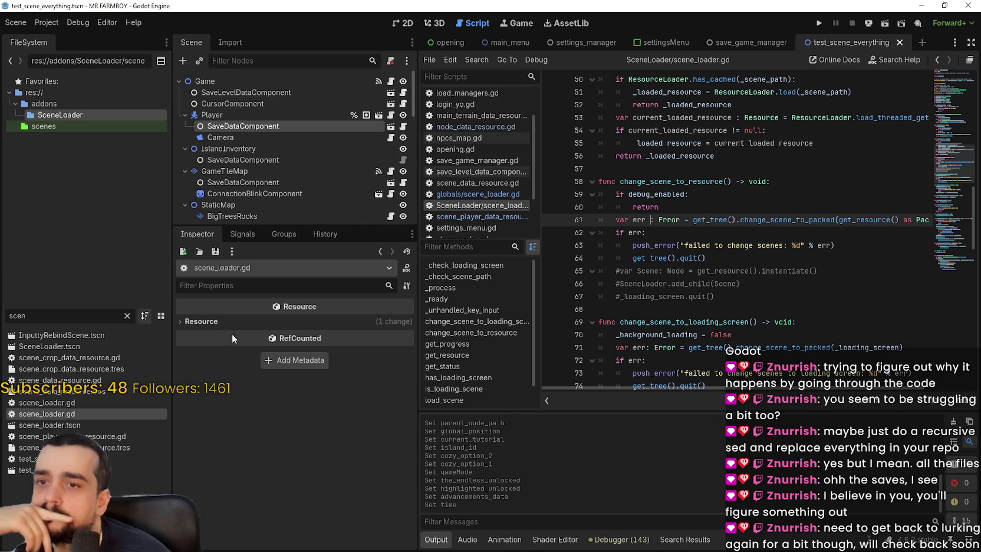
mouse_move(712, 218)
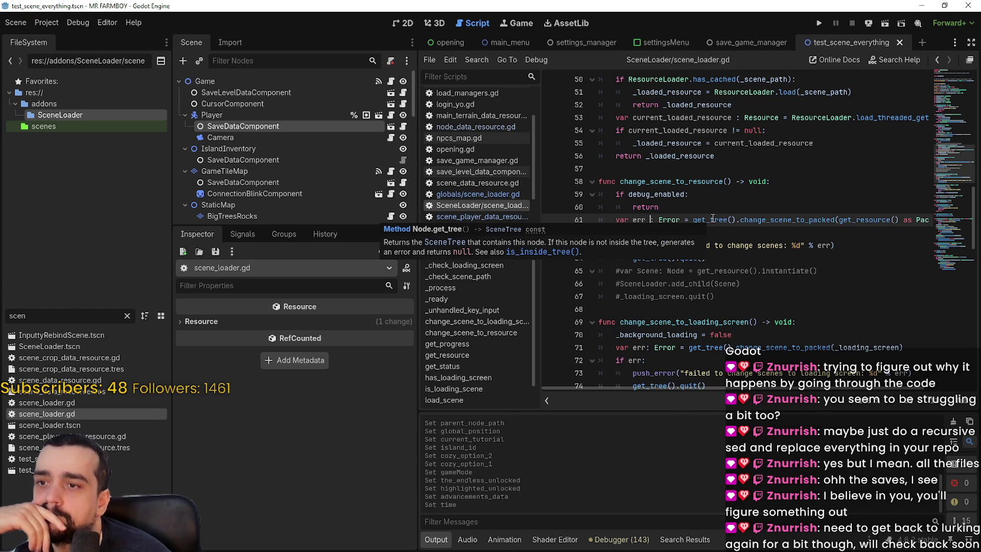
mouse_move(794, 219)
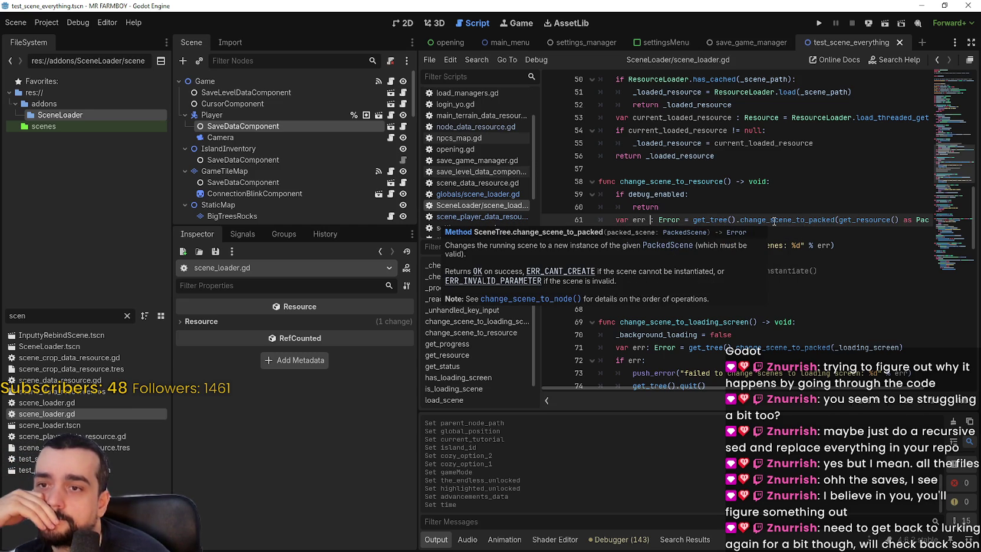
scroll(774, 221, "down", 1)
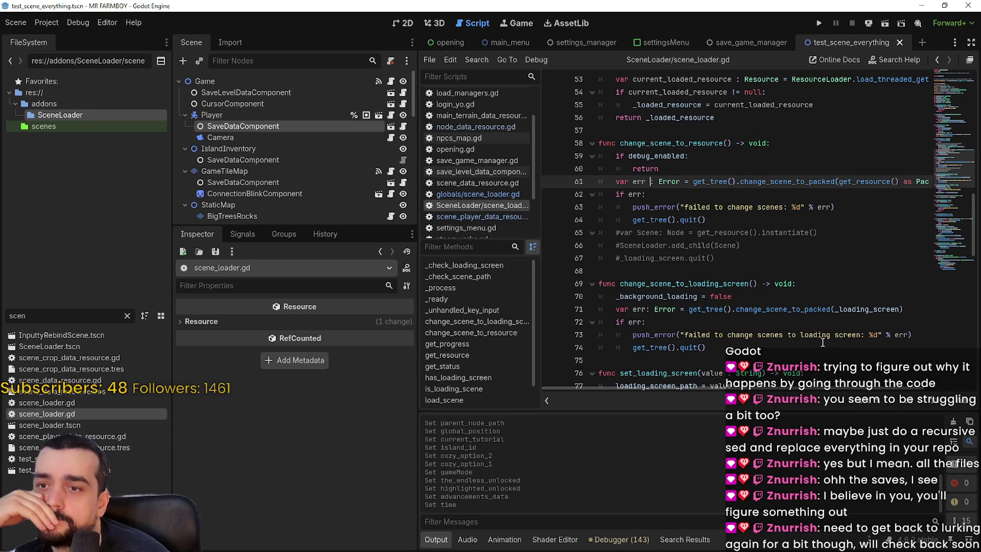
scroll(821, 341, "down", 1)
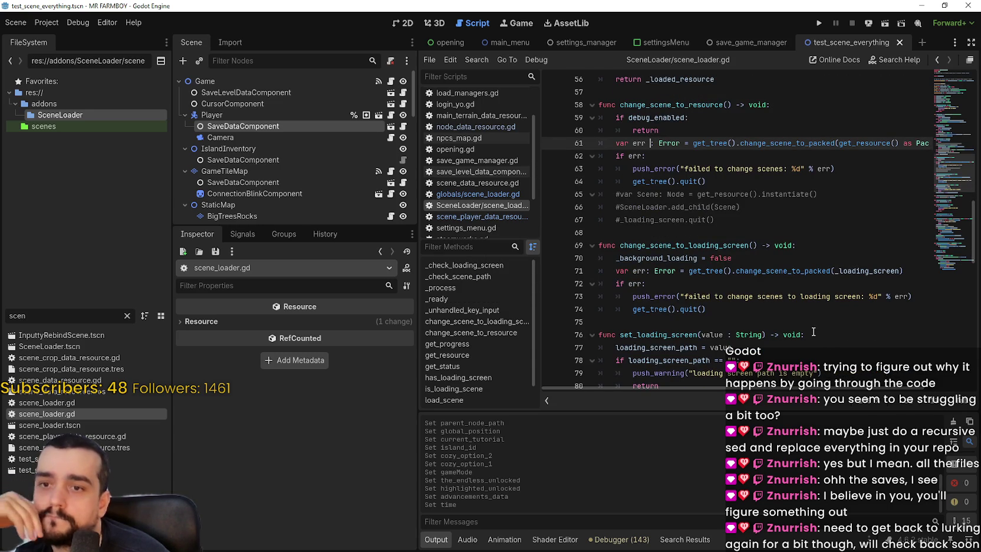
mouse_move(717, 274)
mouse_move(782, 269)
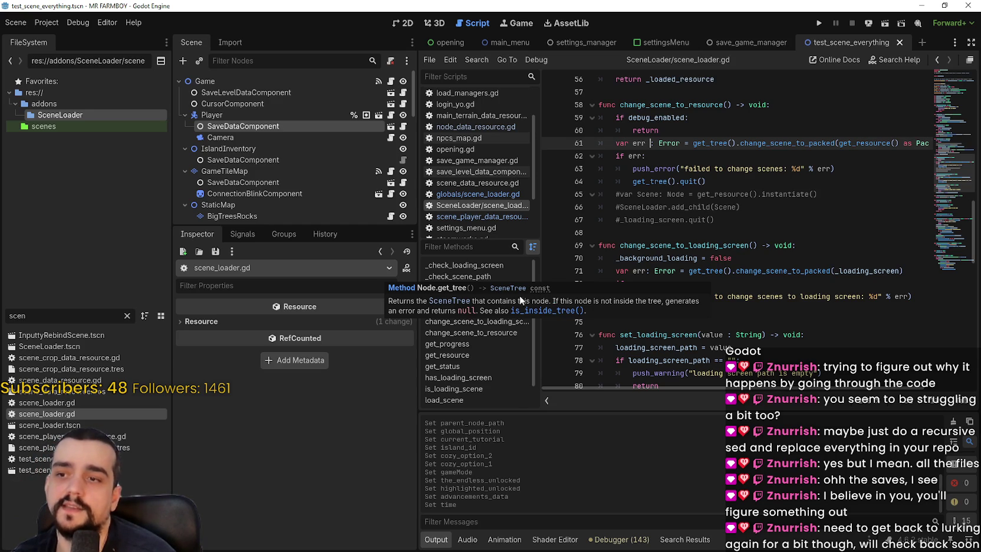
double_click(707, 270)
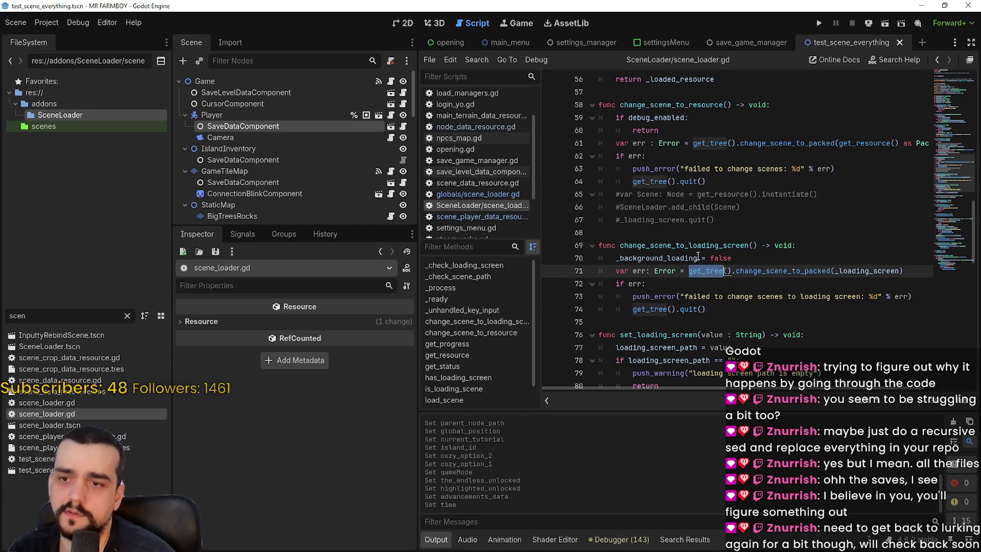
- Select get_tree() on line 71
key("shift+Right")
key("shift+Right")
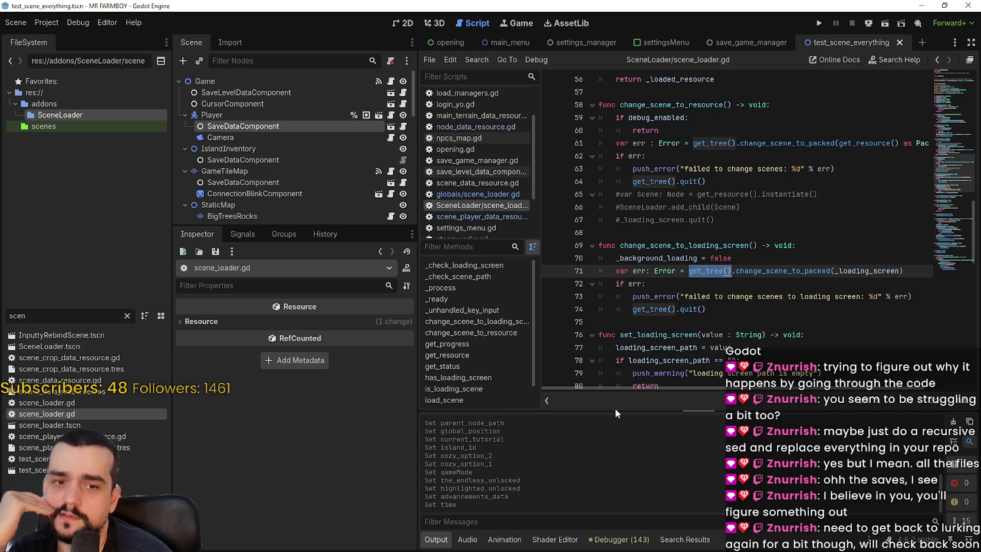
mouse_move(641, 311)
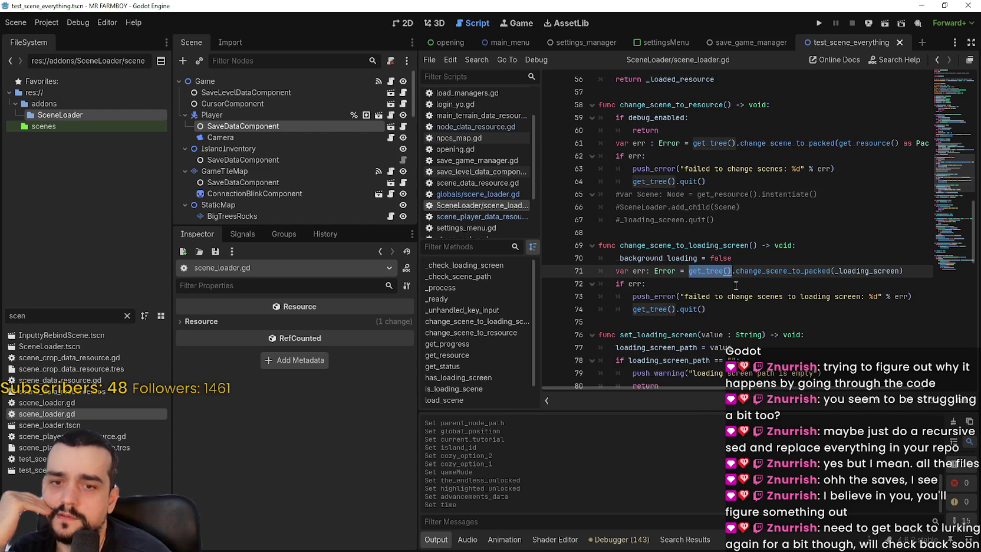
left_click(736, 270)
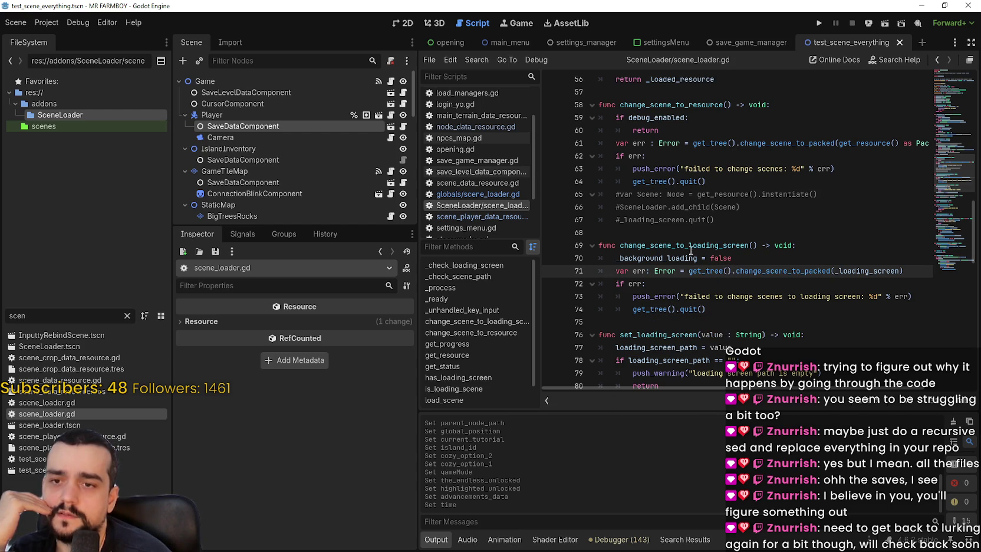
double_click(716, 272)
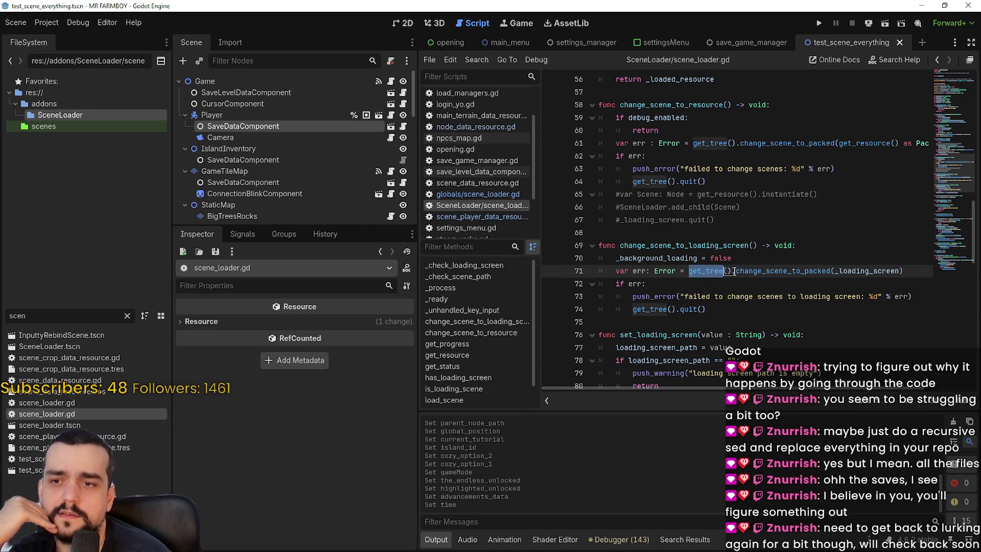
- Select line 61's change_scene_to_packed(... as PackedScene) expression and check its context menu
left_click_drag(693, 143, 736, 143)
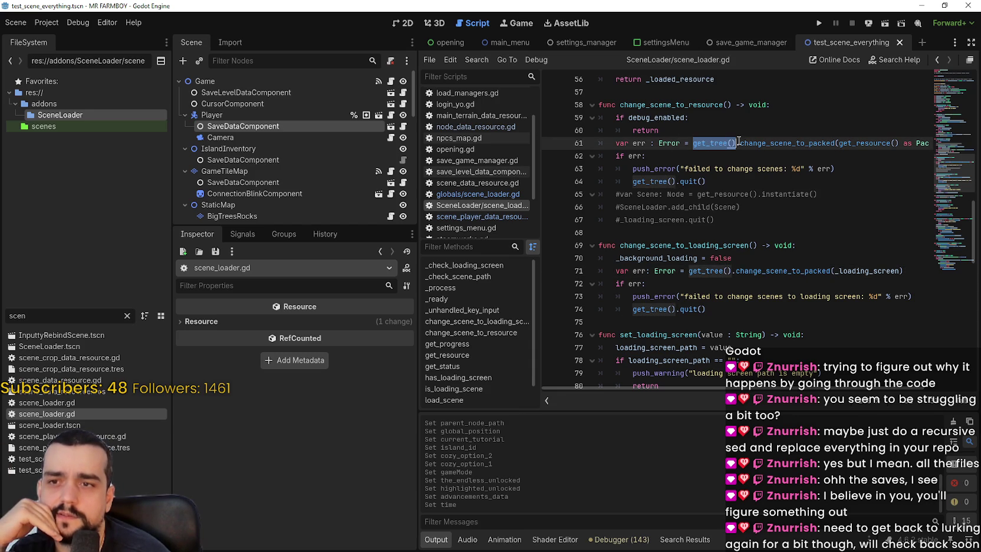
scroll(728, 274, "down", 3)
scroll(733, 267, "up", 4)
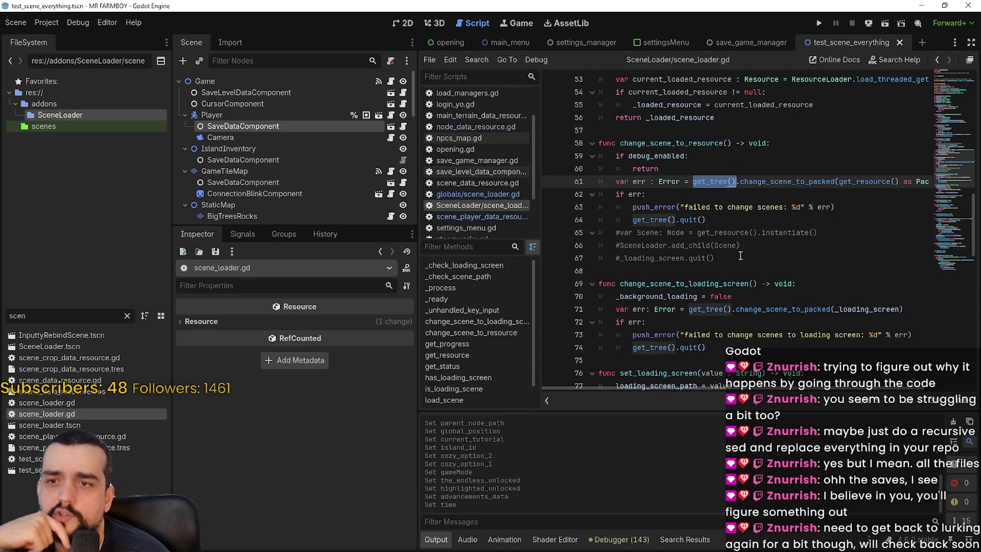
mouse_move(693, 181)
left_mouse_down()
mouse_move(833, 190)
mouse_move(831, 181)
mouse_move(928, 181)
left_mouse_up()
right_click(831, 184)
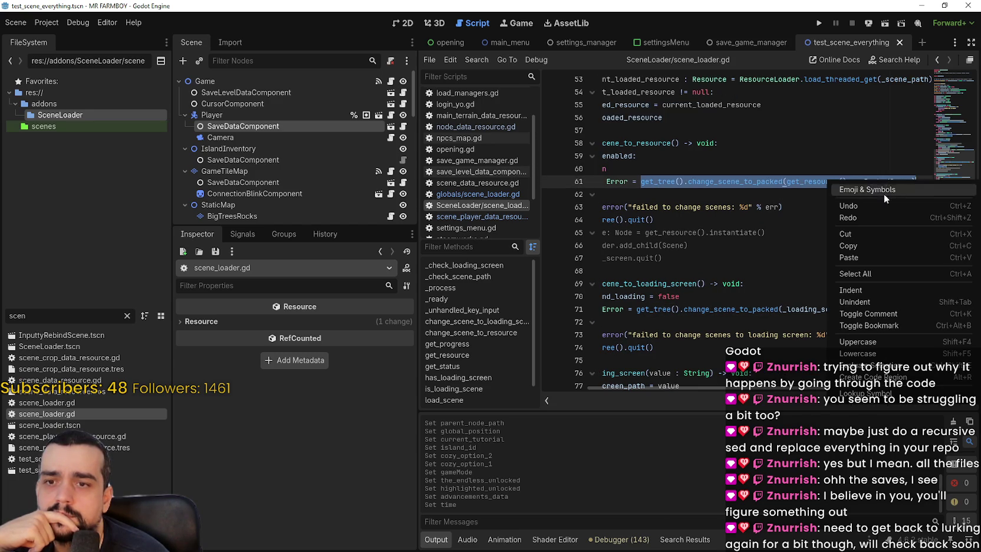
left_click(870, 244)
left_click(837, 218)
left_click_drag(919, 181, 581, 182)
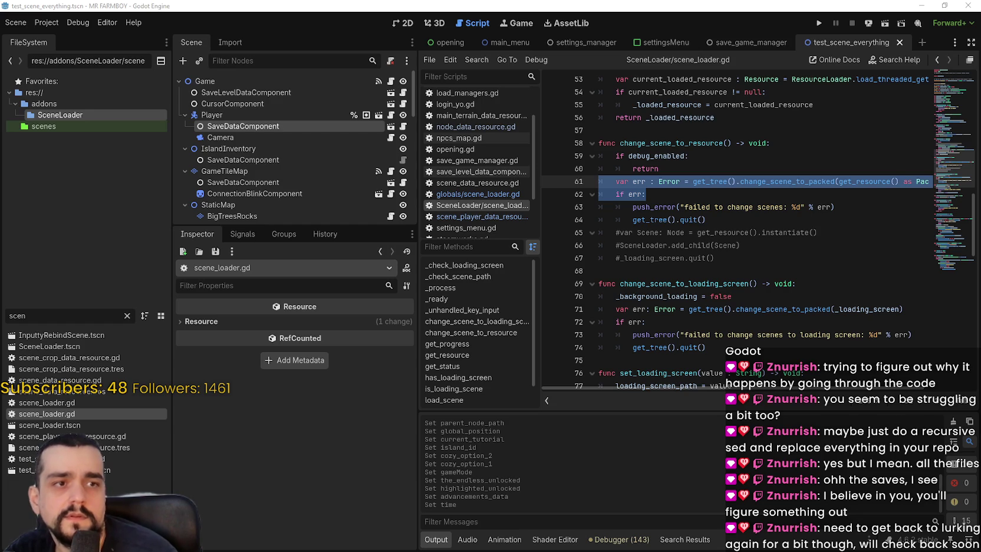
- Switch to the browser and scroll the 'Change_scene_to_packed not working' forum thread
key("alt+Tab")
scroll(521, 291, "down", 5)
scroll(520, 291, "down", 1)
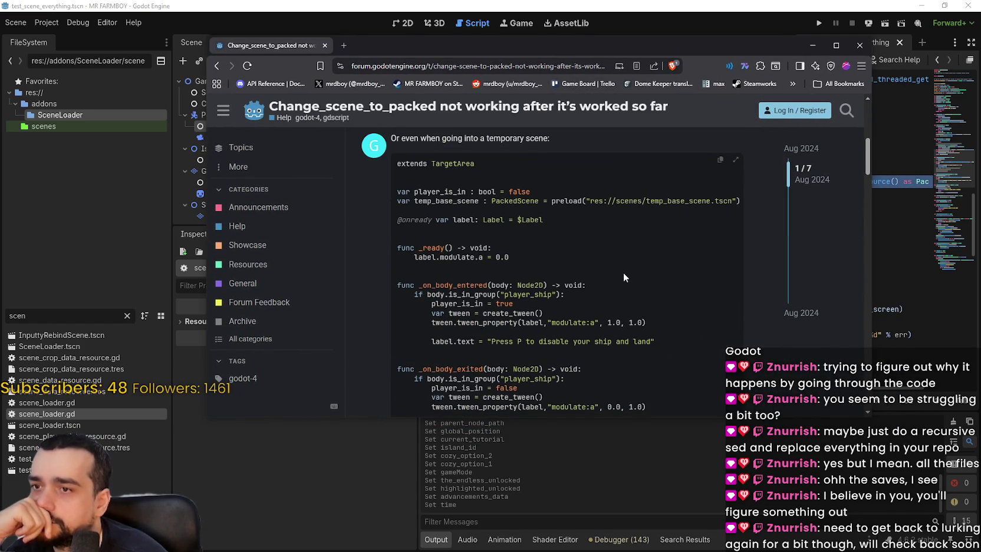
scroll(623, 272, "down", 2)
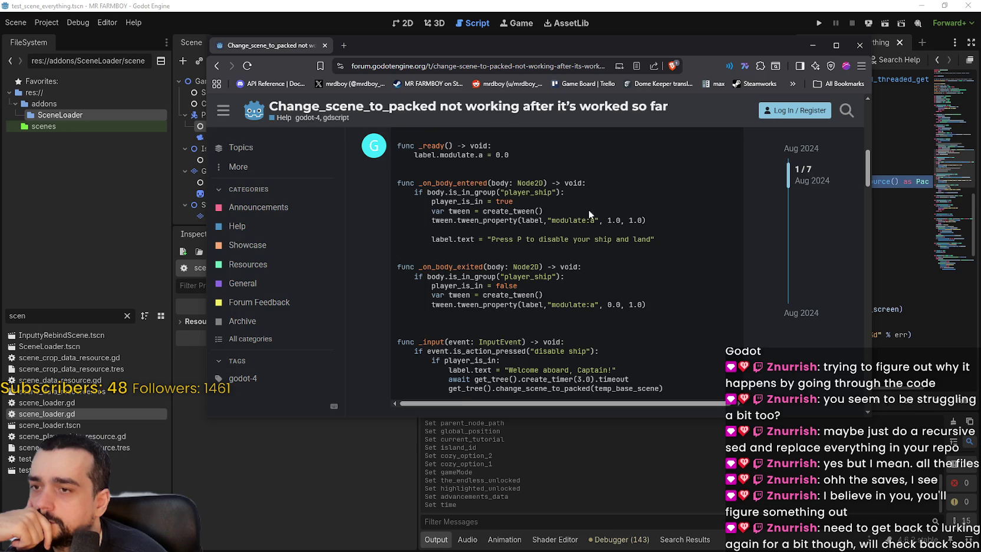
scroll(589, 209, "down", 1)
scroll(587, 209, "down", 8)
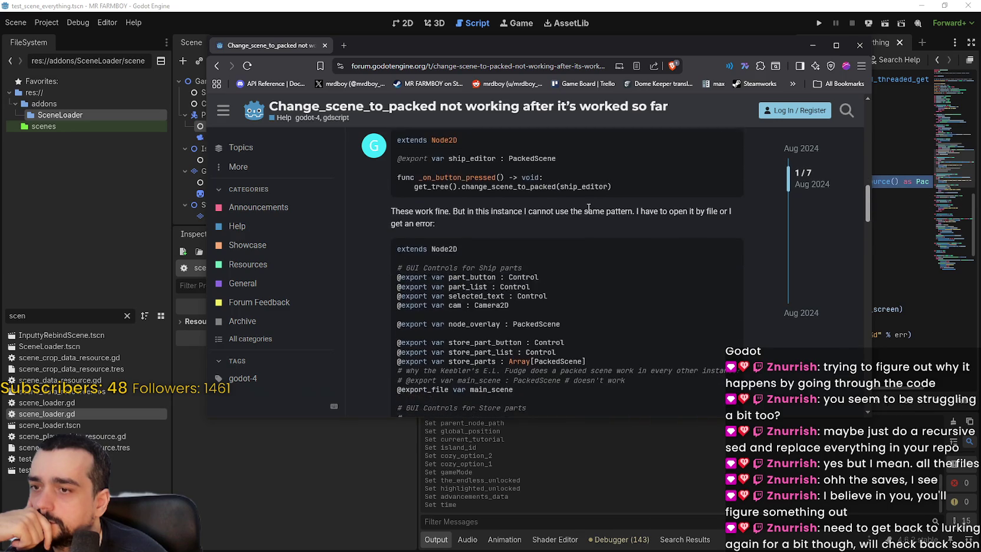
scroll(587, 207, "down", 3)
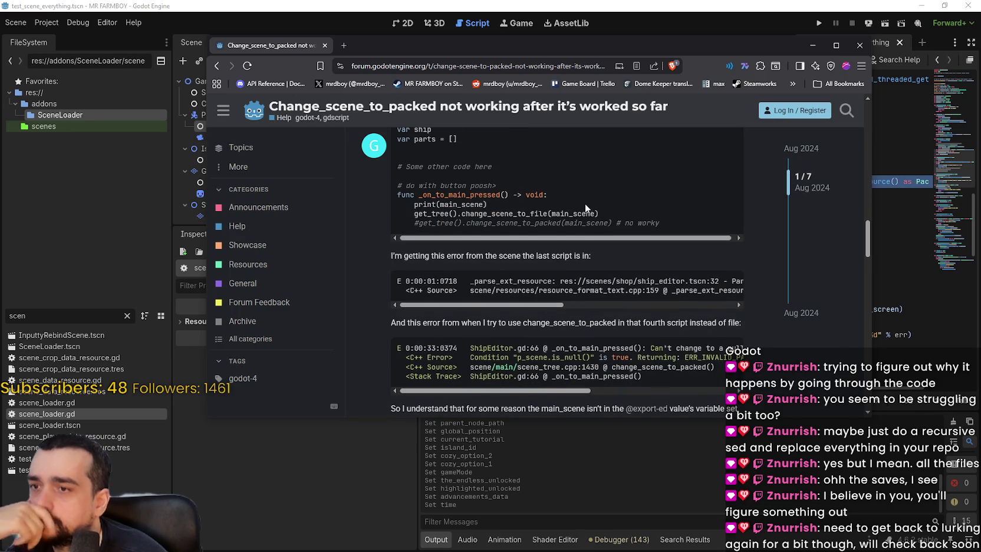
scroll(585, 203, "down", 1)
scroll(584, 202, "down", 7)
scroll(402, 208, "down", 5)
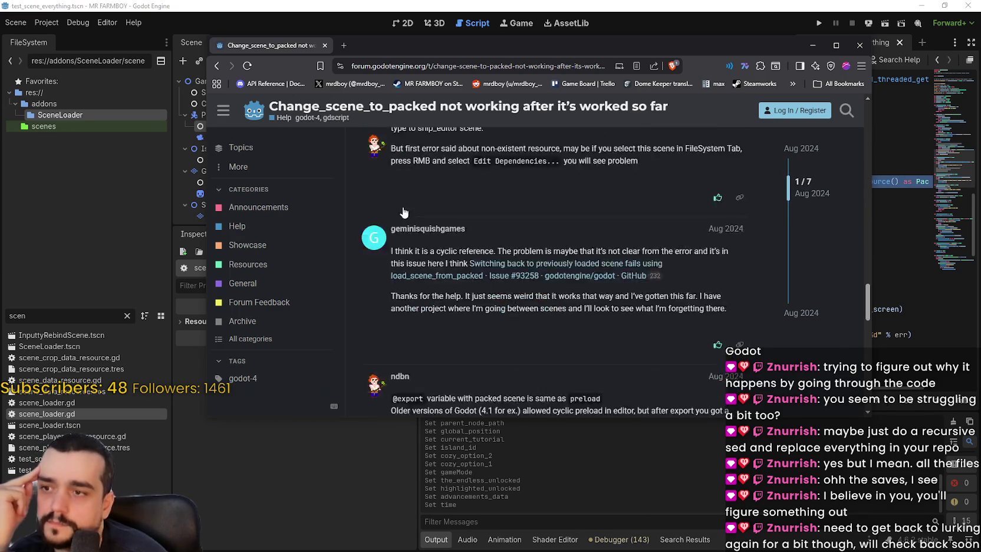
scroll(406, 206, "down", 3)
left_click(217, 66)
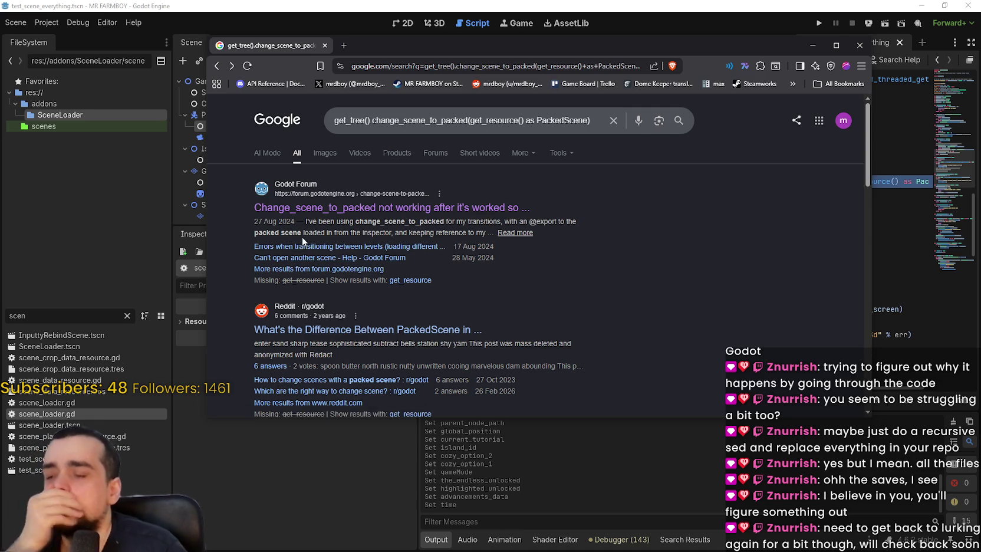
- Append ' in a node' to the search query and open the 'Can't open another scene' thread
scroll(347, 295, "down", 4)
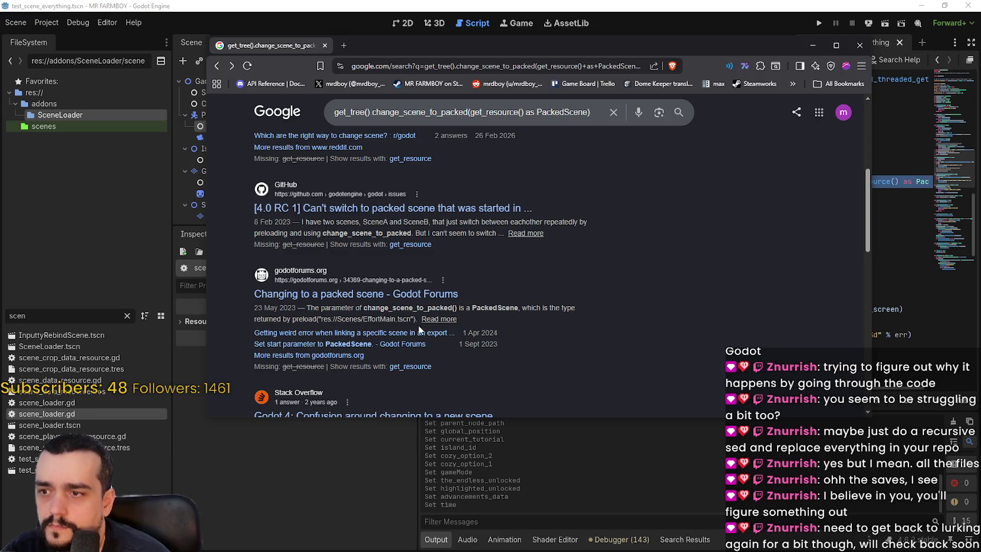
scroll(358, 352, "up", 5)
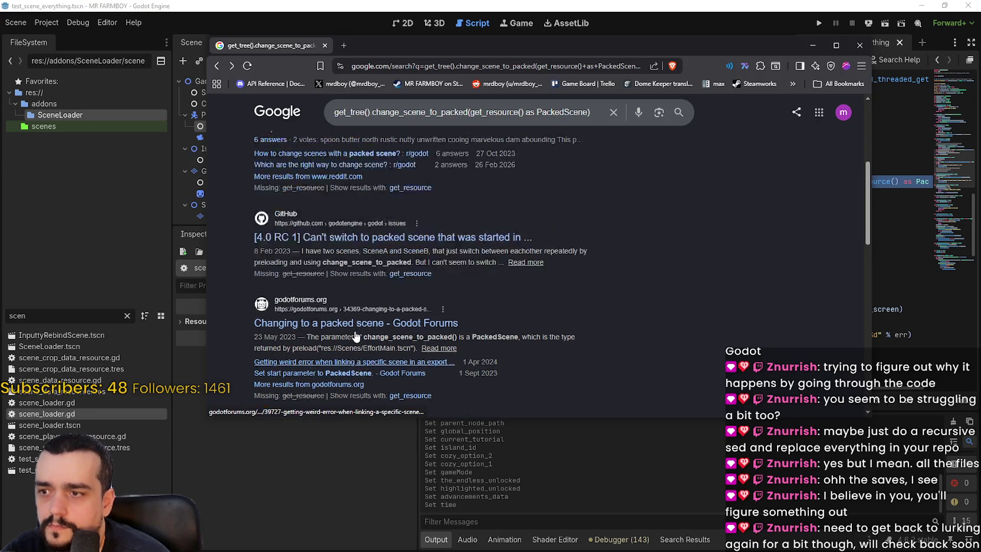
left_click(597, 118)
type("in a node")
key("Return")
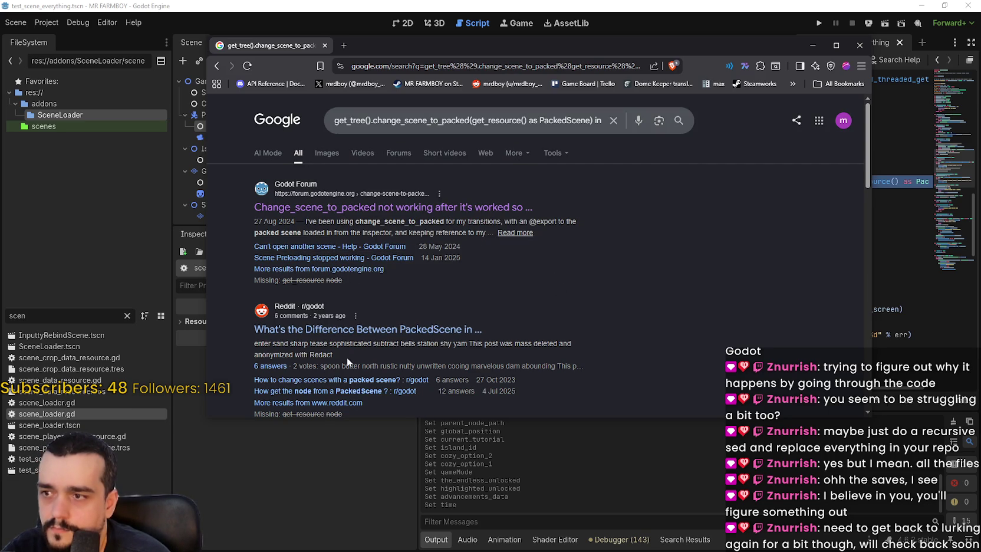
left_click(337, 247)
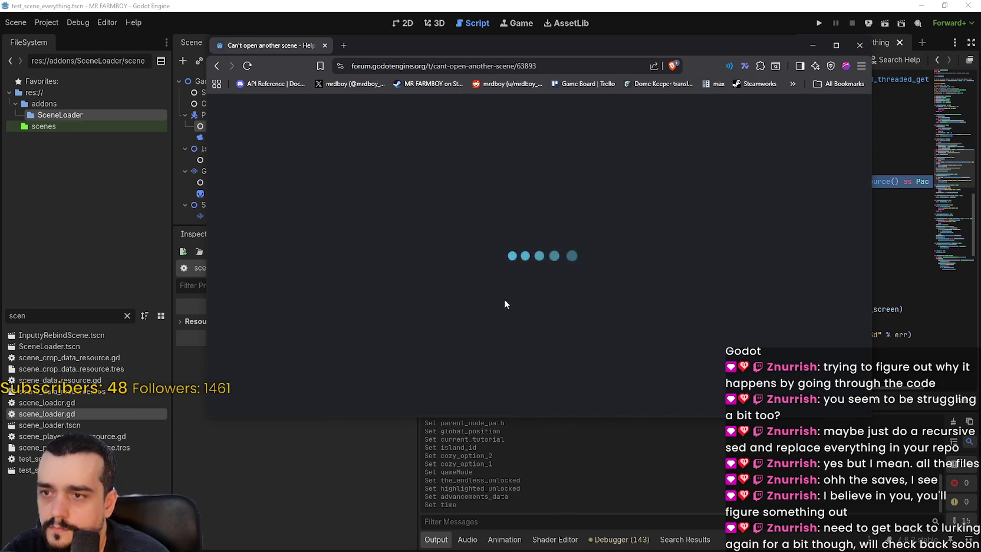
scroll(371, 257, "down", 5)
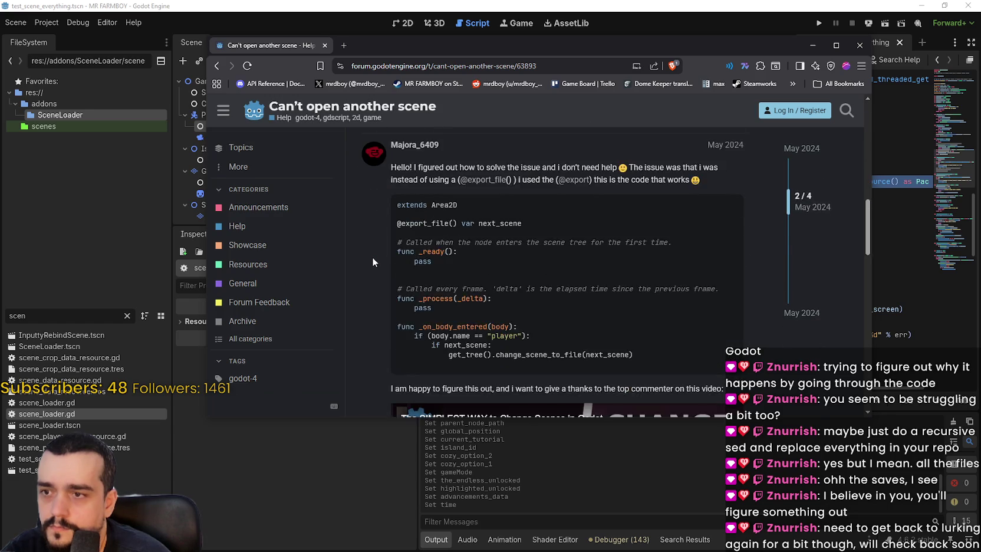
scroll(371, 257, "down", 10)
scroll(370, 250, "down", 5)
left_click(217, 66)
scroll(402, 375, "down", 5)
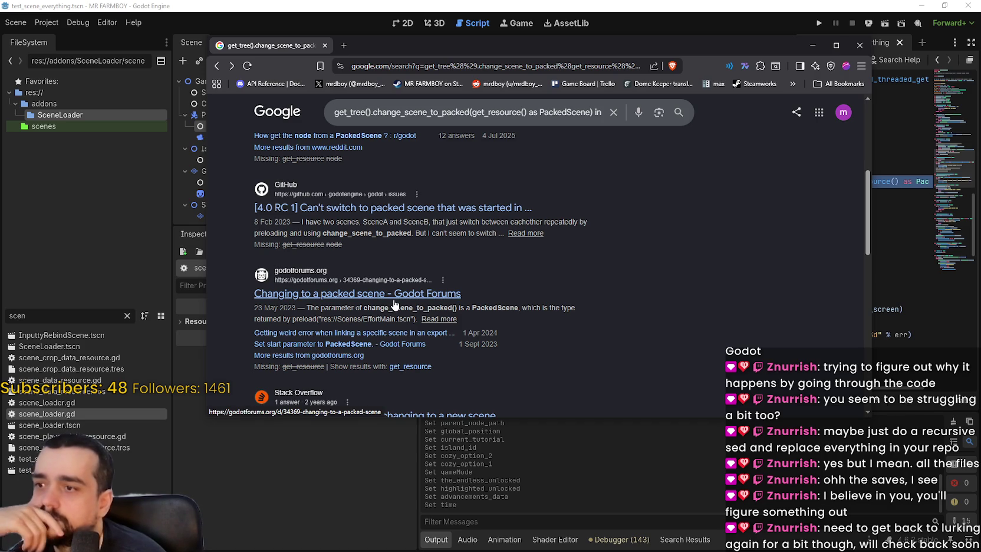
scroll(540, 307, "down", 2)
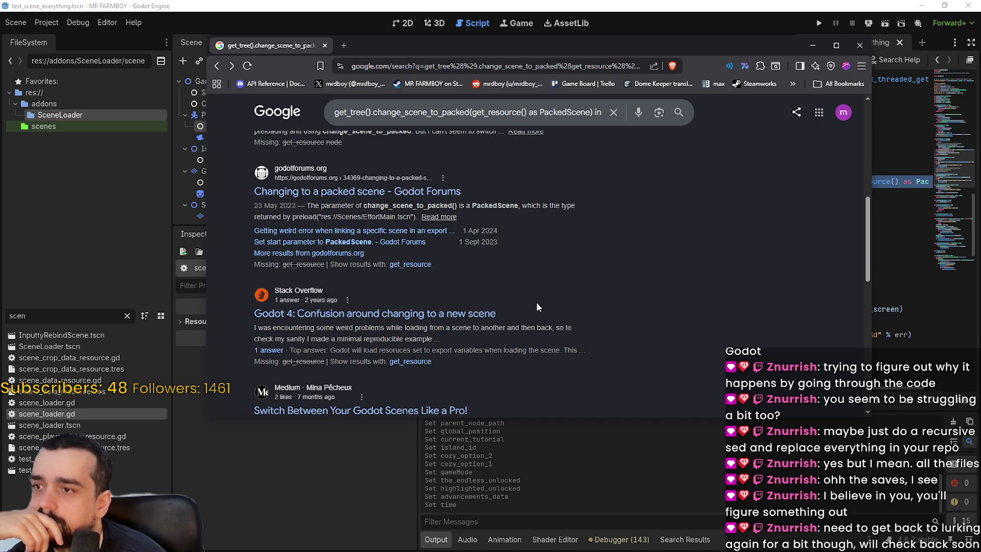
scroll(536, 302, "down", 1)
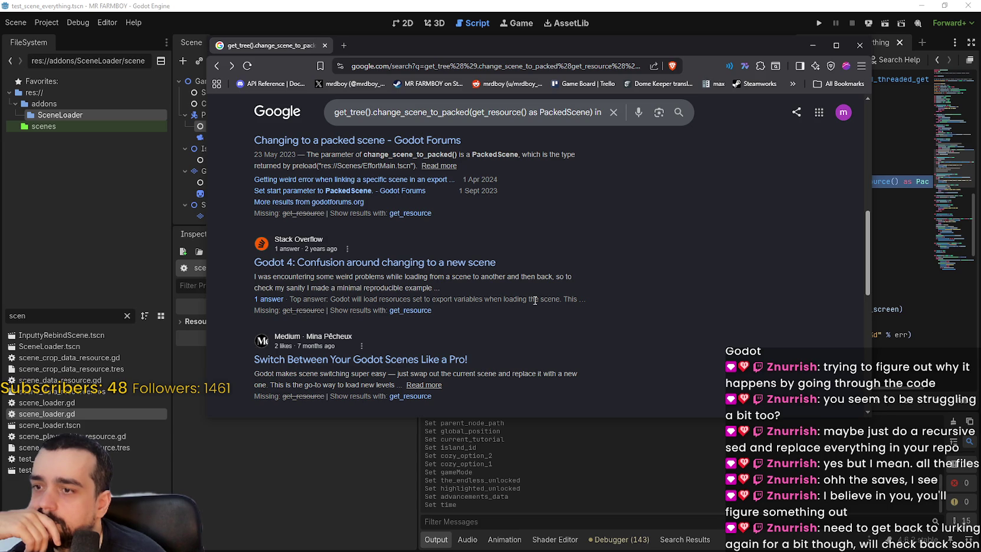
scroll(534, 301, "down", 1)
scroll(534, 299, "down", 2)
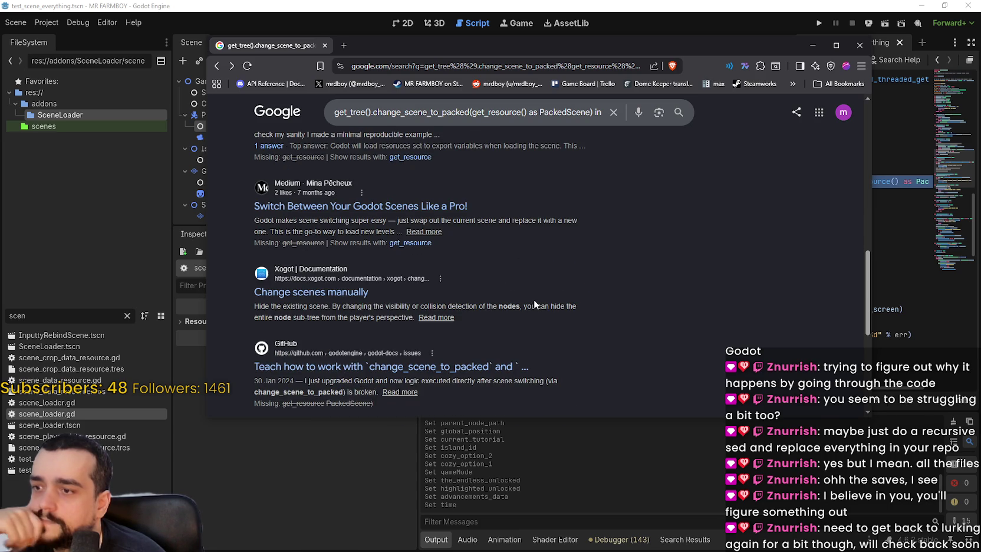
scroll(529, 294, "down", 1)
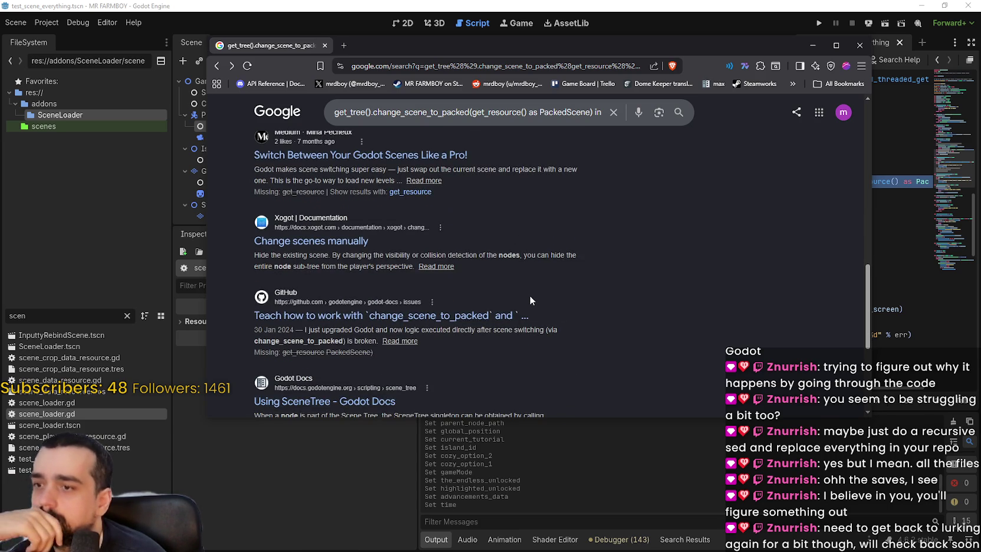
scroll(528, 294, "down", 1)
scroll(528, 295, "down", 1)
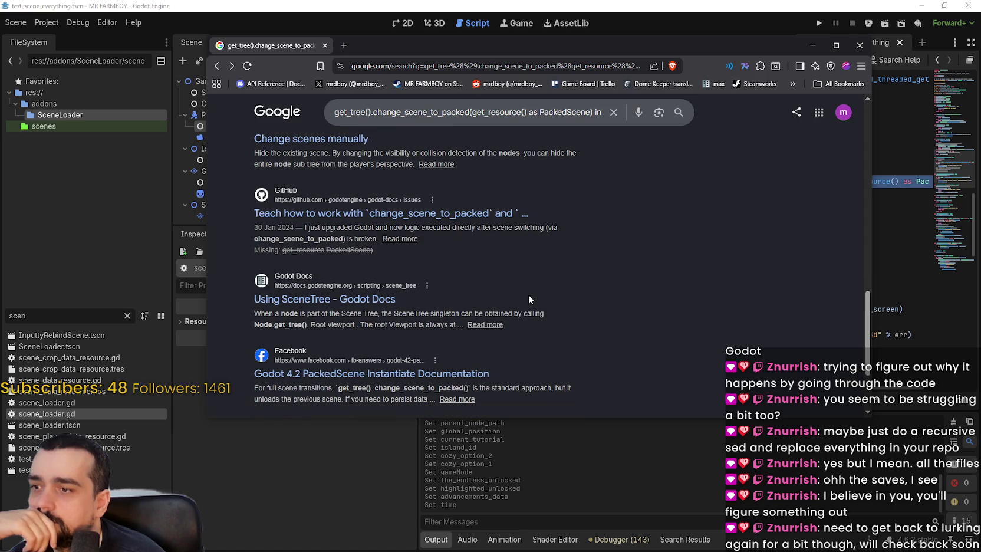
scroll(528, 295, "down", 2)
scroll(528, 296, "up", 1)
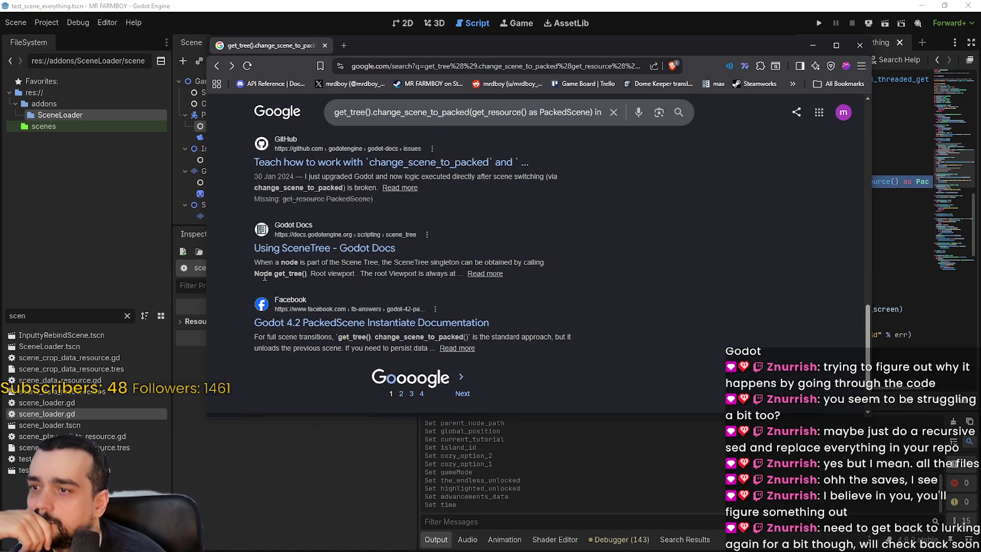
- Open the Using SceneTree docs page and read its SceneTree section
left_click(283, 248)
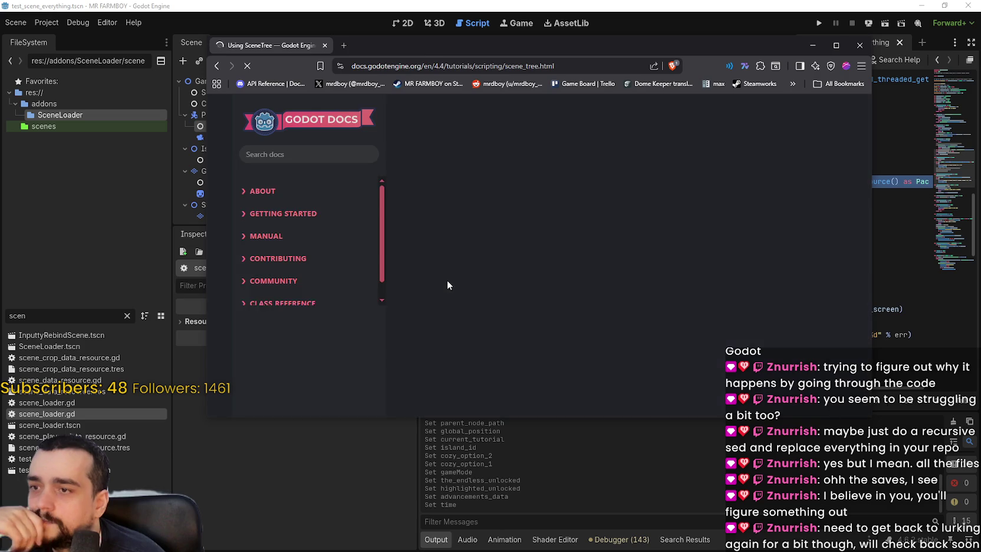
scroll(448, 281, "down", 4)
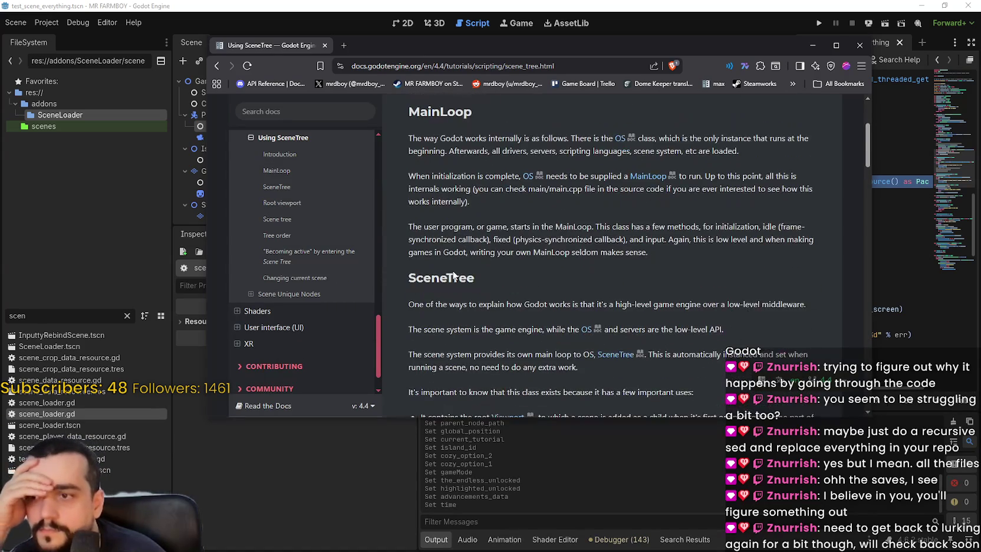
double_click(454, 274)
scroll(530, 294, "down", 3)
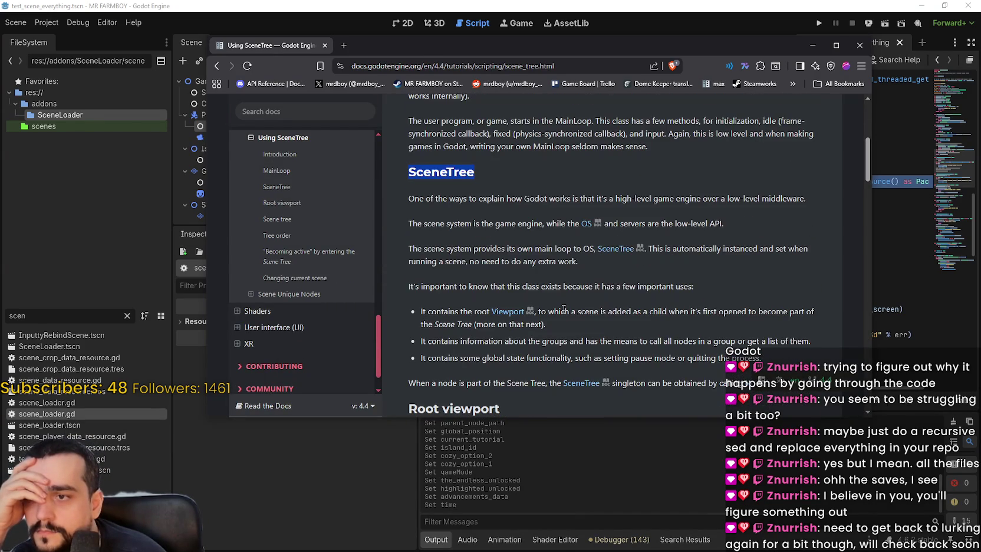
scroll(472, 246, "down", 3)
scroll(472, 246, "up", 1)
scroll(477, 266, "down", 1)
scroll(478, 266, "up", 1)
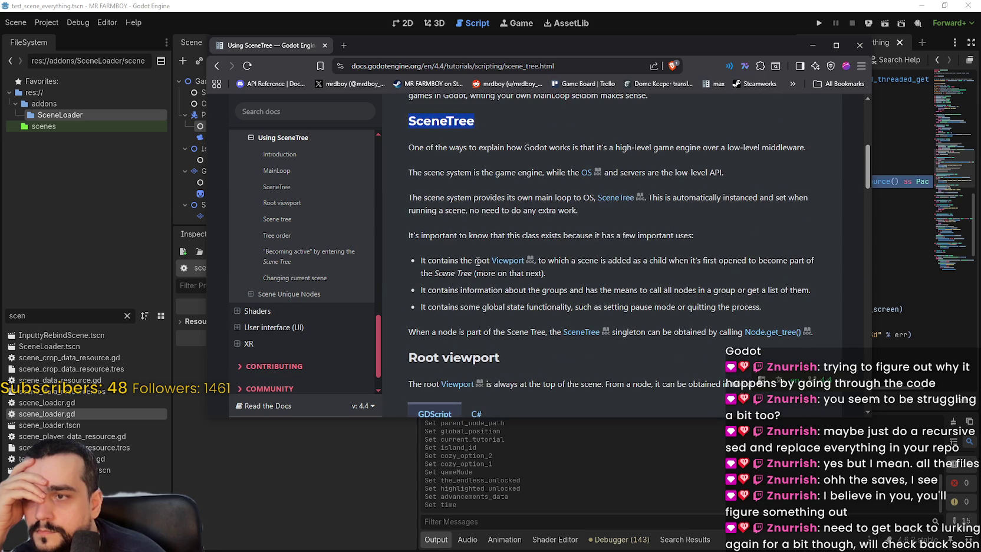
- Scroll on to the 'Becoming active' and 'Changing current scene' sections
scroll(478, 261, "down", 5)
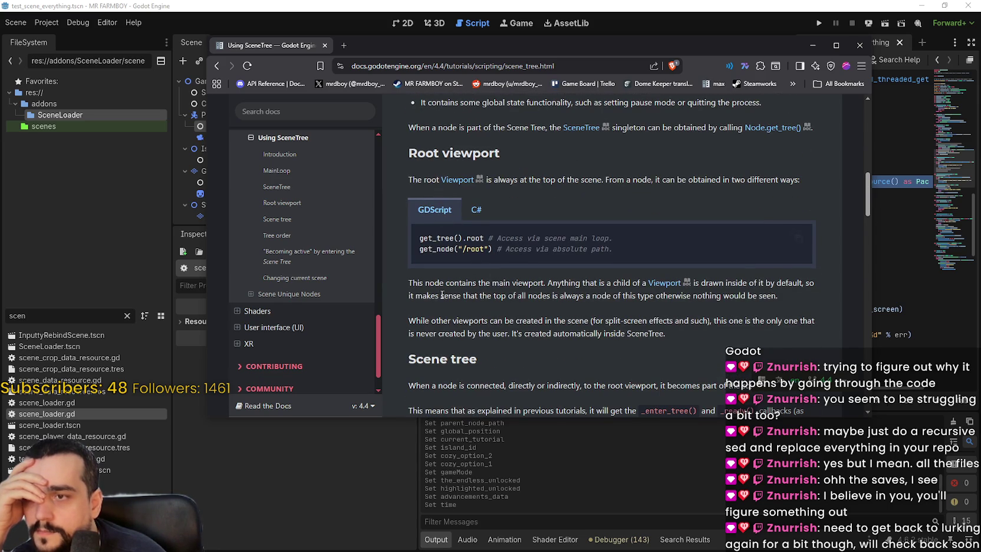
scroll(441, 305, "down", 3)
scroll(540, 257, "down", 1)
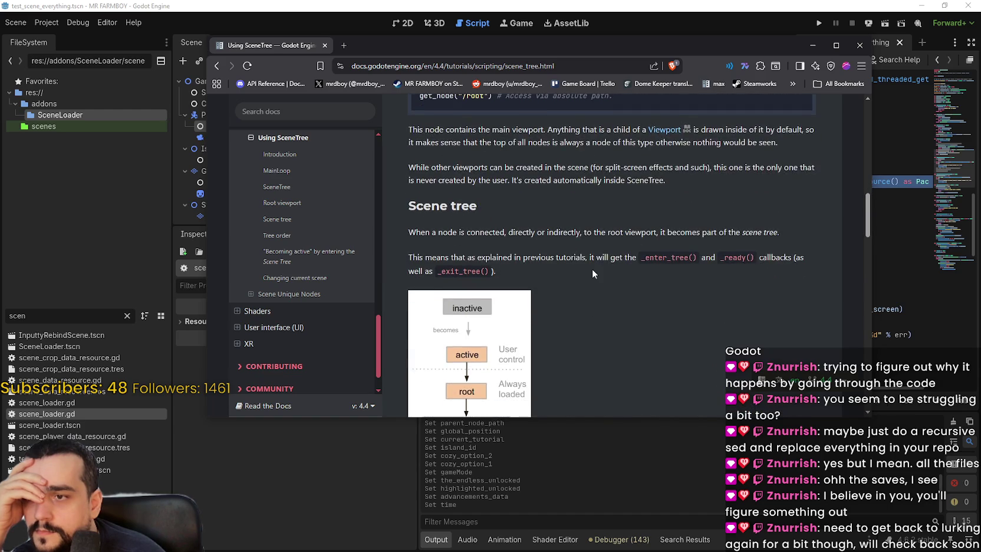
scroll(592, 270, "down", 1)
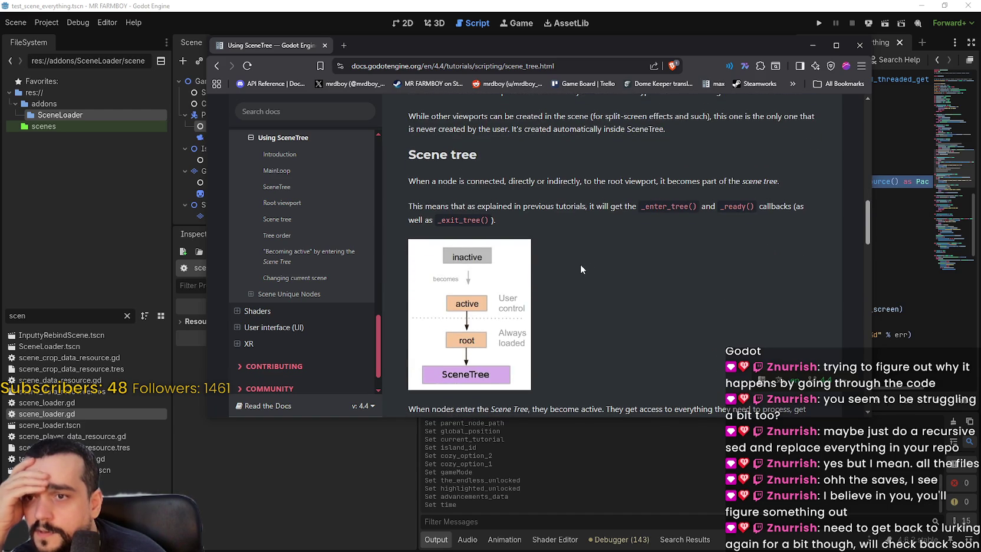
scroll(555, 251, "down", 3)
scroll(553, 251, "down", 3)
scroll(636, 281, "down", 3)
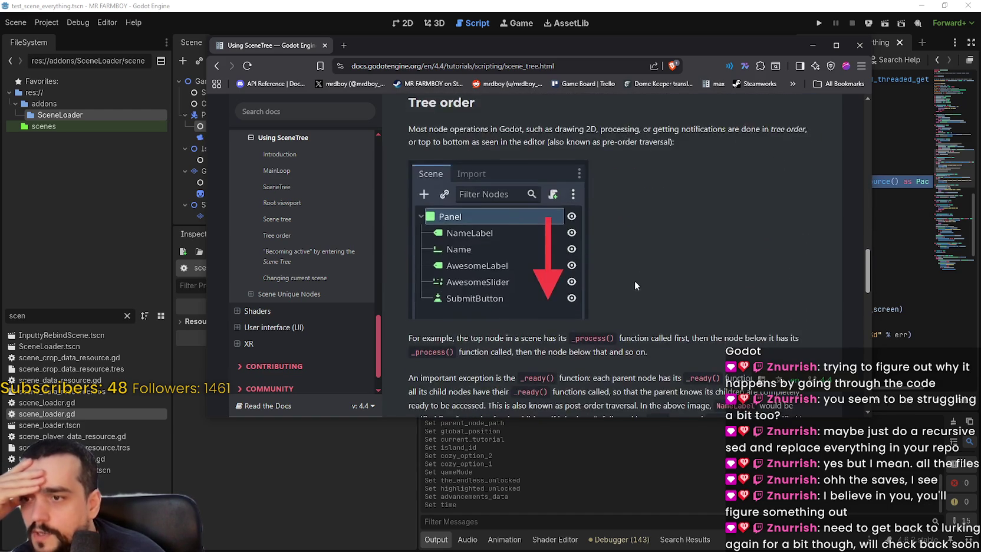
scroll(626, 348, "down", 6)
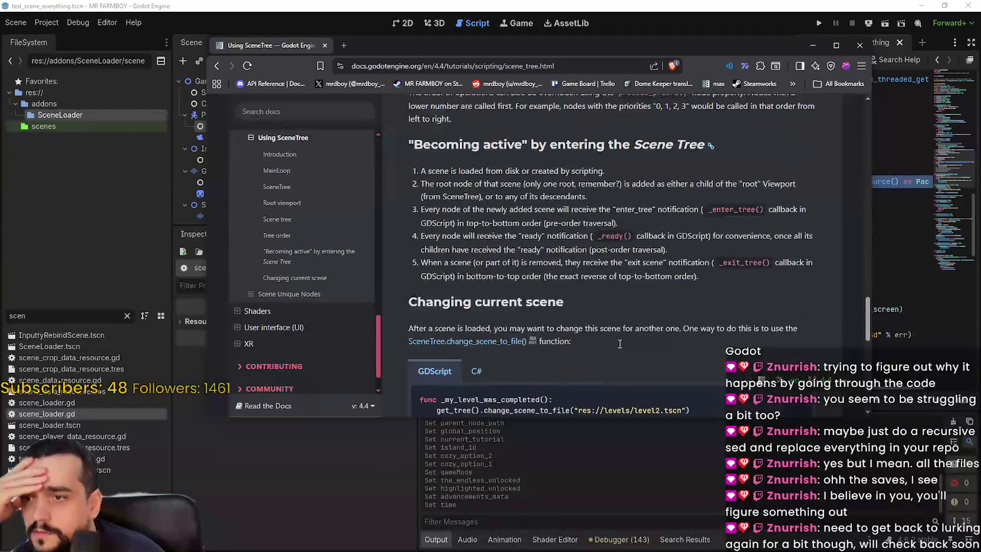
scroll(620, 326, "down", 2)
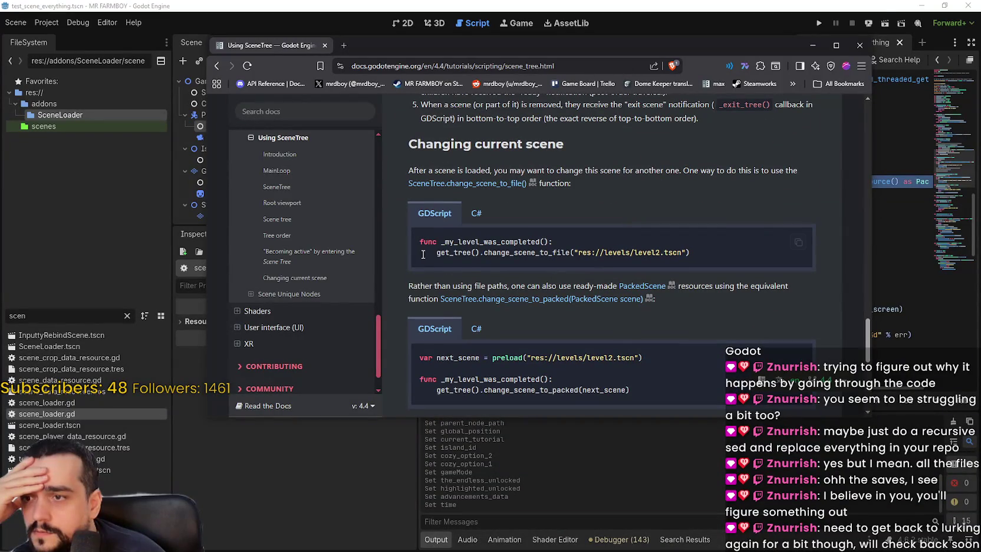
left_click_drag(483, 252, 728, 257)
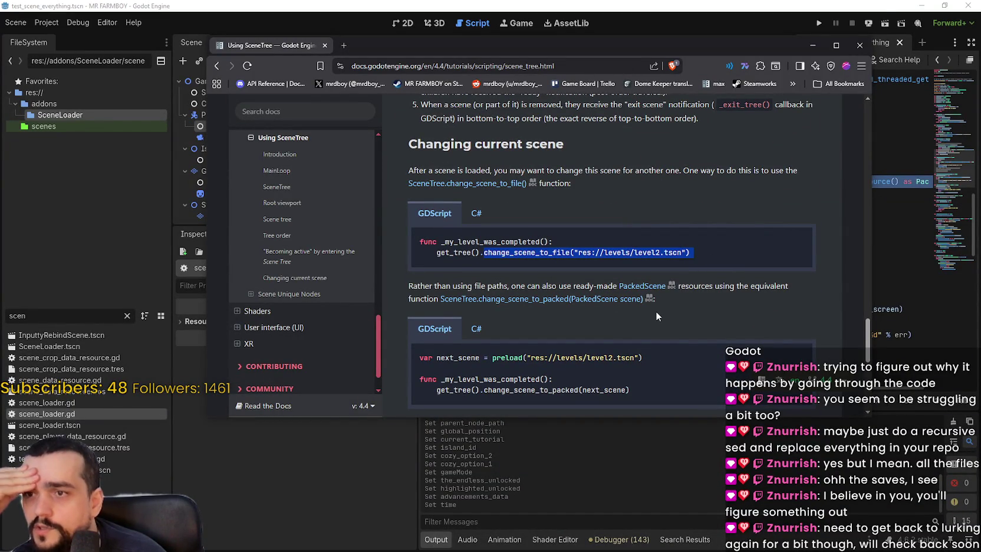
double_click(530, 253)
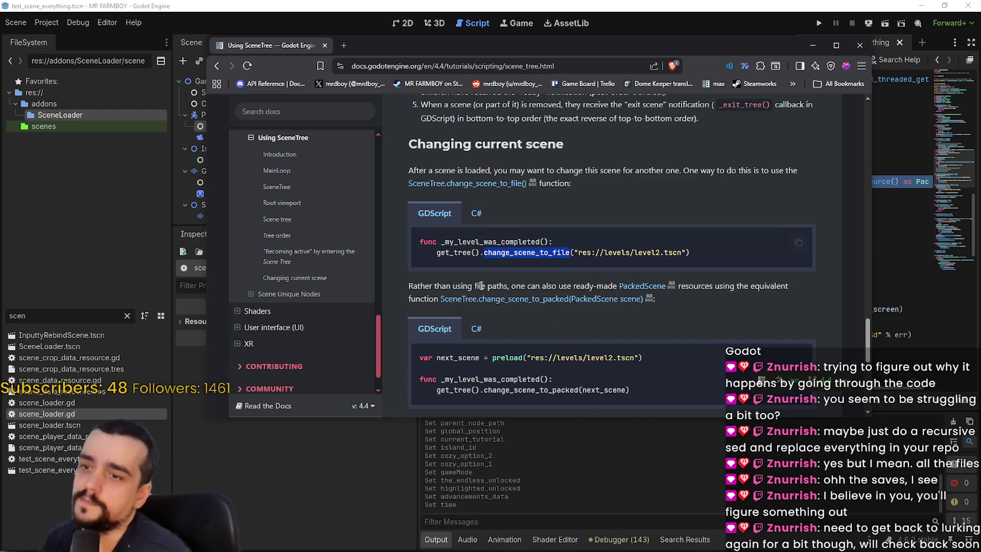
scroll(802, 357, "down", 1)
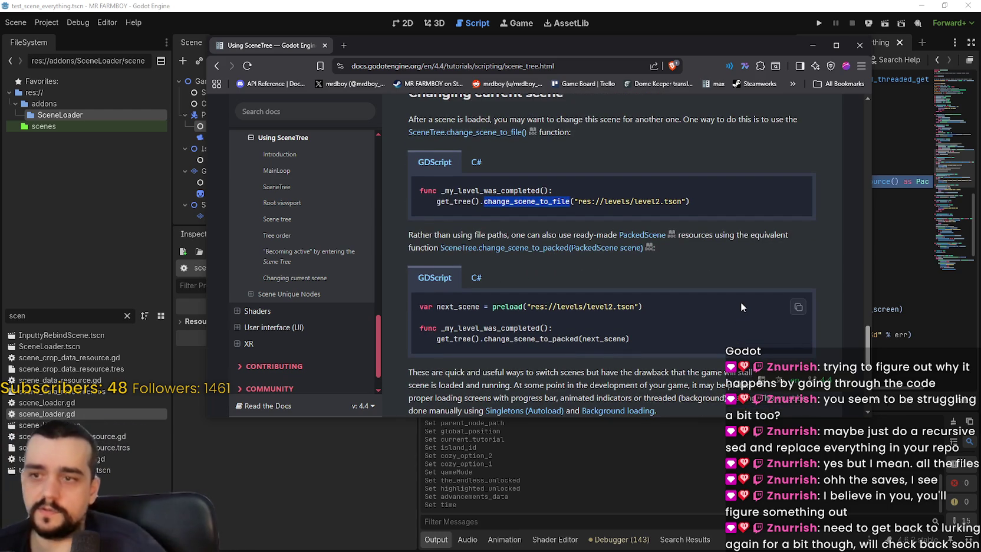
scroll(647, 276, "down", 2)
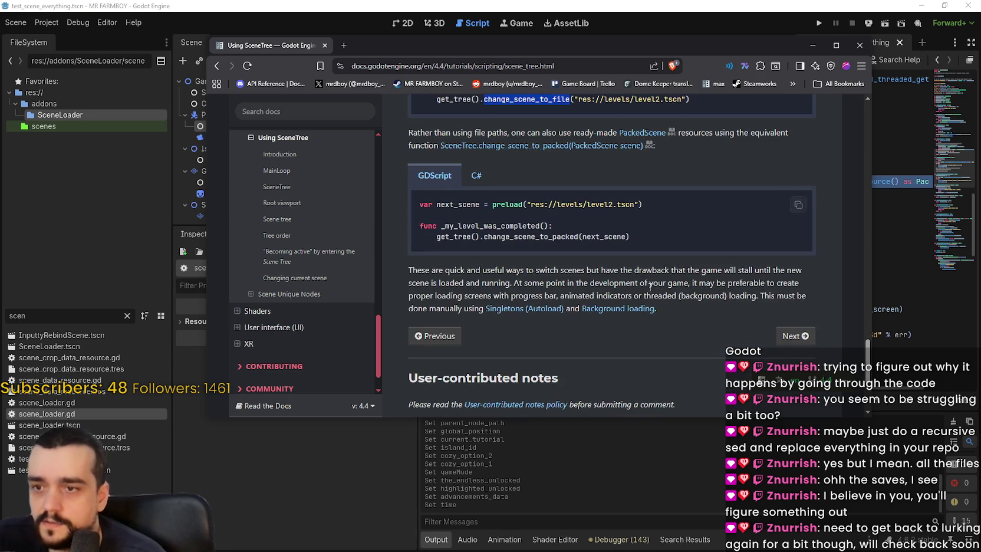
scroll(631, 267, "up", 1)
left_click(459, 256)
double_click(587, 289)
scroll(566, 280, "down", 1)
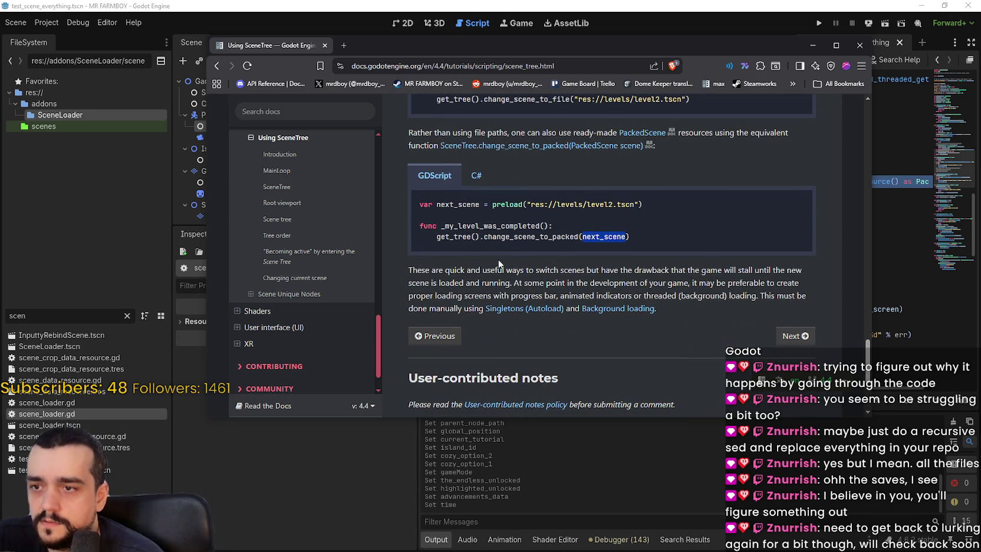
mouse_move(470, 270)
left_mouse_down()
mouse_move(807, 274)
mouse_move(766, 282)
mouse_move(793, 291)
left_mouse_up()
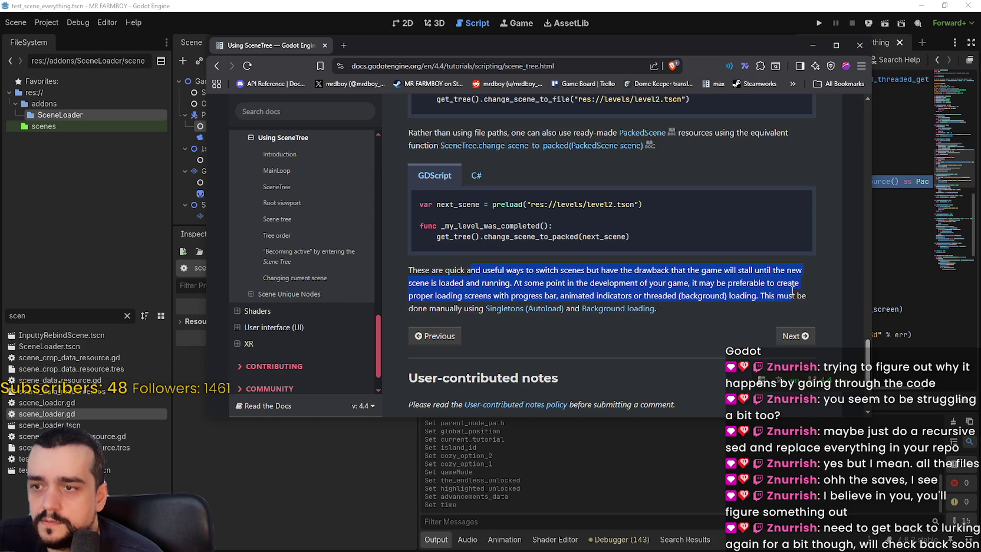
left_click(528, 295)
scroll(656, 293, "down", 3)
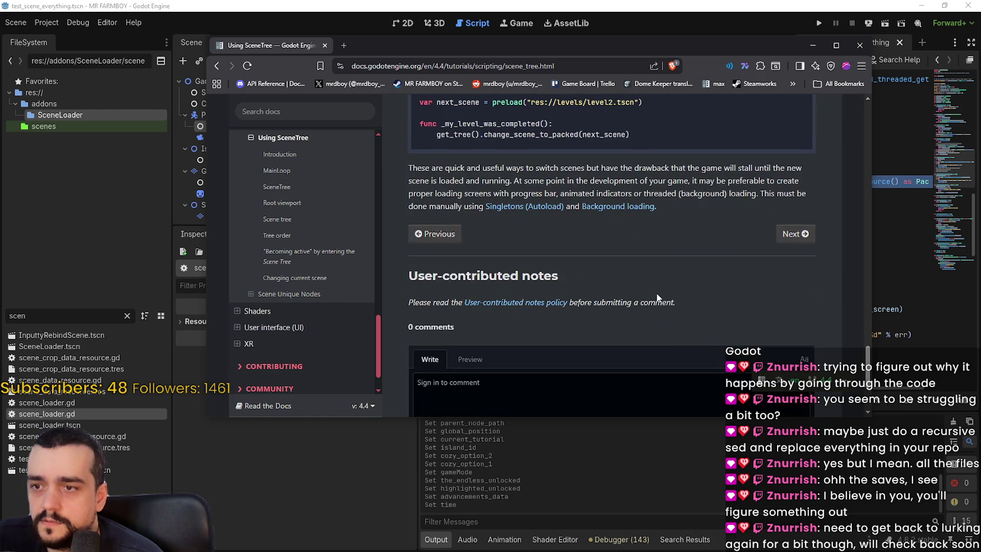
scroll(646, 266, "up", 3)
scroll(644, 267, "down", 3)
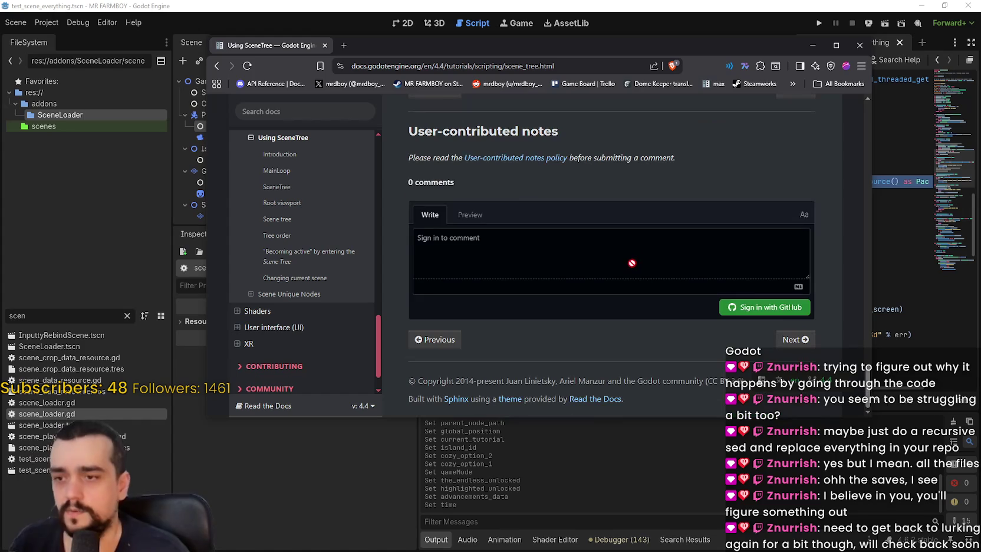
scroll(634, 263, "up", 3)
scroll(633, 263, "up", 6)
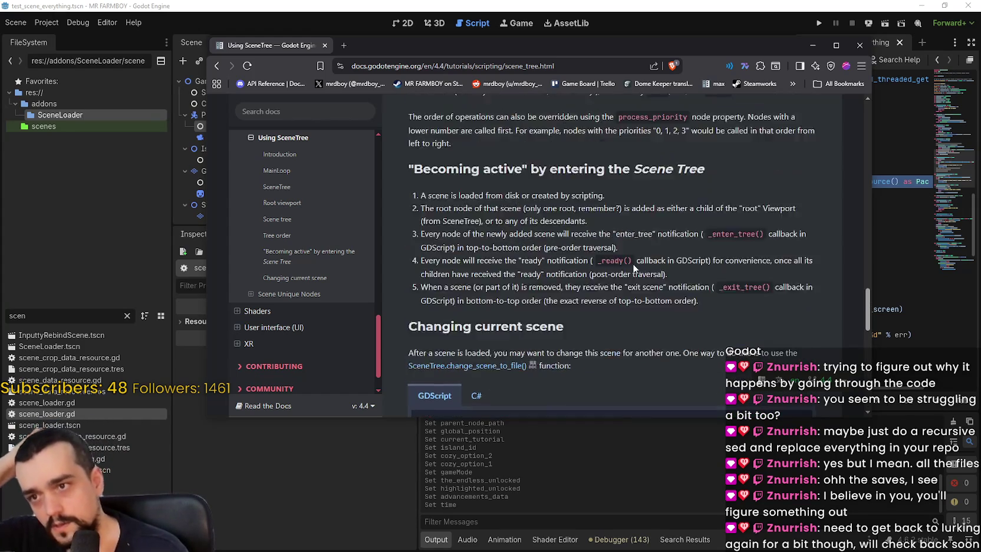
scroll(624, 262, "up", 3)
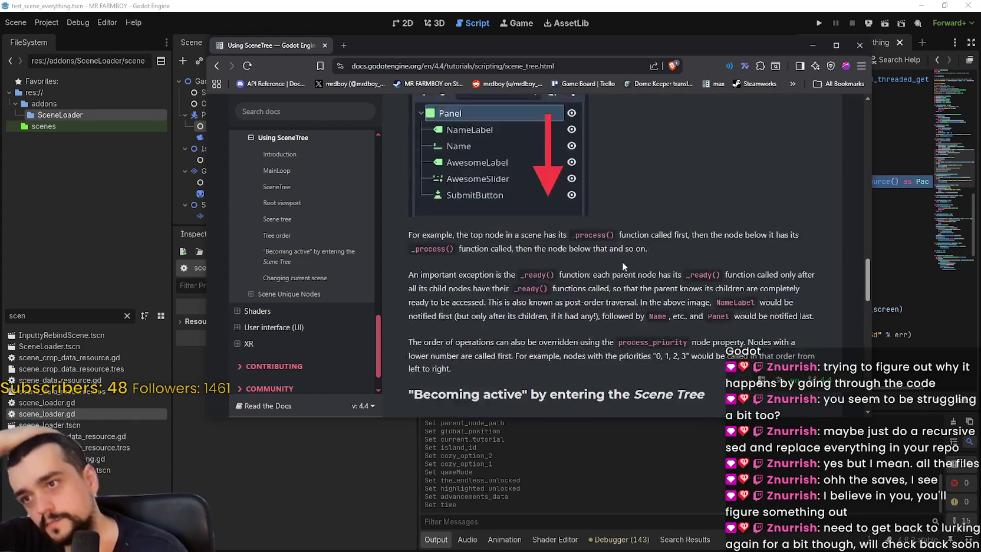
scroll(622, 261, "down", 10)
- Leave the docs browser, put the caret on line 62 of scene_loader.gd, then switch to the opening scene
key("alt+Tab")
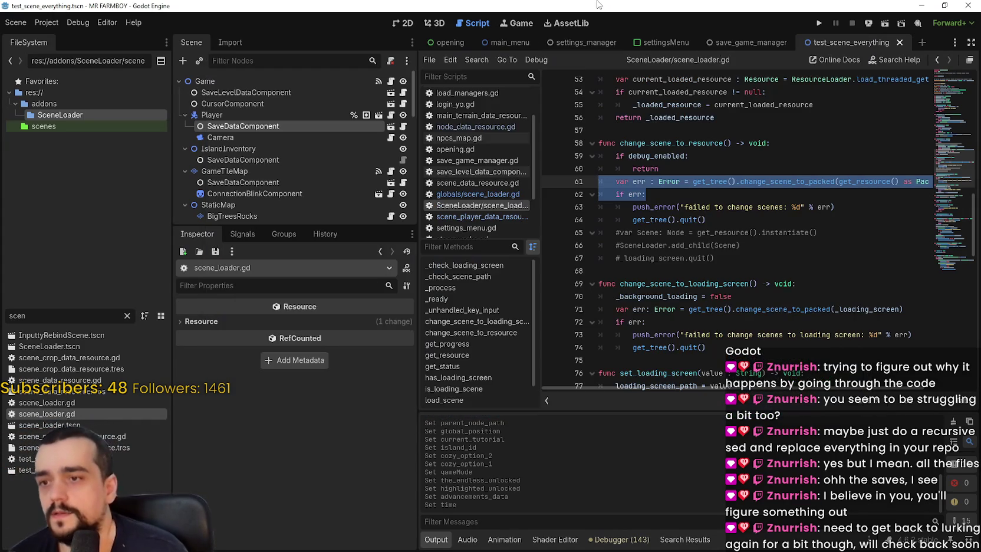
left_click(679, 198)
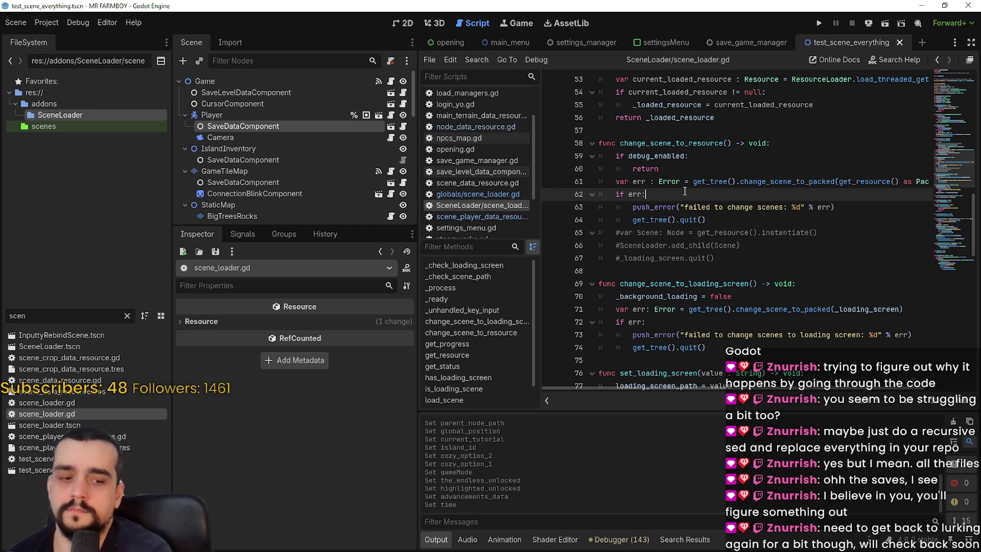
left_click(437, 44)
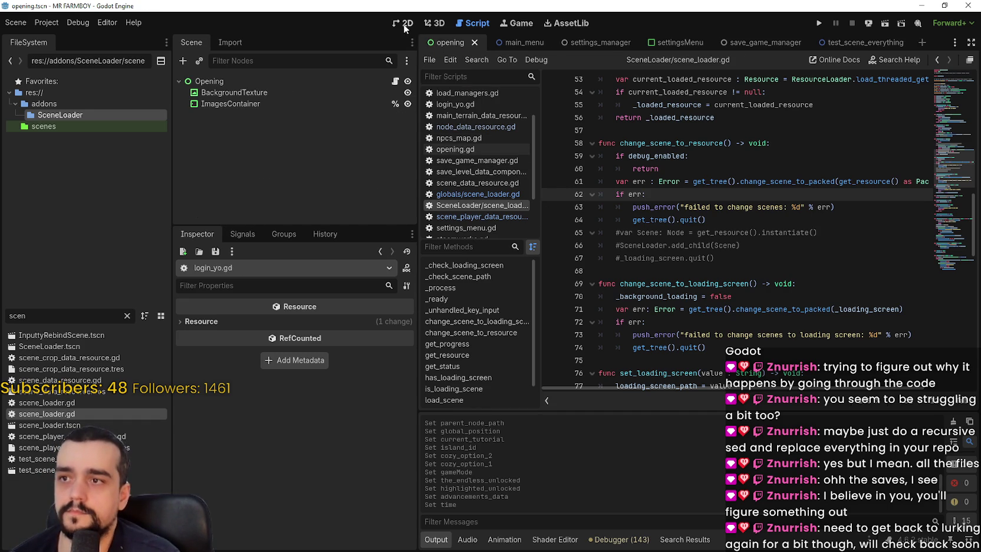
- Open the opening scene's 2D view and its opening.gd script, scrolling to the transition functions
left_click(407, 26)
scroll(557, 213, "down", 4)
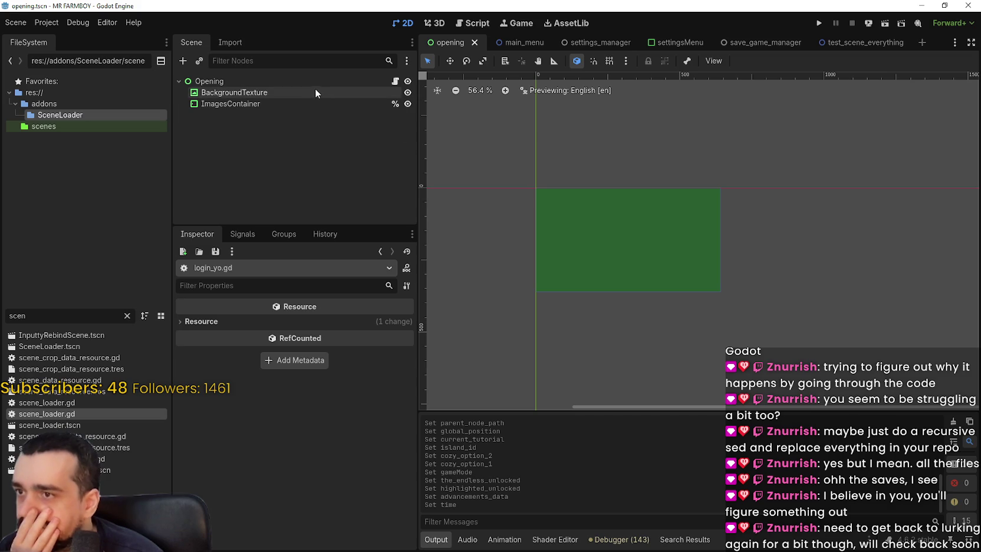
left_click(395, 81)
scroll(718, 231, "up", 5)
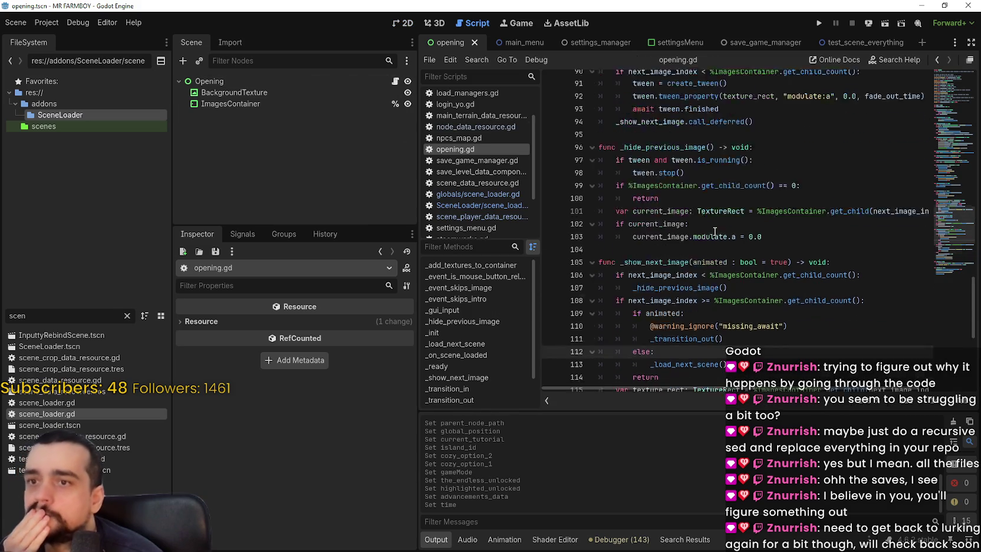
scroll(944, 155, "up", 10)
mouse_move(943, 155)
left_mouse_down()
mouse_move(935, 82)
mouse_move(930, 182)
left_mouse_up()
- Check in Project Settings > Application > Run that the main scene is res://opening.tscn
left_click(46, 24)
left_click(74, 39)
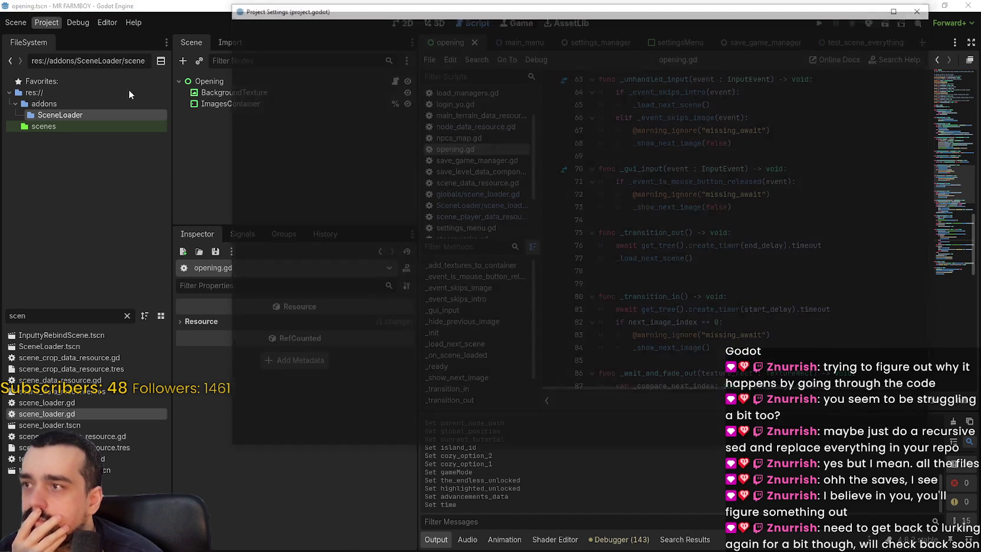
left_click(291, 29)
left_click(249, 33)
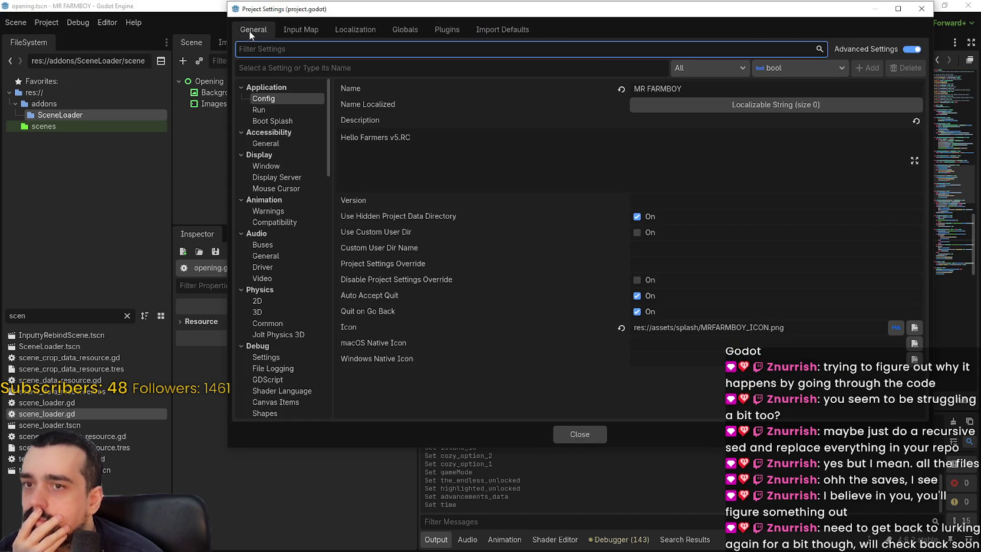
left_click(265, 107)
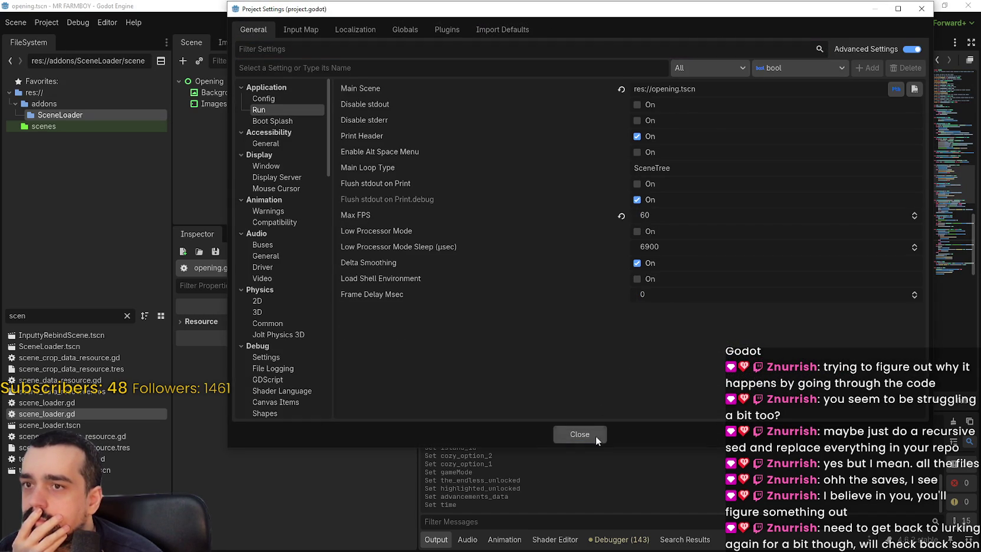
left_click(579, 434)
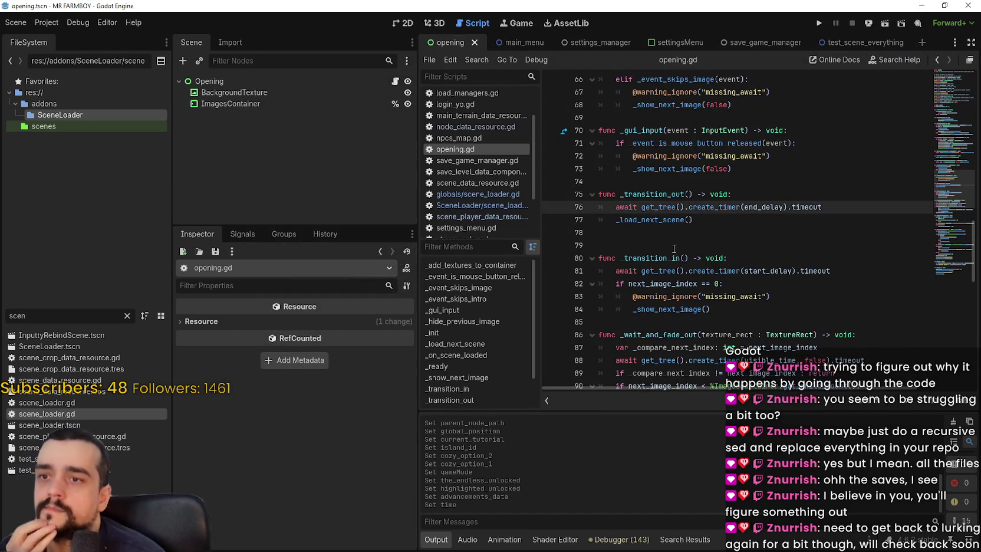
- Read through opening.gd past lines 85 and 95, dismissing the get_next_scene_path documentation popup
scroll(673, 248, "down", 4)
left_click(656, 171)
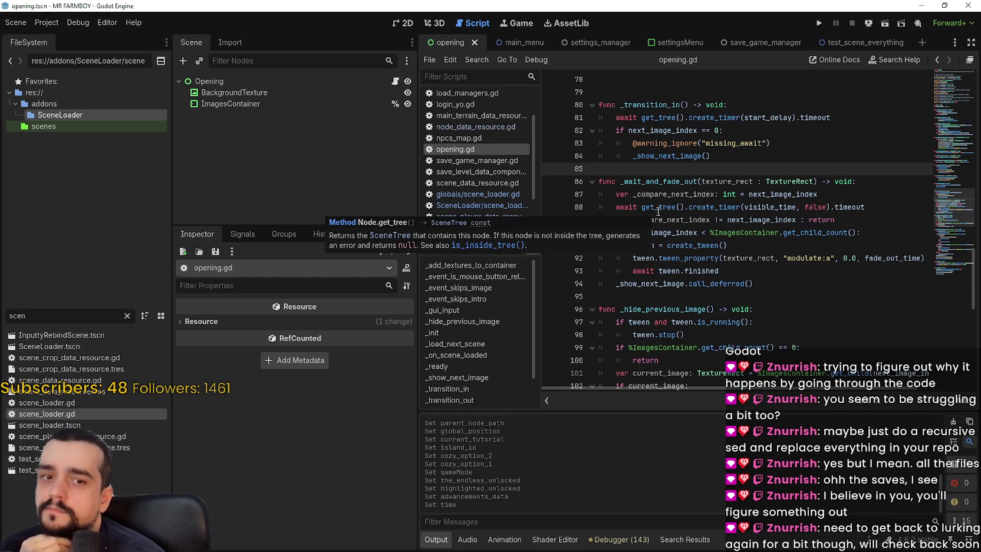
scroll(658, 211, "down", 2)
left_click(751, 231)
left_click(749, 221)
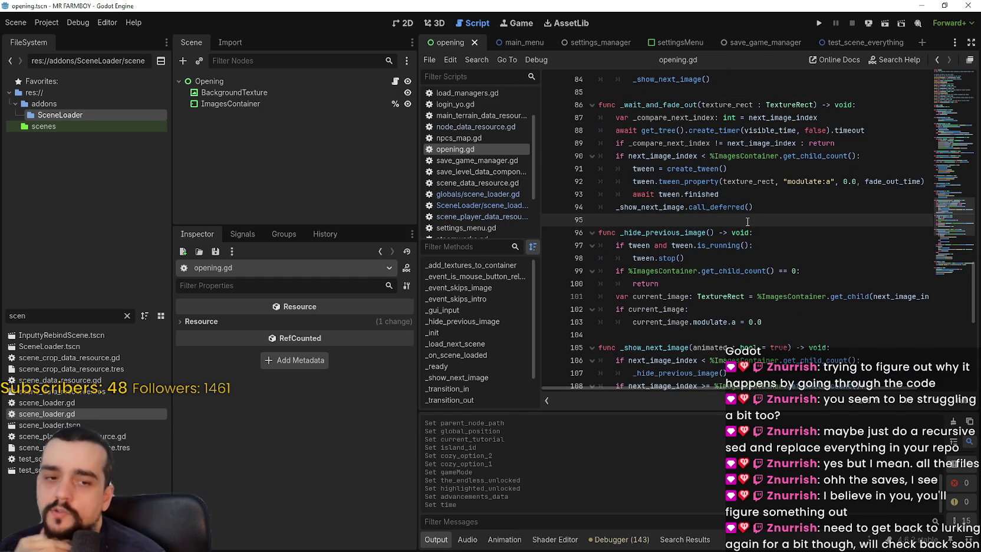
scroll(736, 211, "down", 2)
scroll(715, 200, "down", 1)
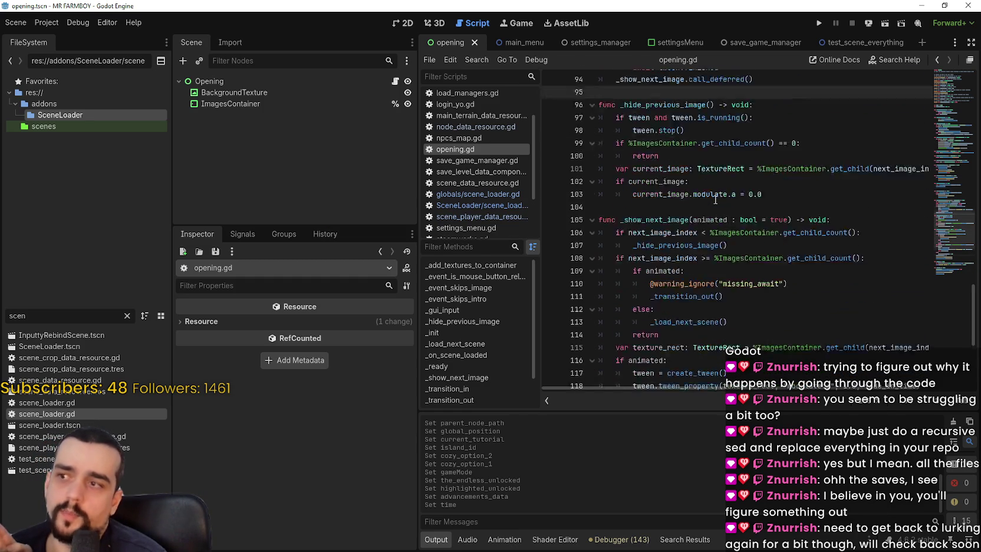
scroll(715, 199, "down", 6)
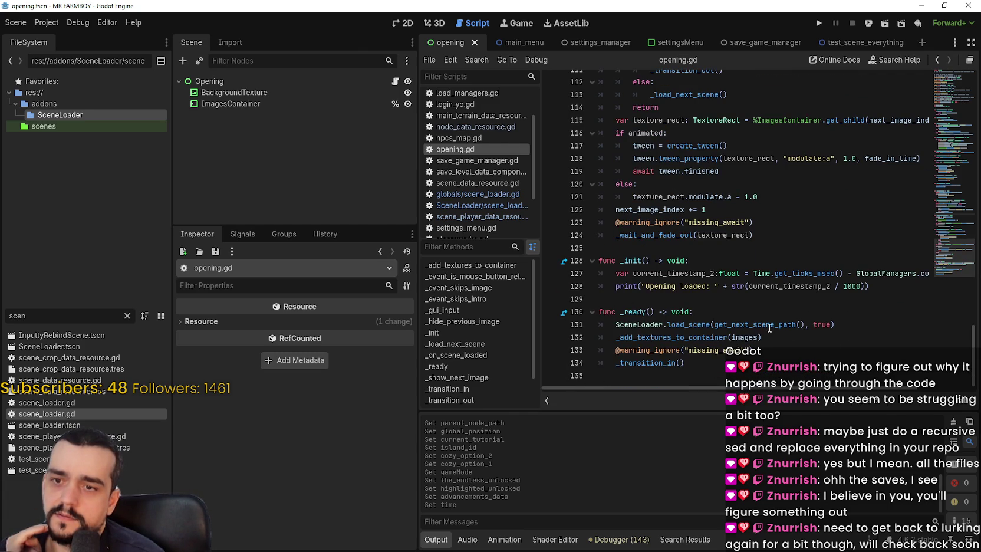
mouse_move(769, 328)
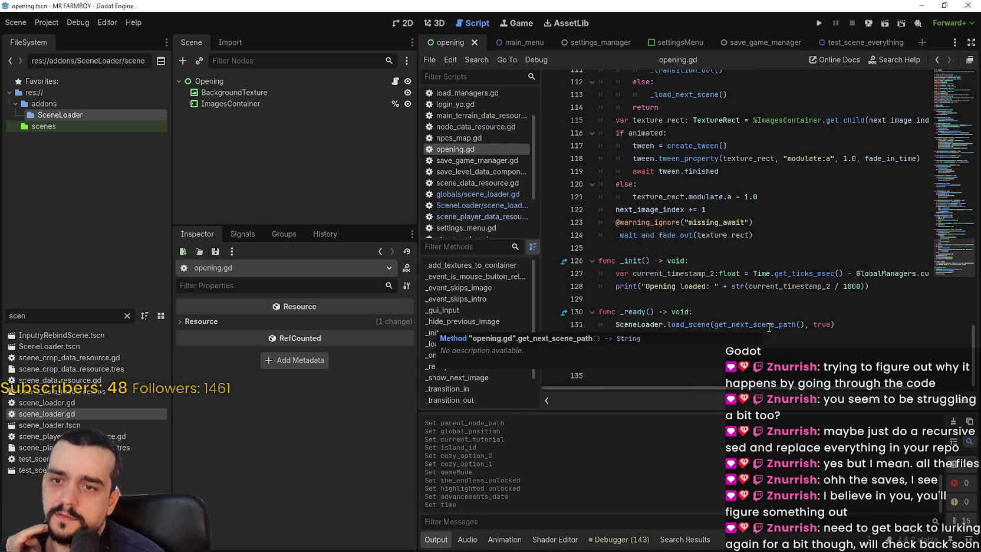
left_click(658, 309)
- Show the Opening node's exported properties and filter the FileSystem dock by 'app'
left_click(301, 80)
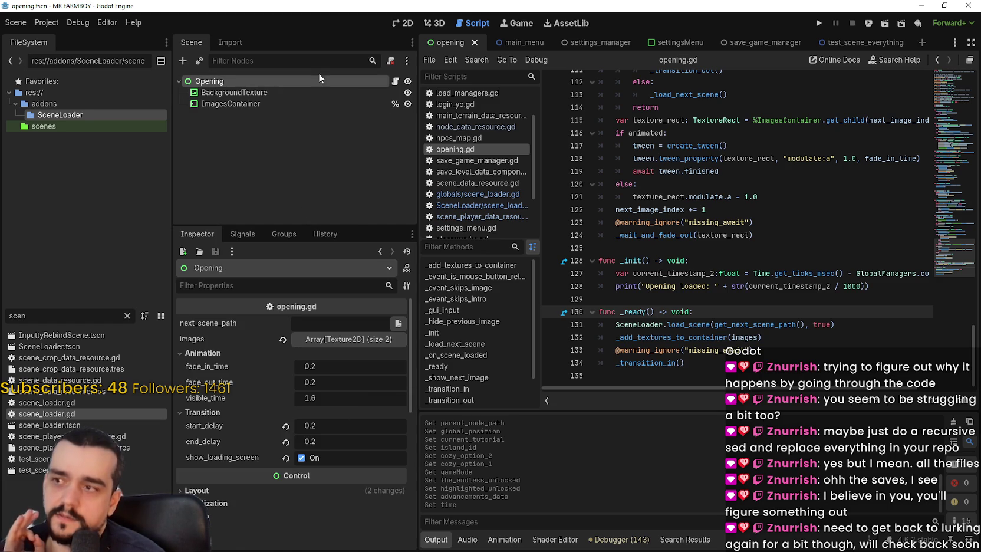
double_click(68, 313)
type("app")
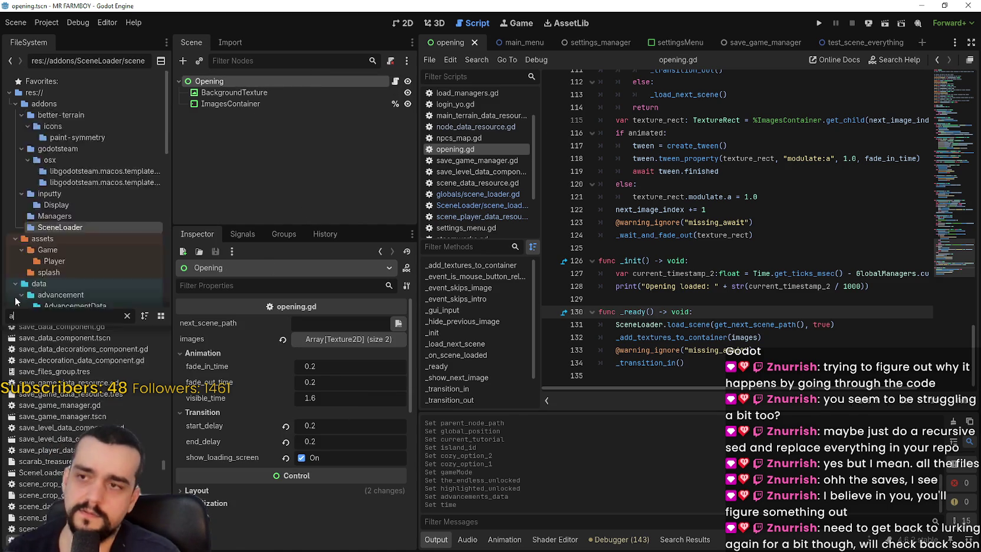
- Open AppConfig.tscn to view app_config.gd, then filter by 'open' and reopen opening.tscn
double_click(79, 334)
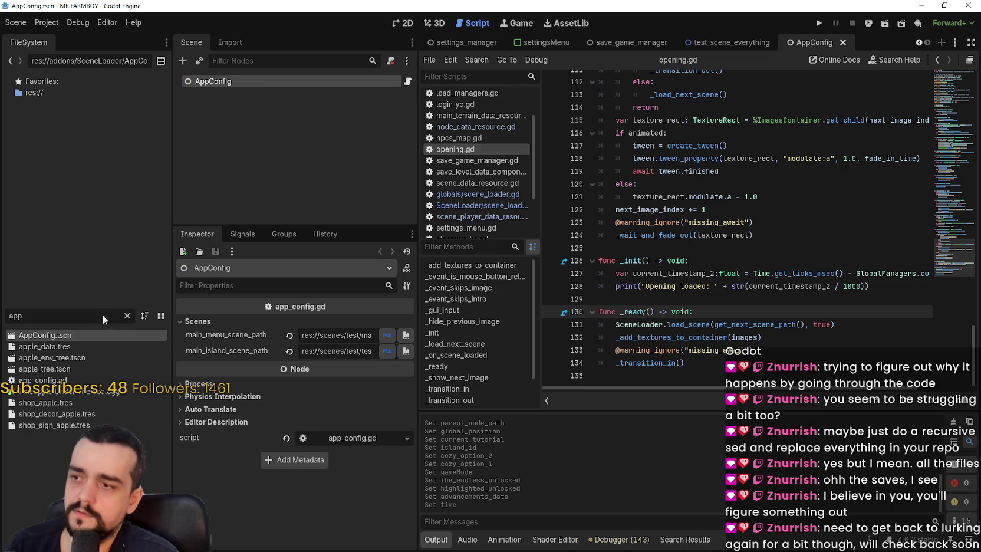
left_click(408, 82)
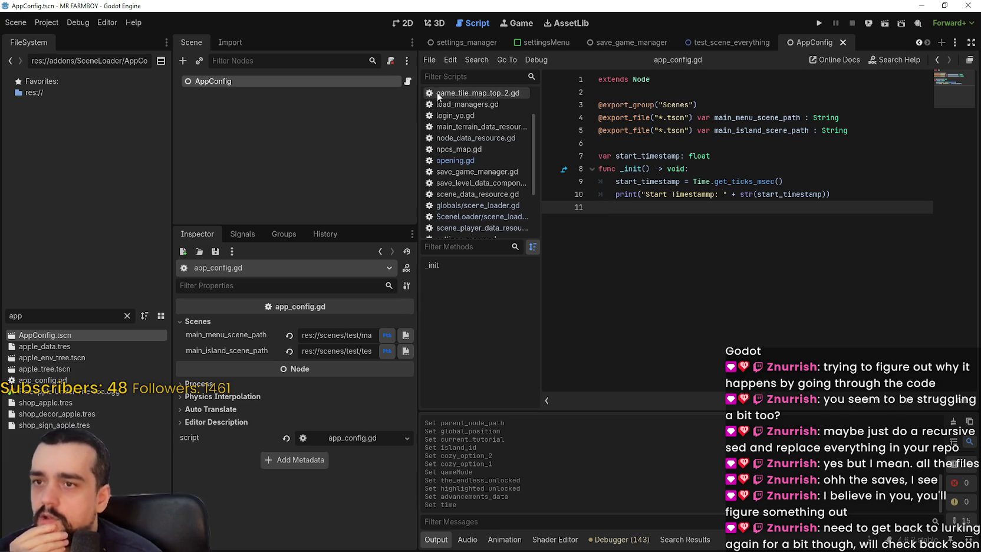
left_click(59, 318)
type("open")
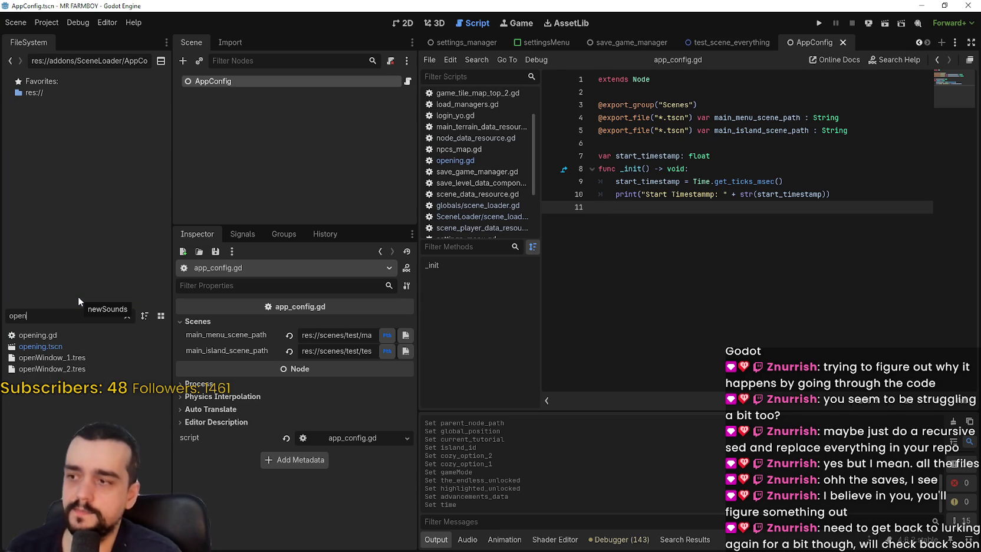
double_click(107, 348)
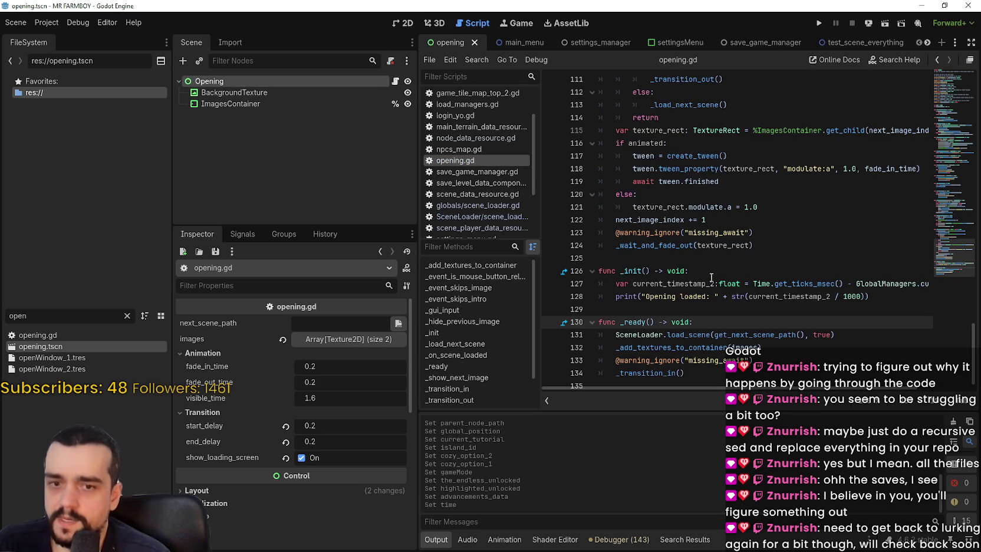
left_click(724, 259)
scroll(828, 324, "down", 1)
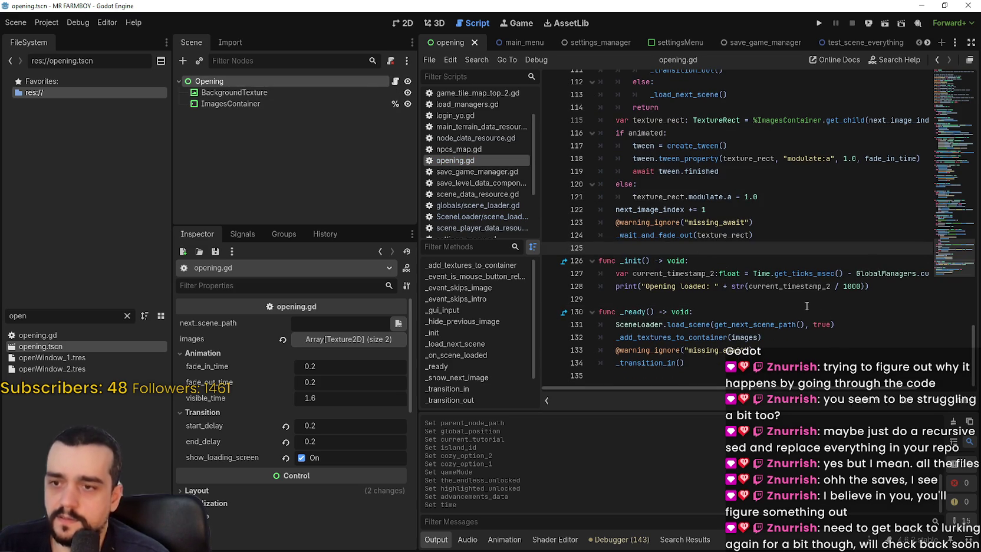
left_click(805, 300)
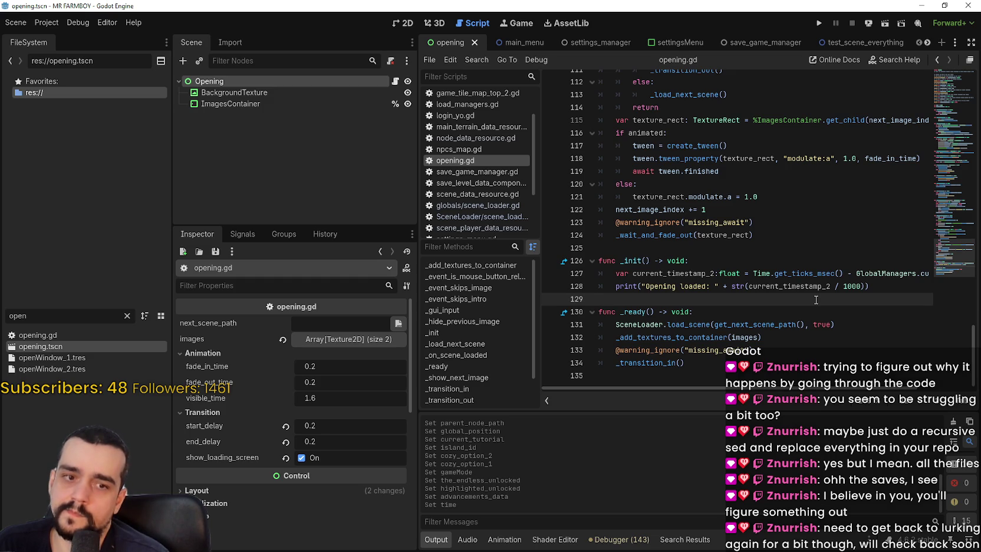
scroll(815, 299, "up", 7)
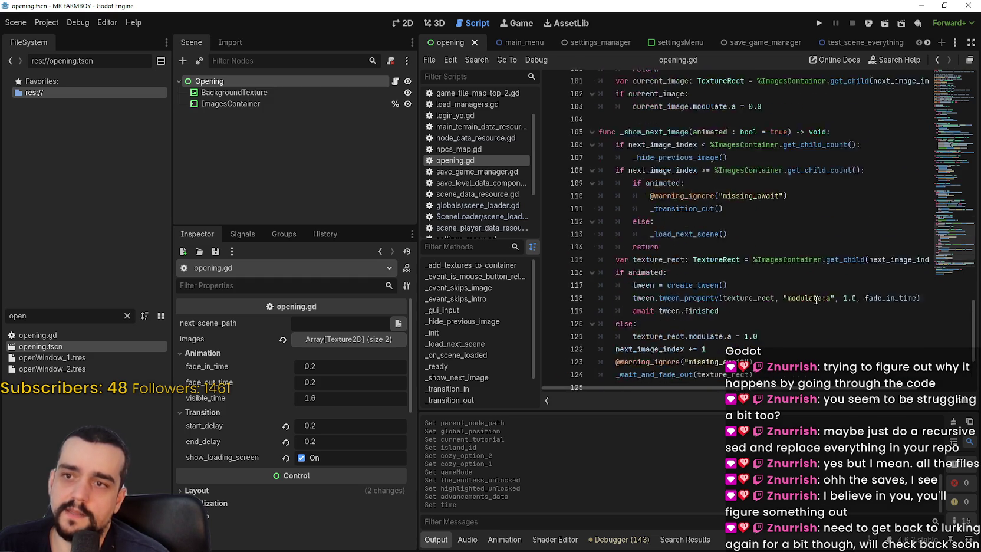
scroll(738, 238, "up", 9)
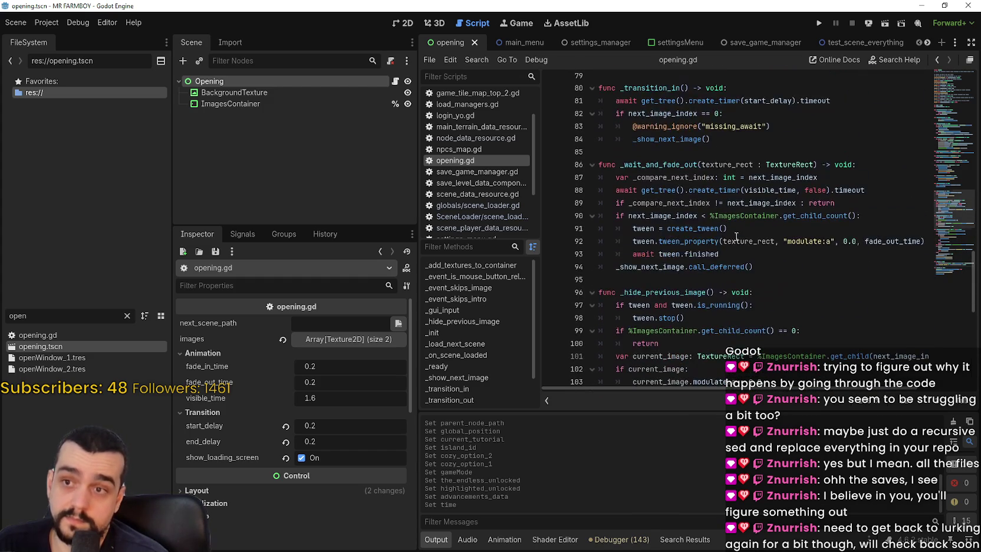
scroll(732, 236, "down", 14)
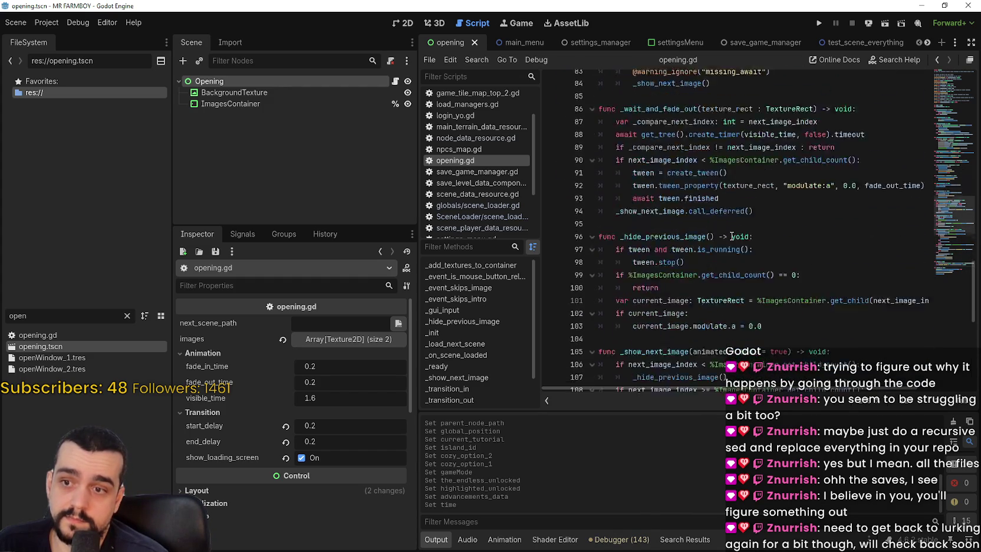
scroll(719, 313, "down", 3)
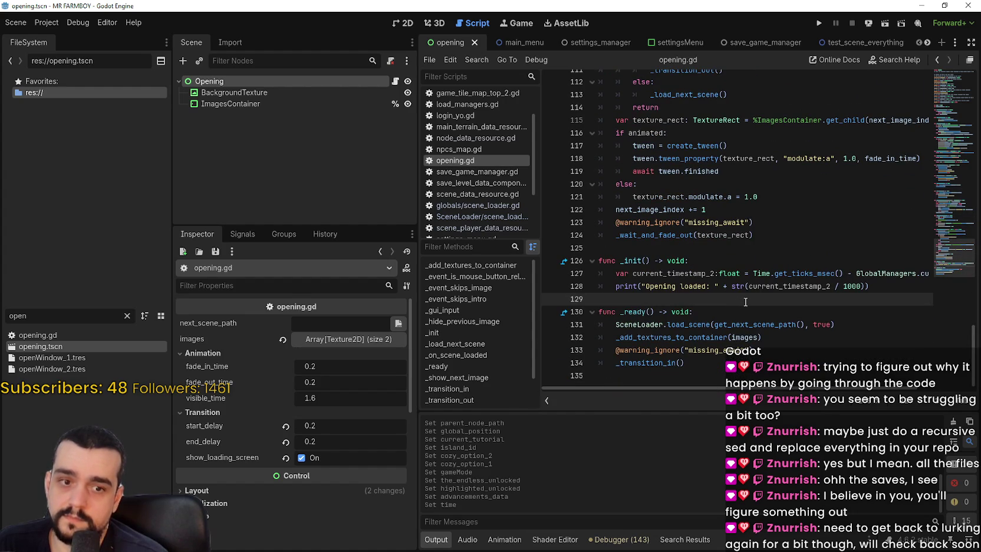
left_click(874, 288)
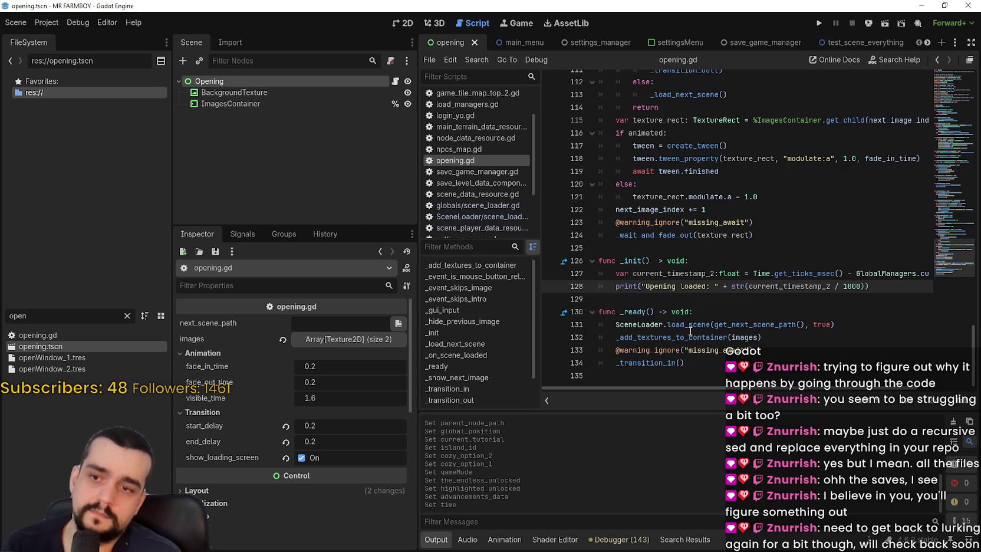
left_click(728, 324)
key("Up")
key("Return")
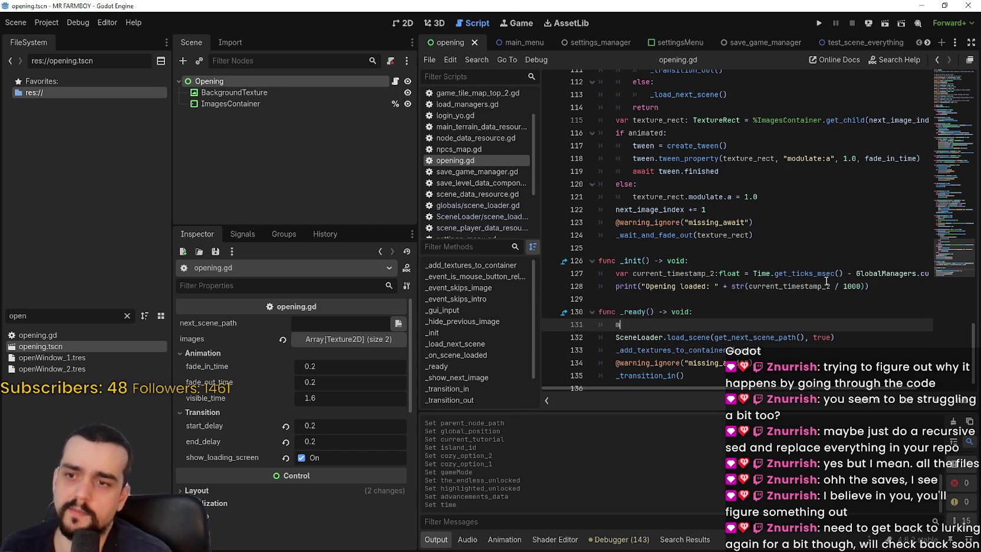
type("move_")
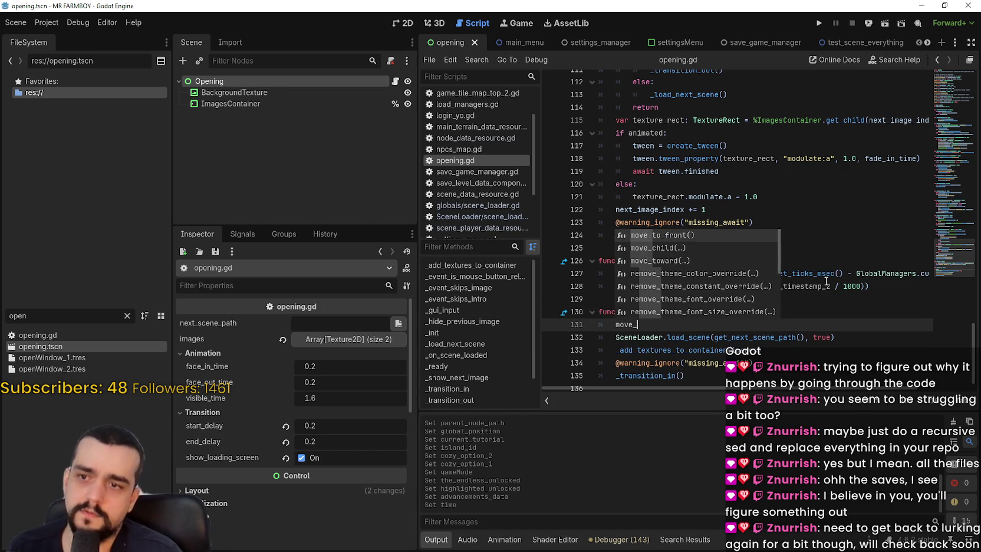
key("Return")
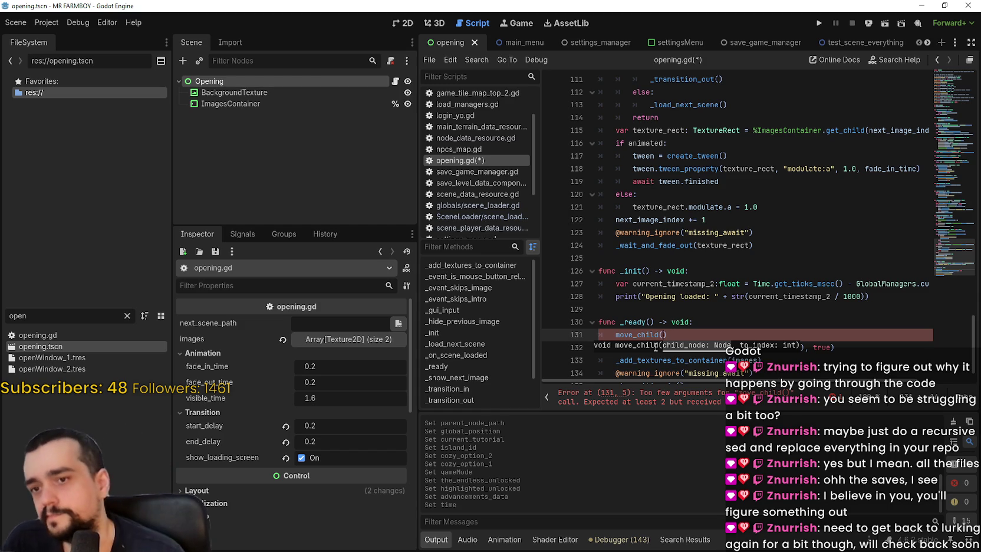
left_click(575, 333)
key("BackSpace")
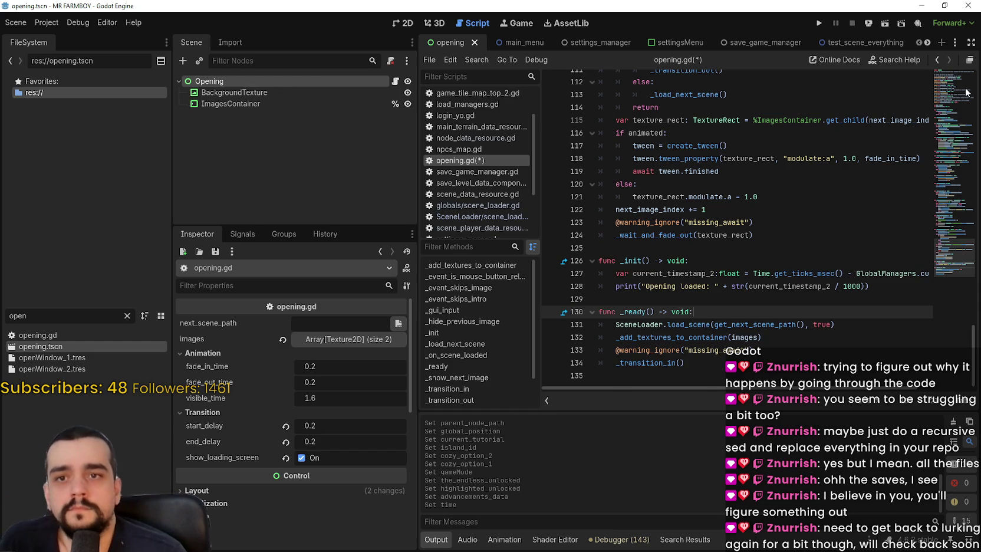
left_click(950, 100)
- Review opening.gd from line 26 down to the change_scene_to_resource call, selecting its name
scroll(648, 236, "down", 4)
left_click(625, 221)
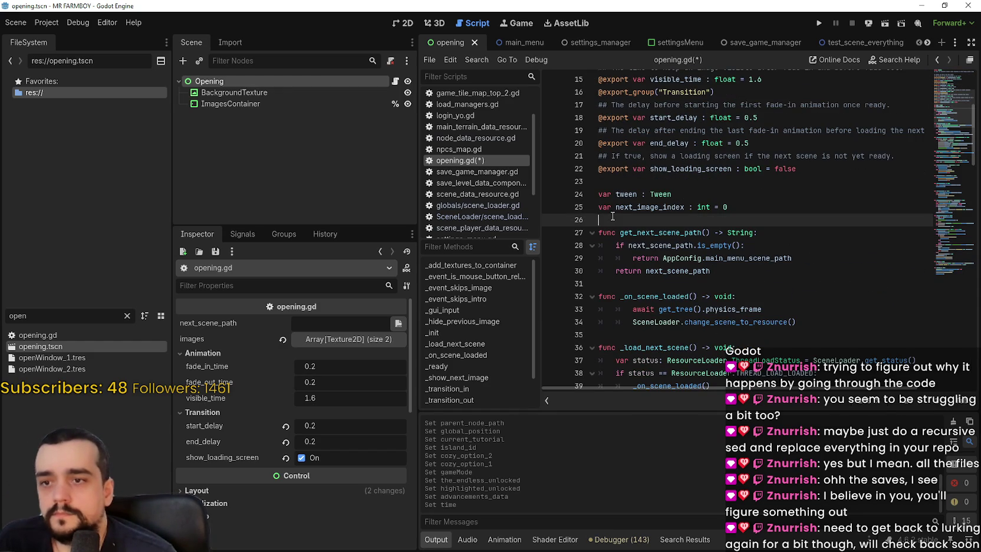
scroll(804, 234, "down", 2)
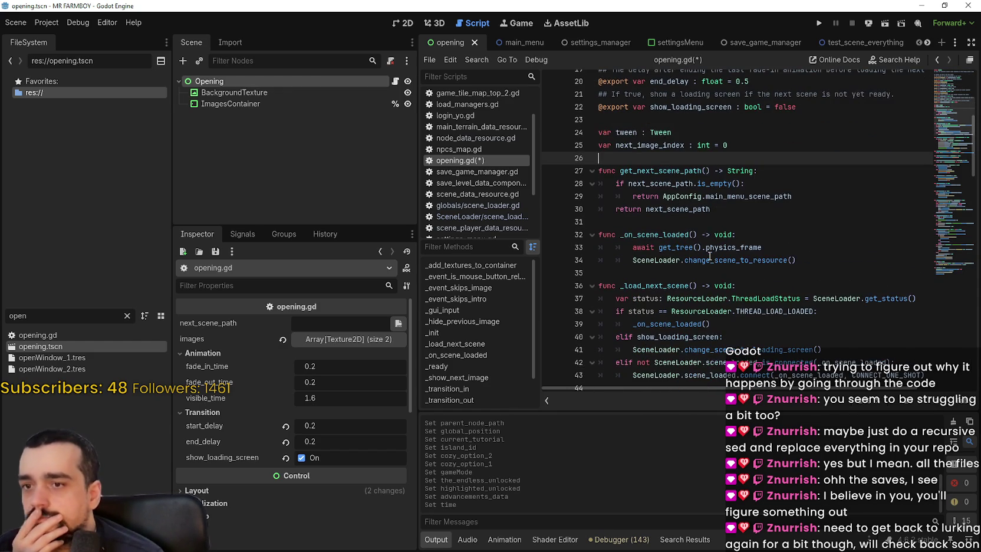
scroll(813, 230, "down", 2)
left_click(771, 183)
key("Down")
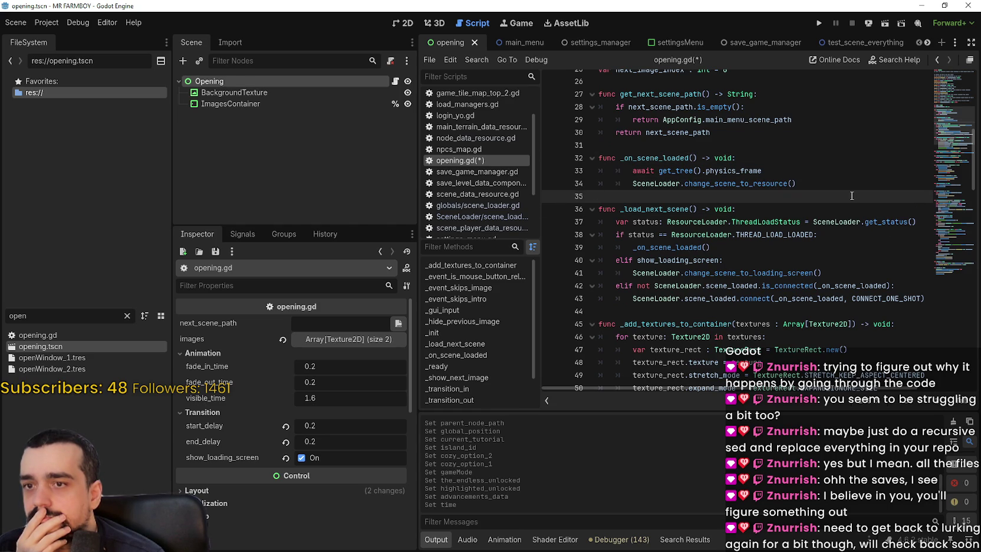
double_click(744, 184)
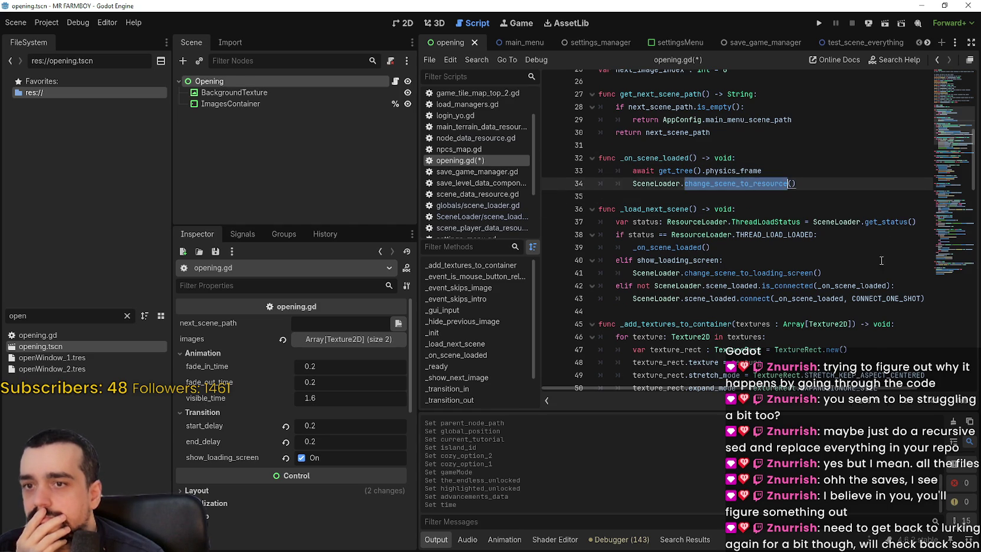
- Scroll through the rest of opening.gd, then save it and run the project
scroll(855, 272, "down", 3)
mouse_move(855, 270)
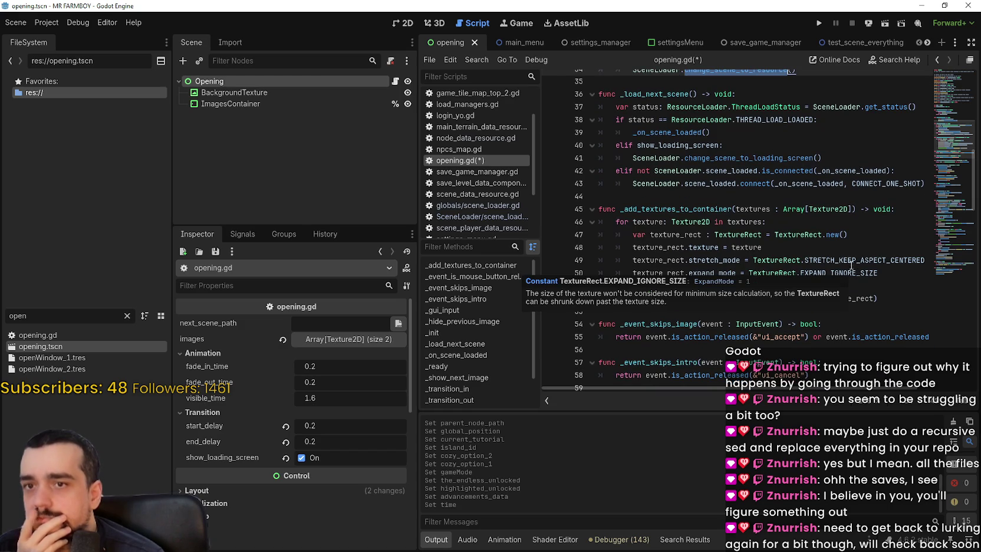
scroll(665, 150, "down", 1)
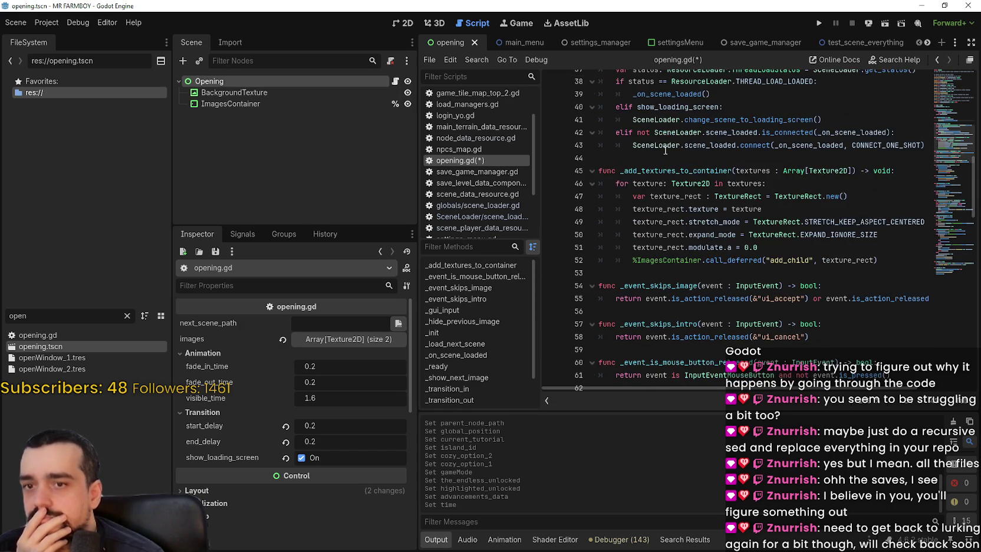
scroll(664, 150, "down", 1)
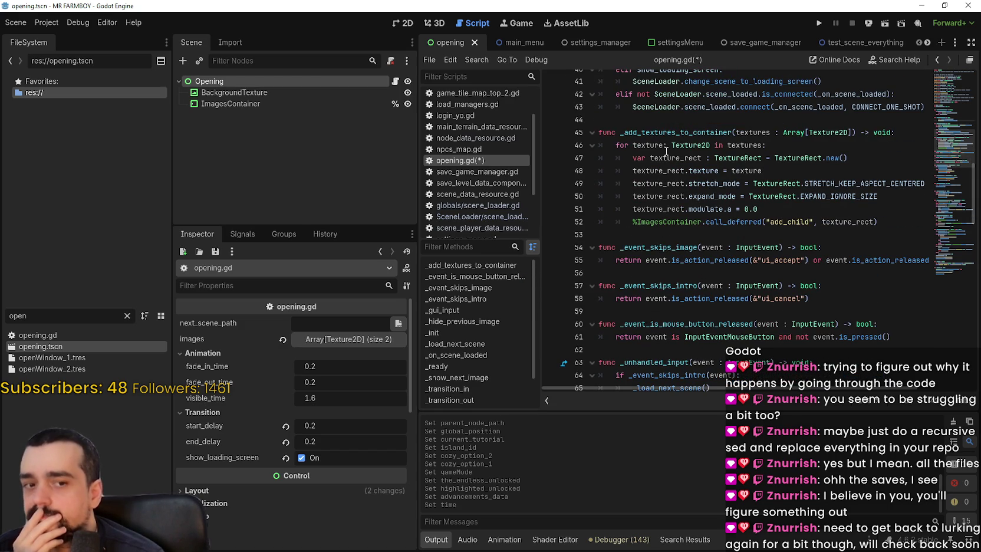
scroll(666, 152, "down", 2)
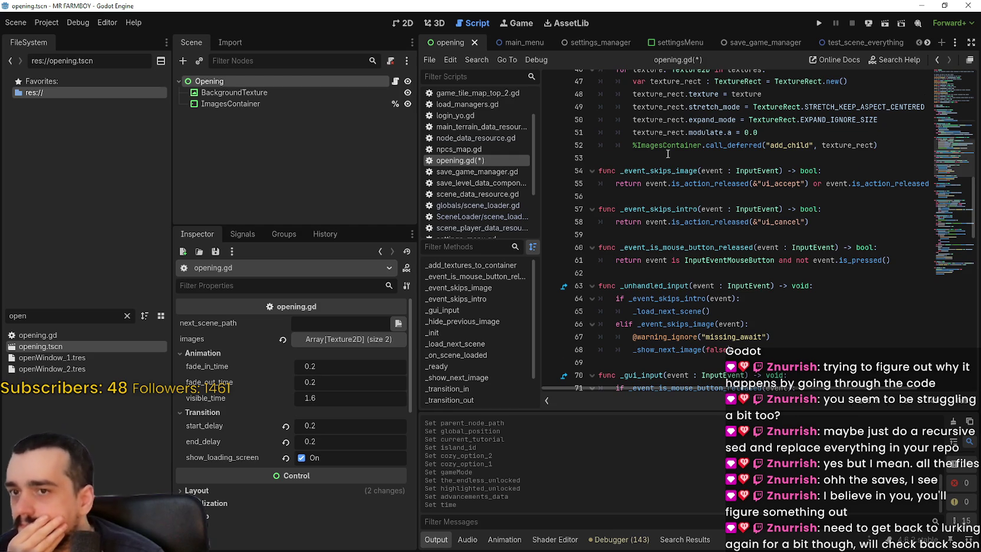
scroll(667, 154, "down", 1)
left_click(819, 23)
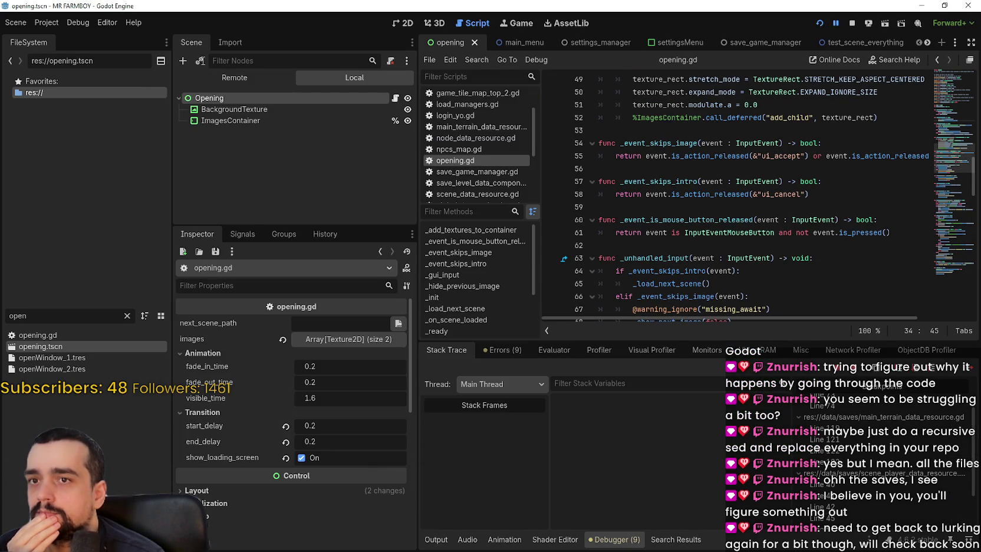
- In the running game's remote tree, inspect SceneLoader, then Opening, whose next_image_index reads 1
left_click(216, 79)
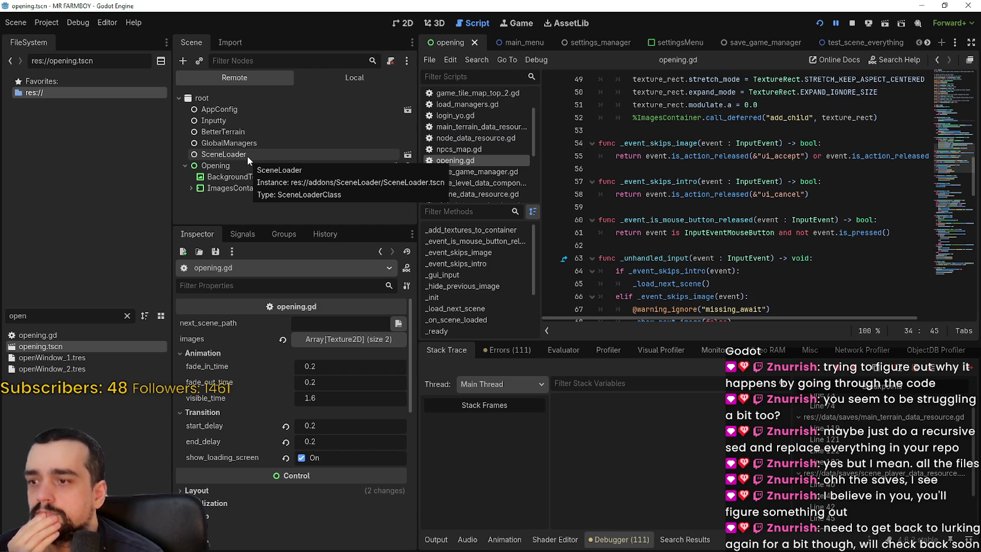
left_click(247, 156)
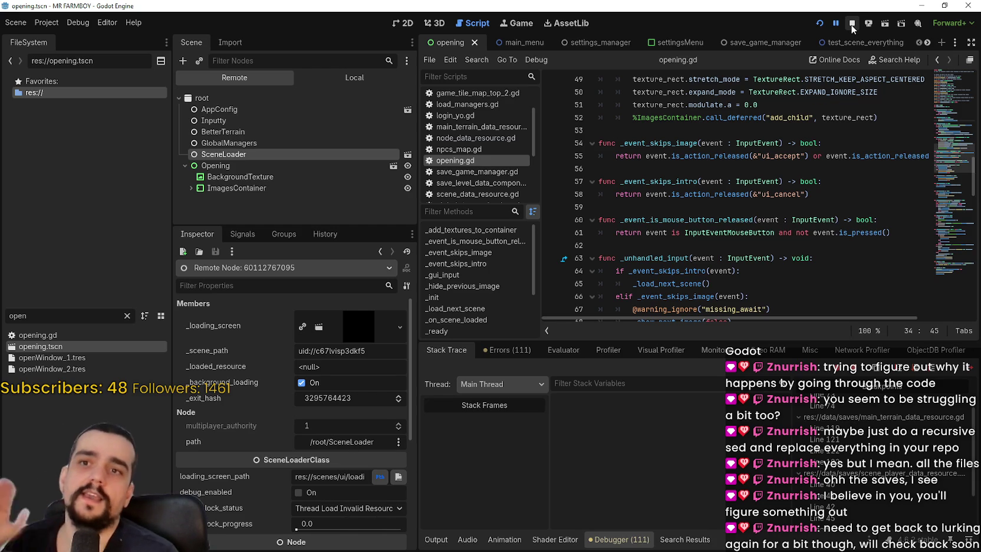
left_click(243, 166)
left_click(185, 166)
left_click(185, 166)
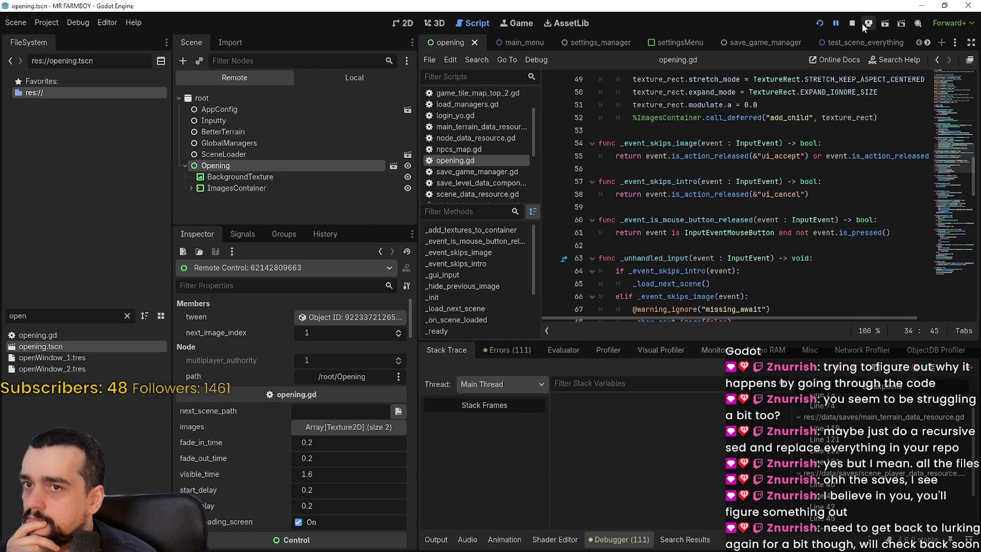
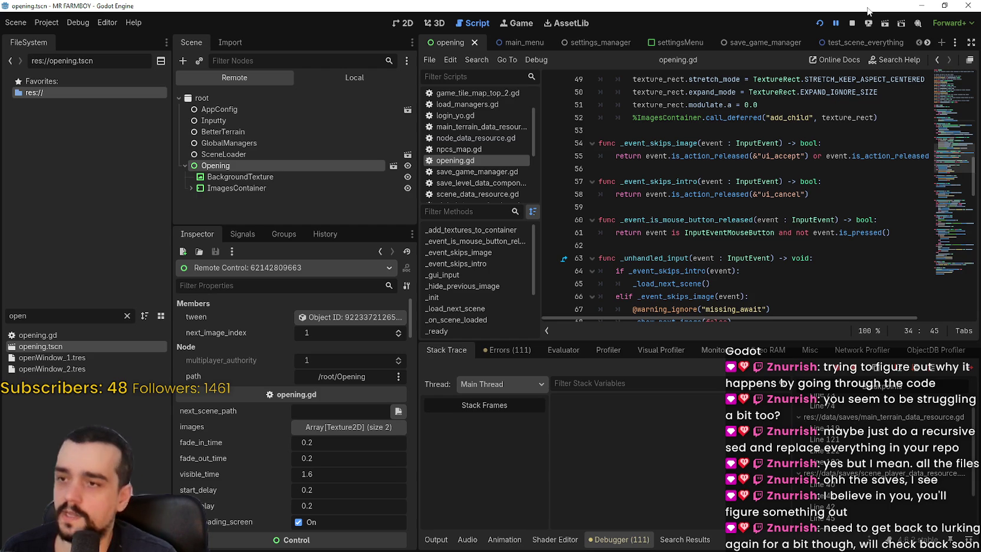
- Stop the running game and inspect the Opening node's children and properties
left_click(853, 24)
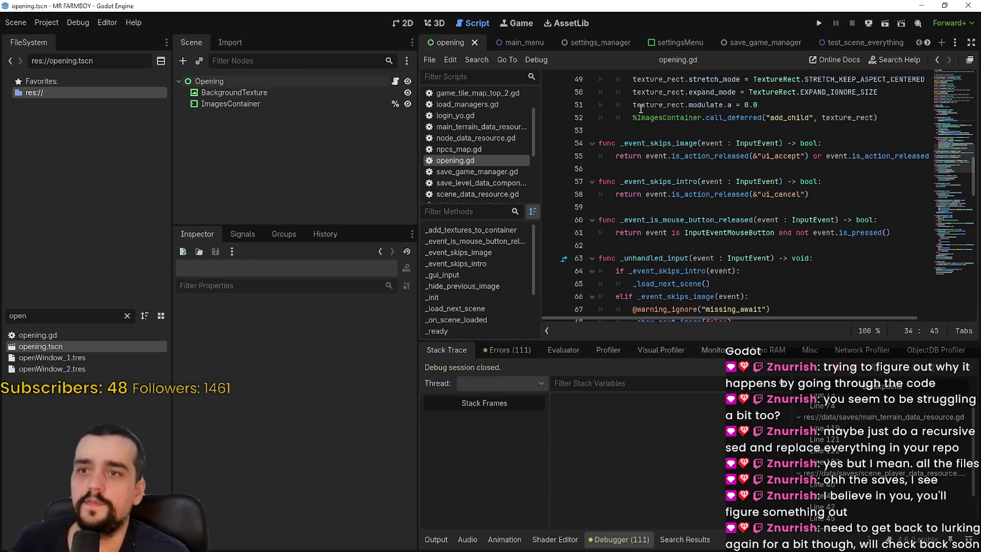
left_click(672, 128)
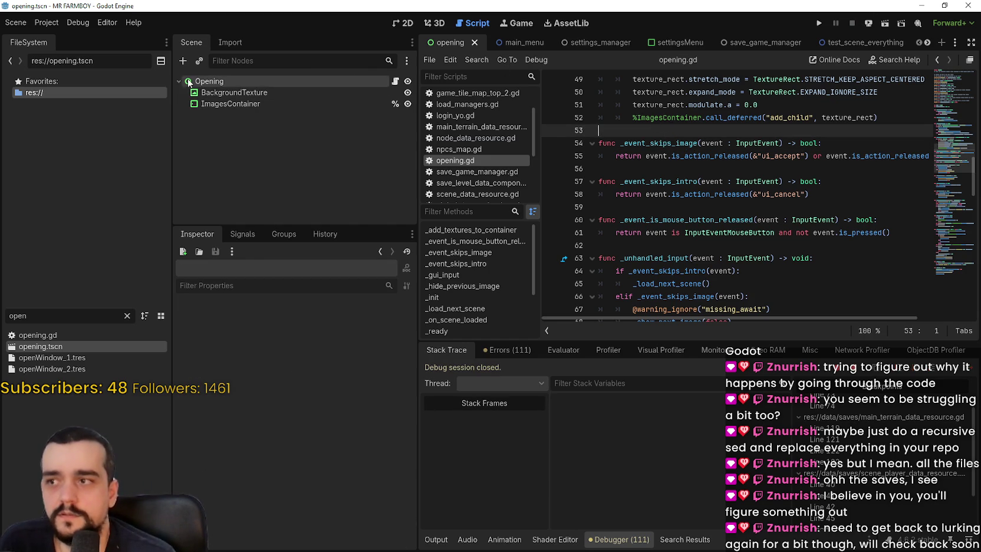
left_click(179, 81)
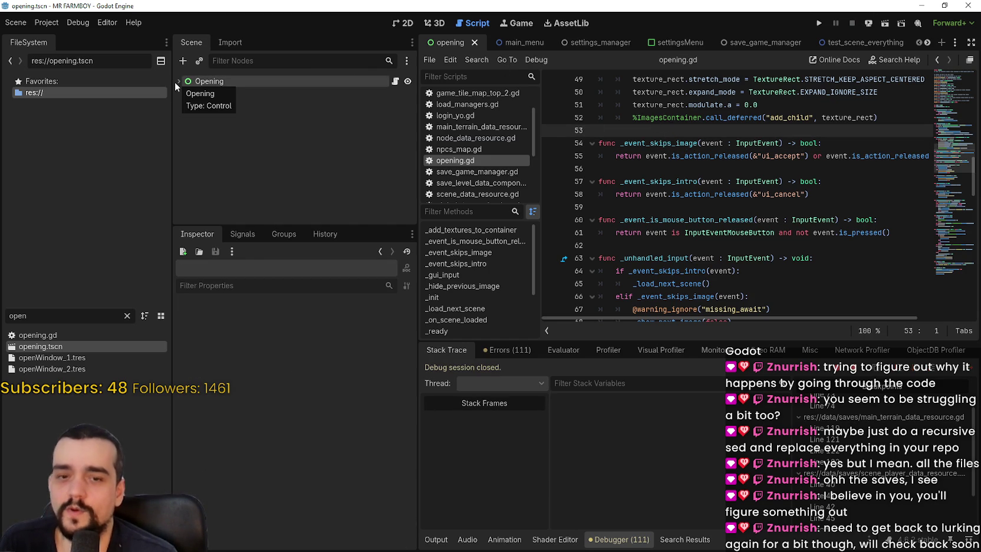
left_click(177, 81)
left_click(177, 81)
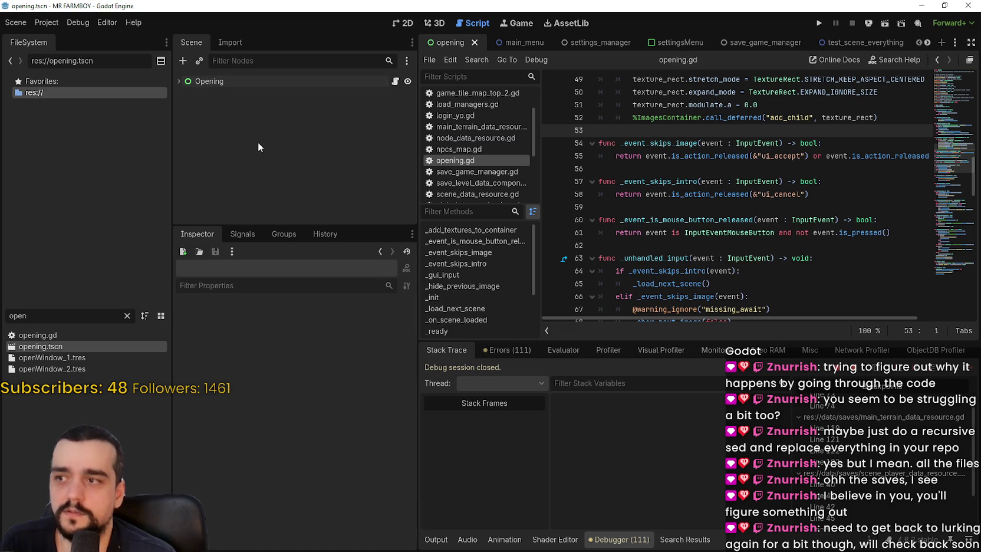
left_click(212, 84)
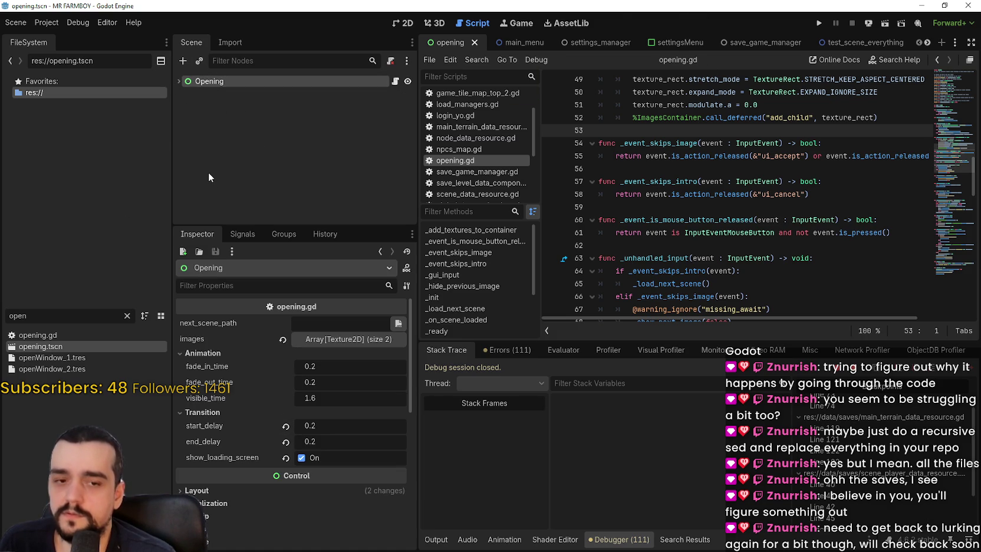
- Collapse the Opening node and clear the 'open' filter so FileSystem lists every project file
left_click(179, 81)
left_click(178, 81)
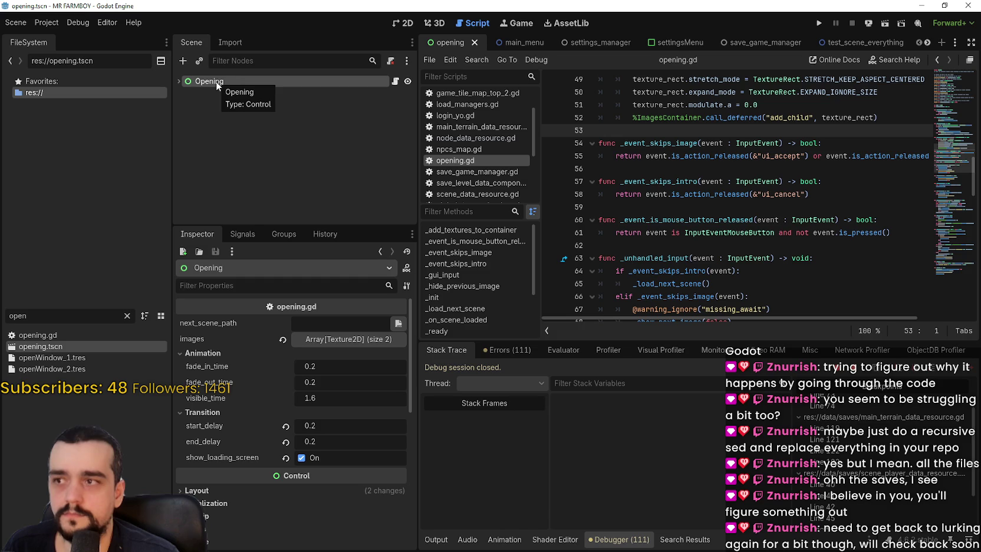
left_click(127, 316)
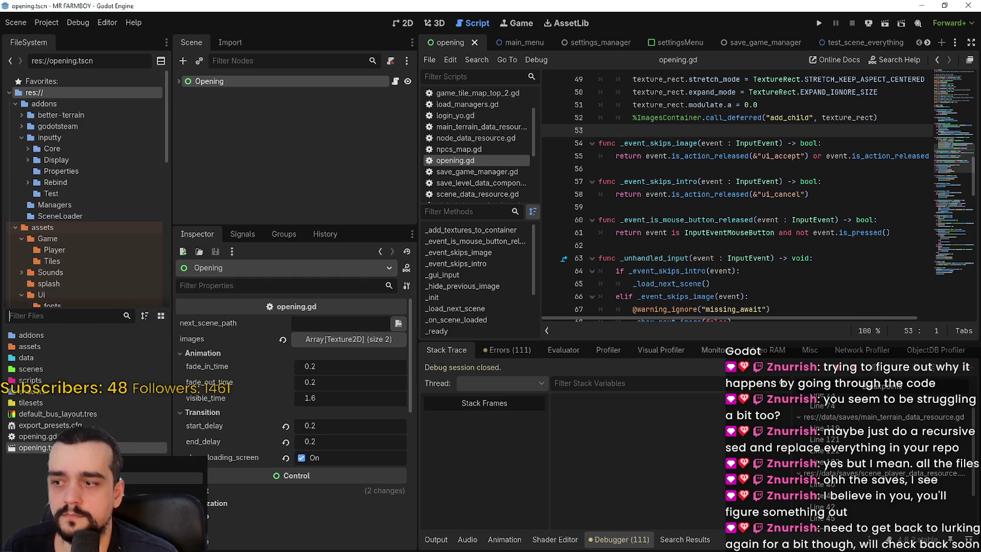
- Create a new scene with a plain Node root named SceneLoader
key("ctrl+n")
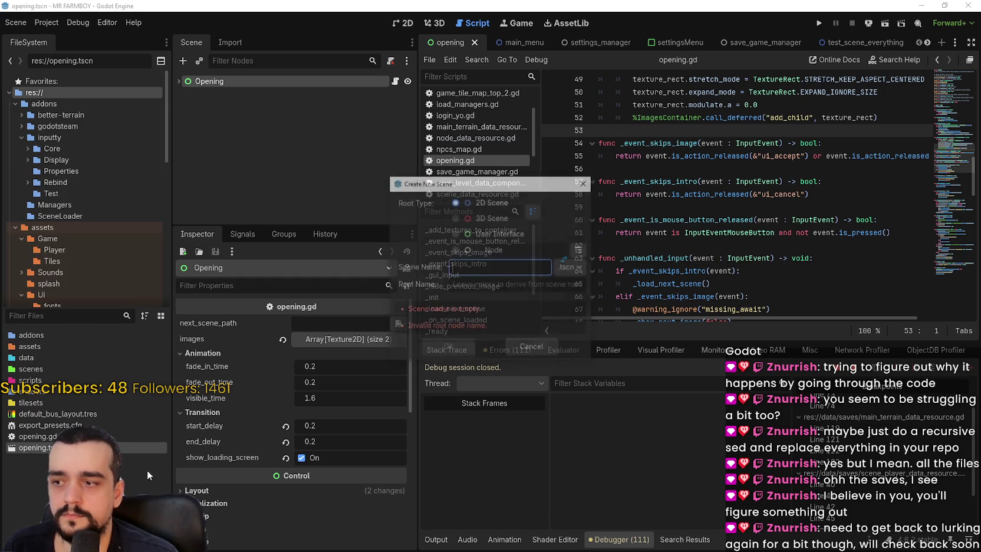
left_click(465, 251)
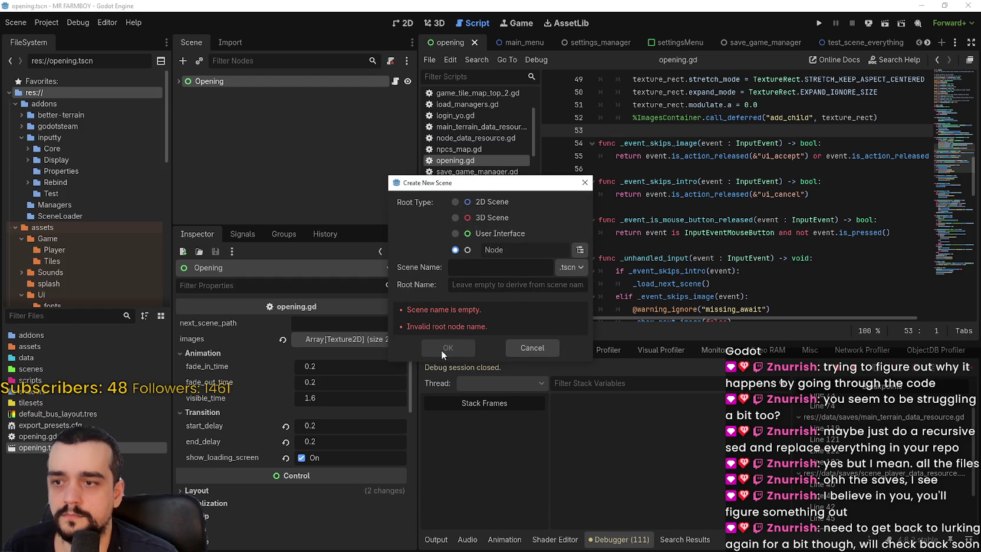
left_click(495, 273)
type("Scen")
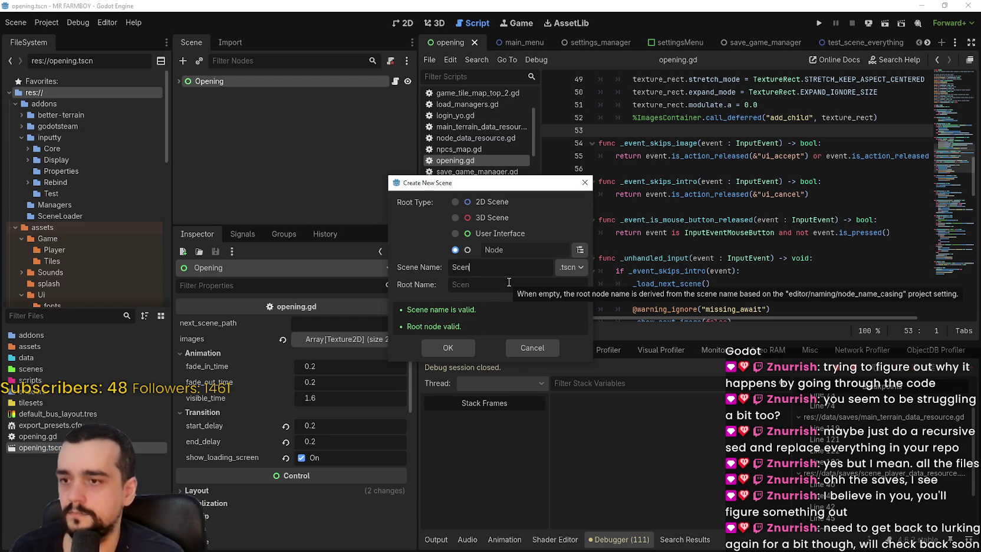
type("eLoader")
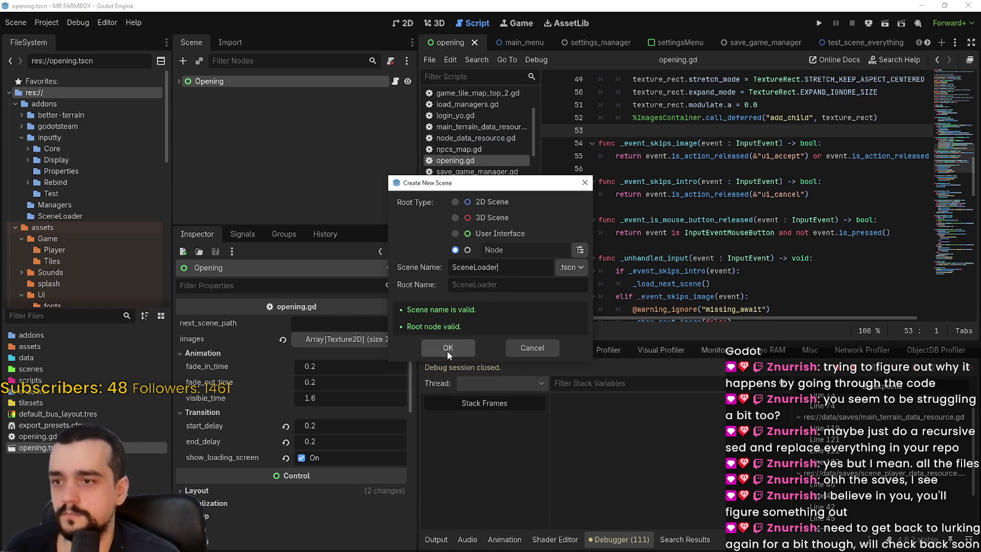
left_click(447, 350)
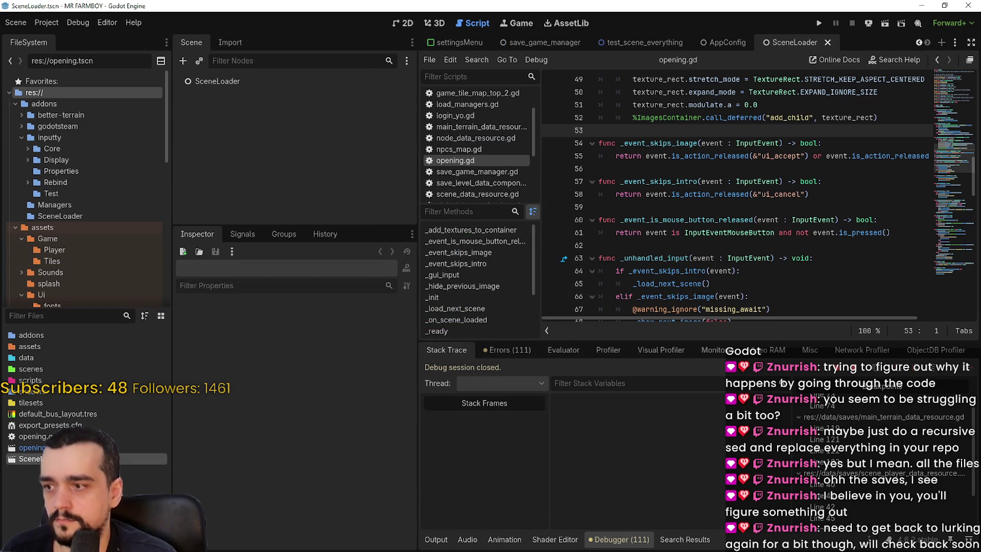
- Instance opening.tscn under the SceneLoader root, switch to 2D, and save the scene
left_click(377, 80)
mouse_move(33, 447)
left_mouse_down()
mouse_move(35, 456)
mouse_move(341, 83)
left_mouse_up()
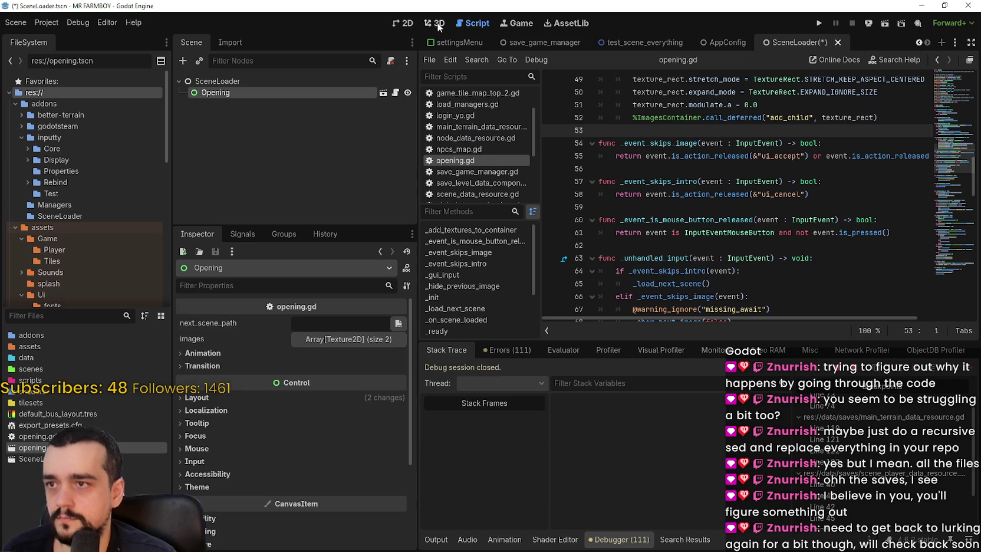
left_click(405, 25)
key("ctrl+s")
left_click(283, 81)
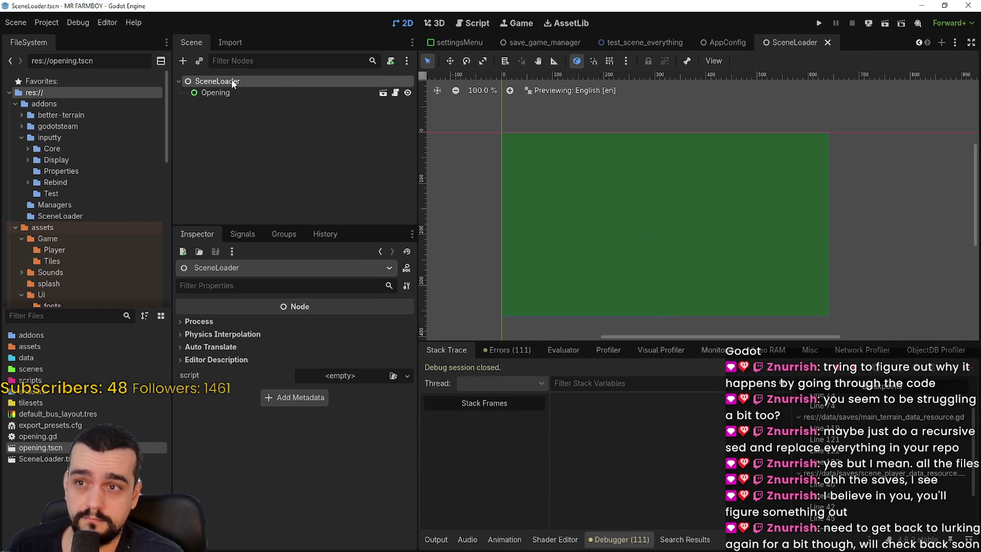
left_click(46, 23)
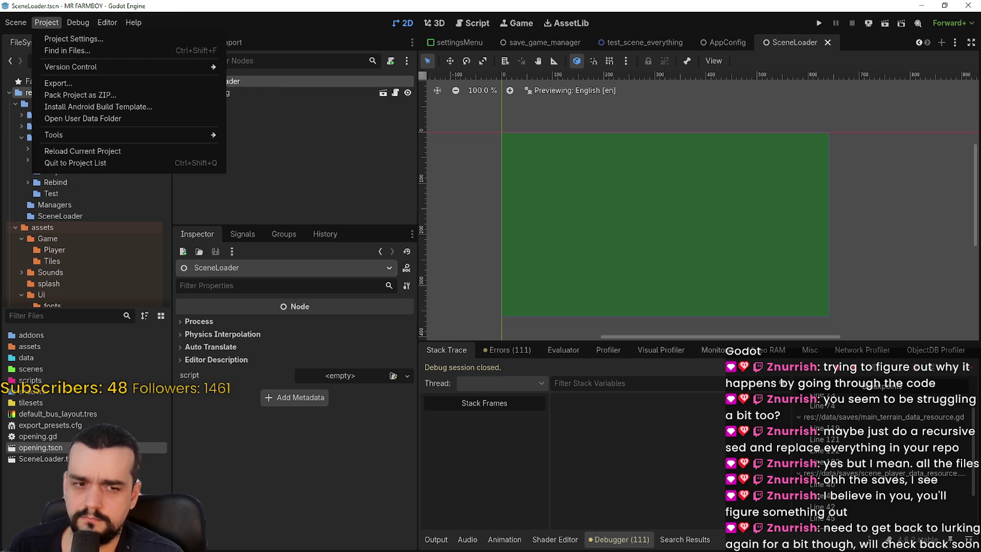
- Close the player_data.tres file in Notepad without saving
key("alt+Tab")
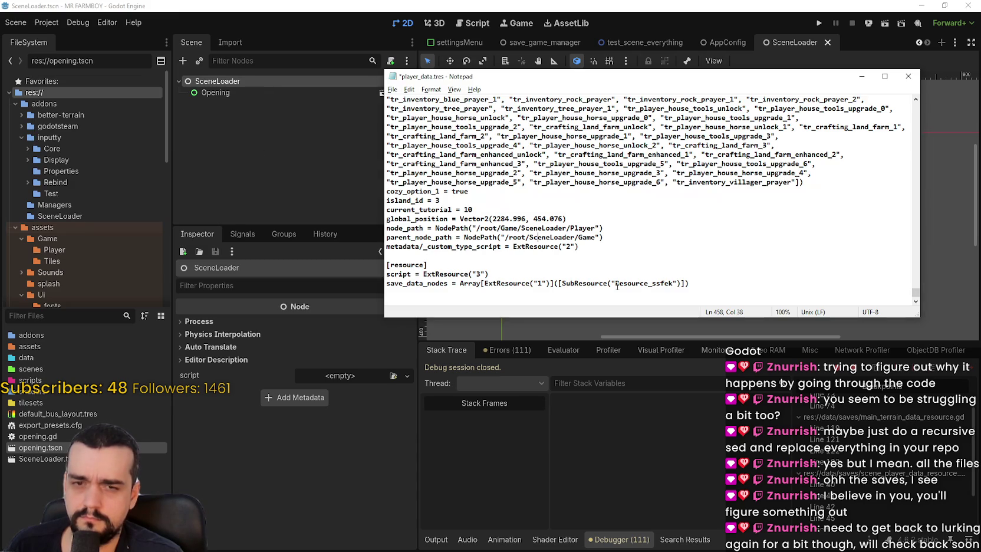
left_click_drag(571, 238, 550, 238)
left_click(901, 82)
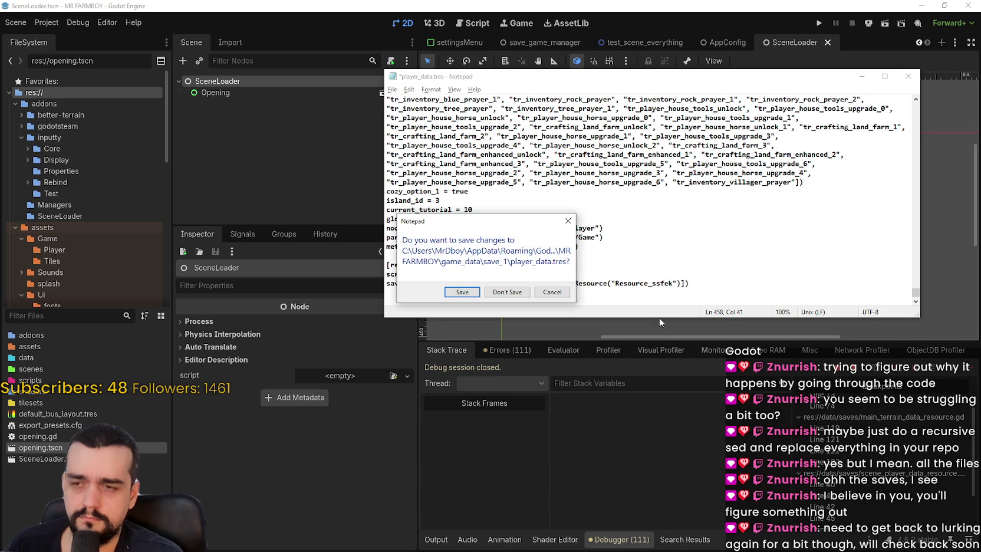
left_click(525, 292)
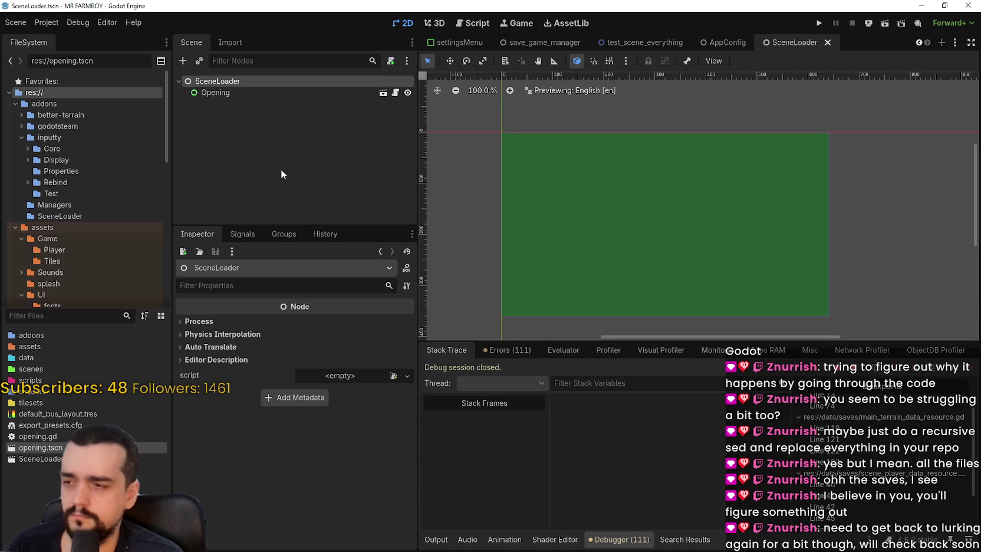
- Show the Autoload list in Project Settings and start editing the SceneLoader entry's name
left_click(40, 21)
left_click(65, 39)
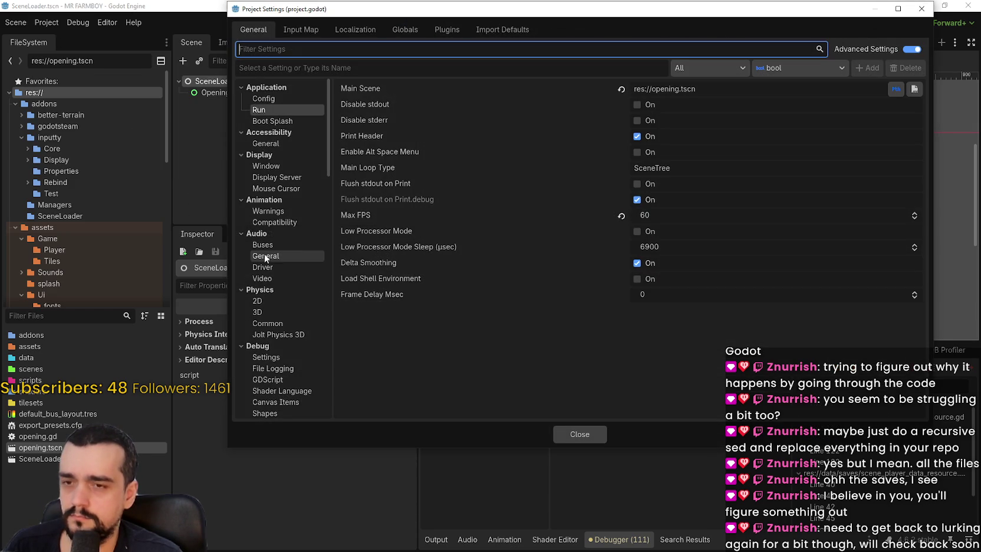
left_click(300, 29)
left_click(395, 29)
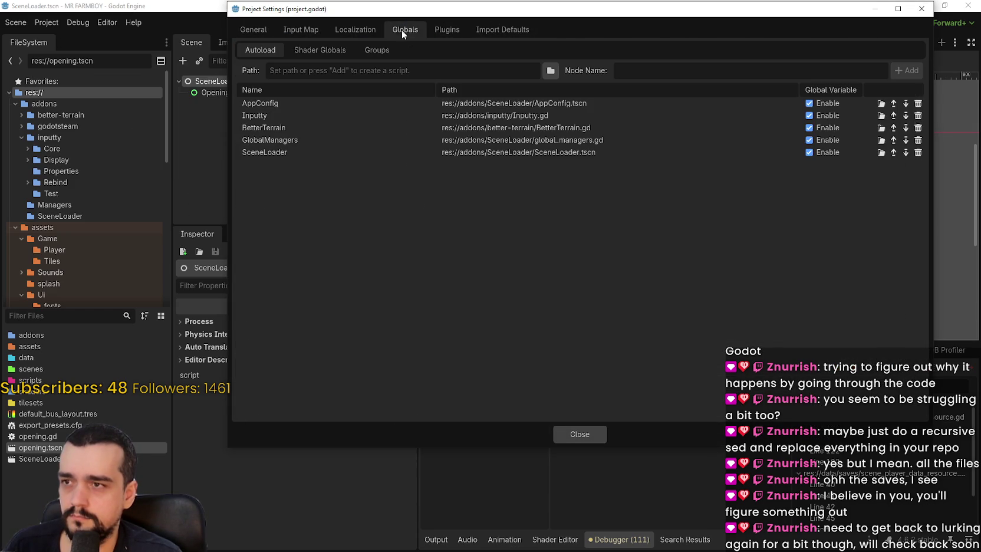
left_click(282, 151)
left_click(295, 152)
left_click(316, 154)
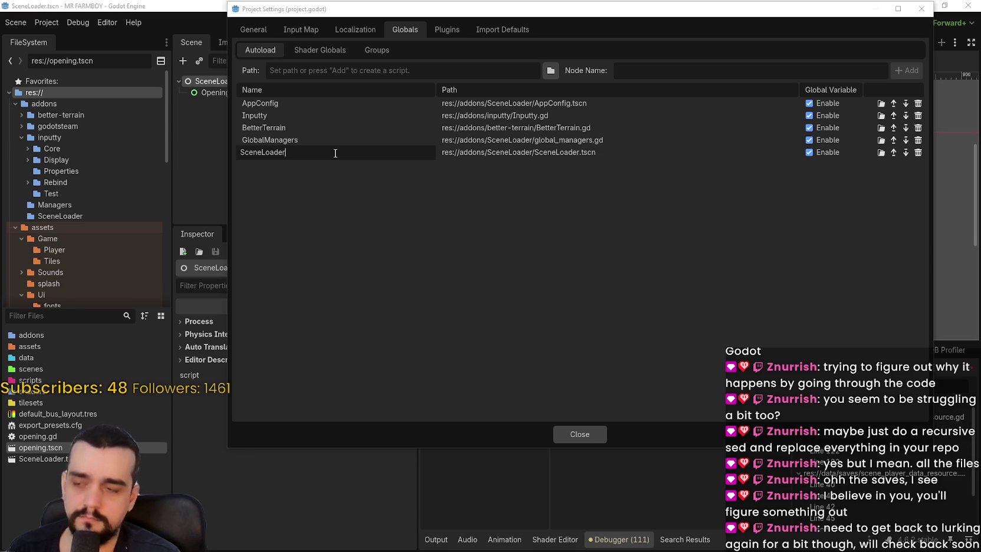
- Rename the autoload to SceneLoader_XO, dismissing the name-collision warning, then close Project Settings
key("BackSpace")
key("BackSpace")
key("BackSpace")
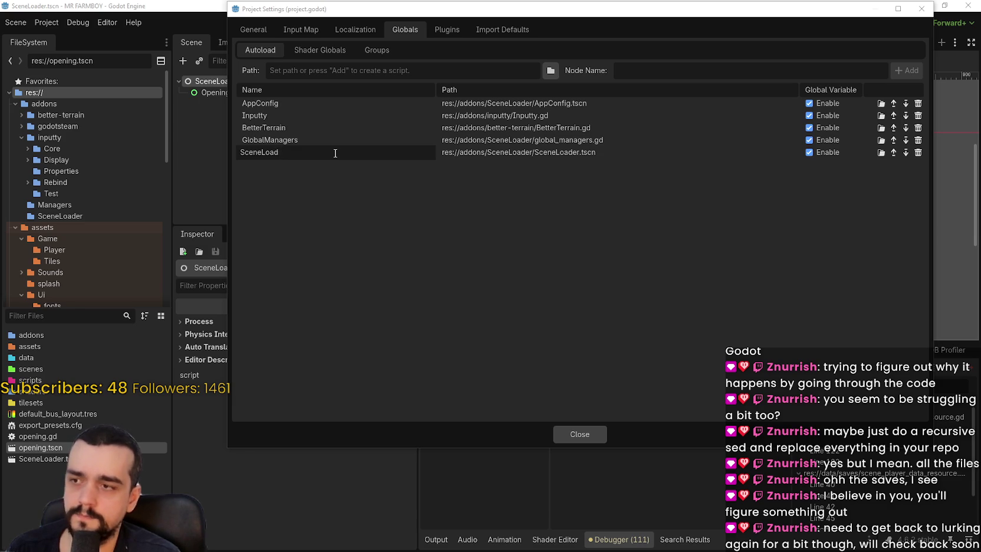
type("Switcher")
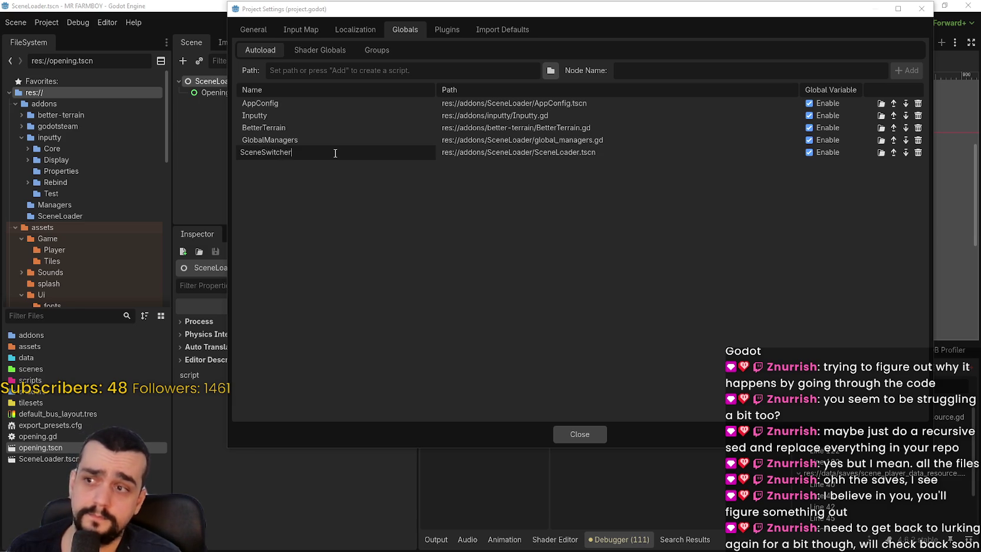
key("Return")
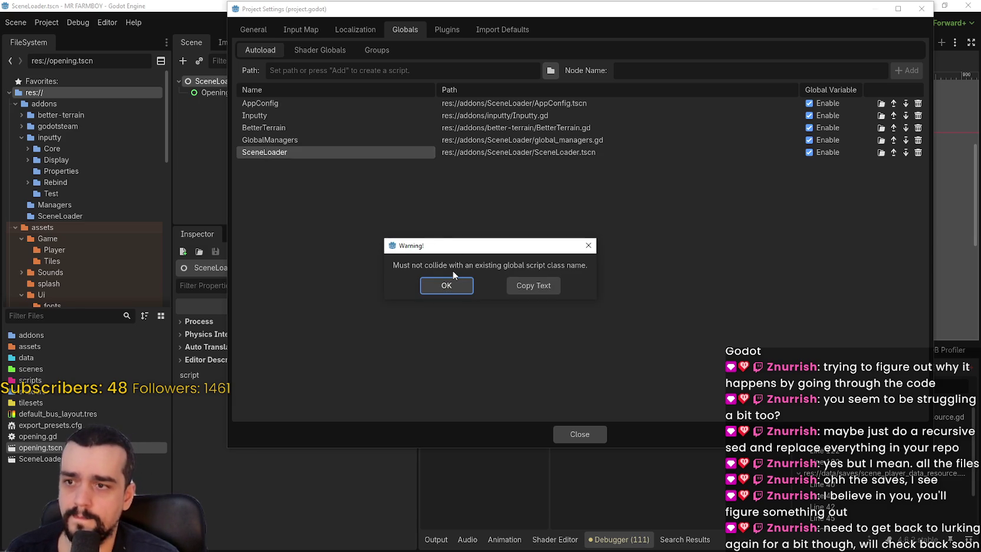
left_click(446, 285)
left_click(289, 151)
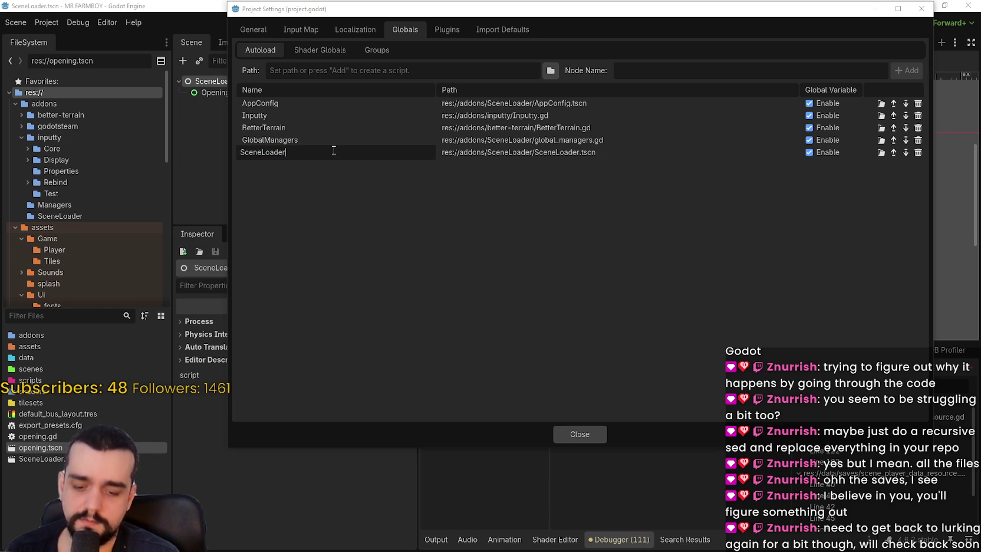
type("_XO")
key("Return")
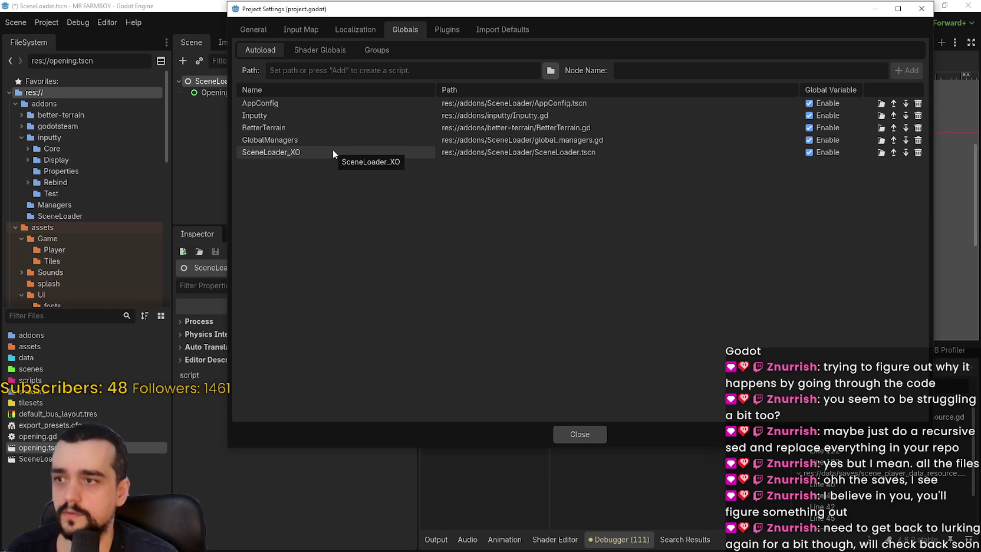
left_click(580, 434)
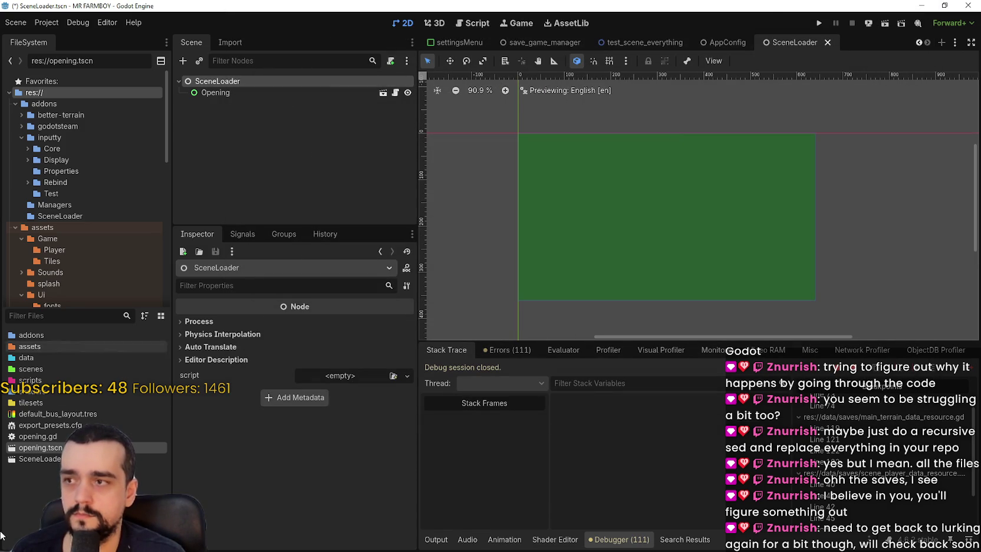
- Filter the FileSystem by 'sce' and open the addon's scene_loader.gd script
left_click(53, 317)
type("sce")
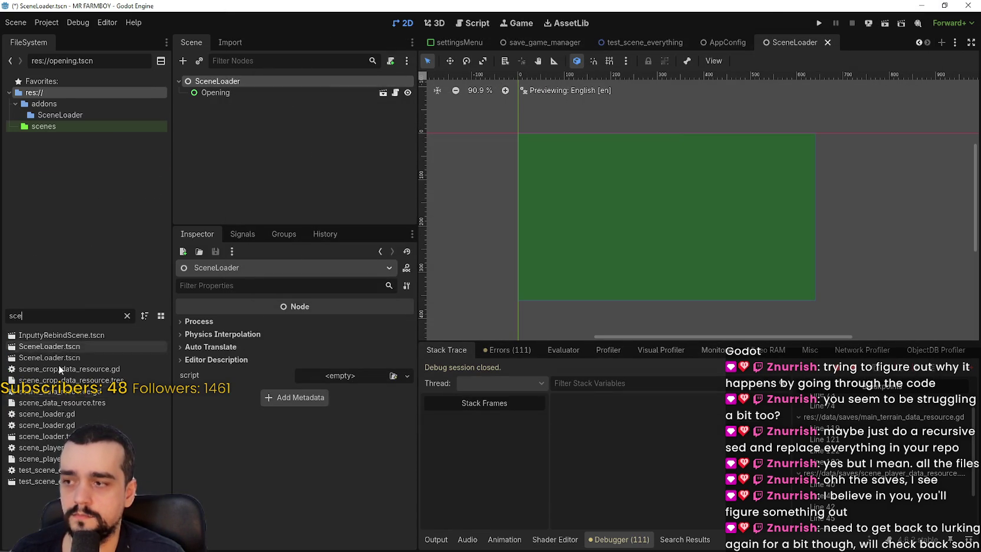
double_click(73, 425)
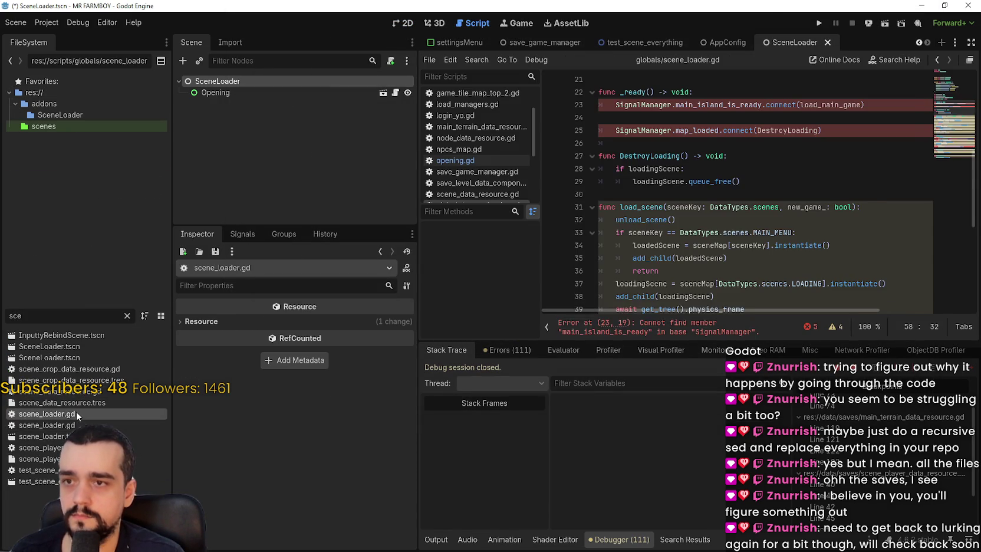
left_click(747, 232)
key("Down")
key("Down")
key("Down")
scroll(746, 231, "up", 2)
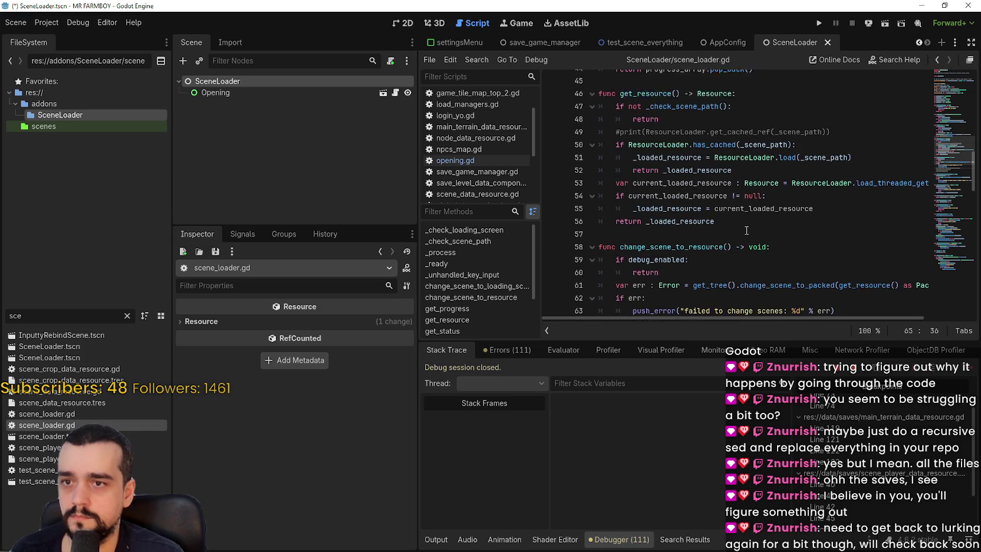
scroll(668, 243, "up", 7)
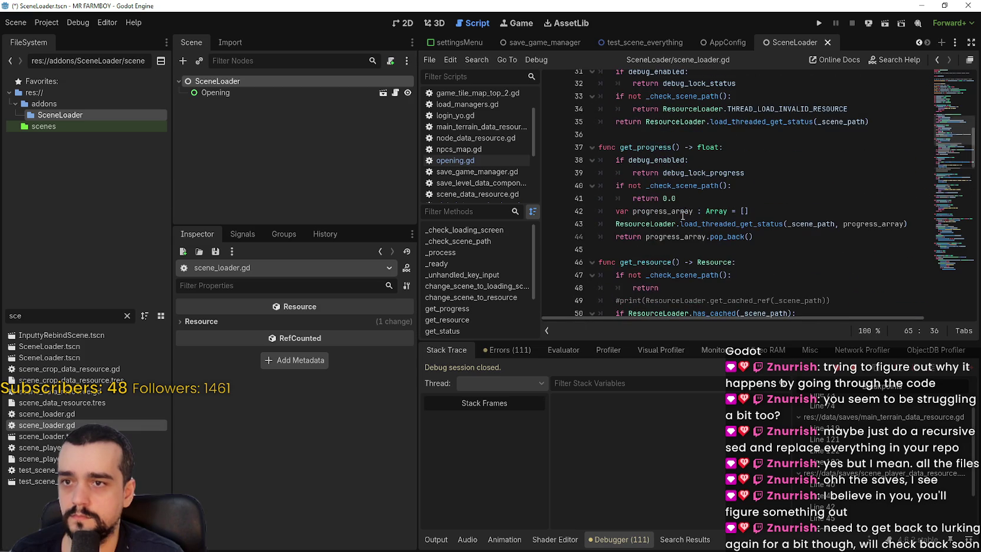
scroll(716, 148, "up", 8)
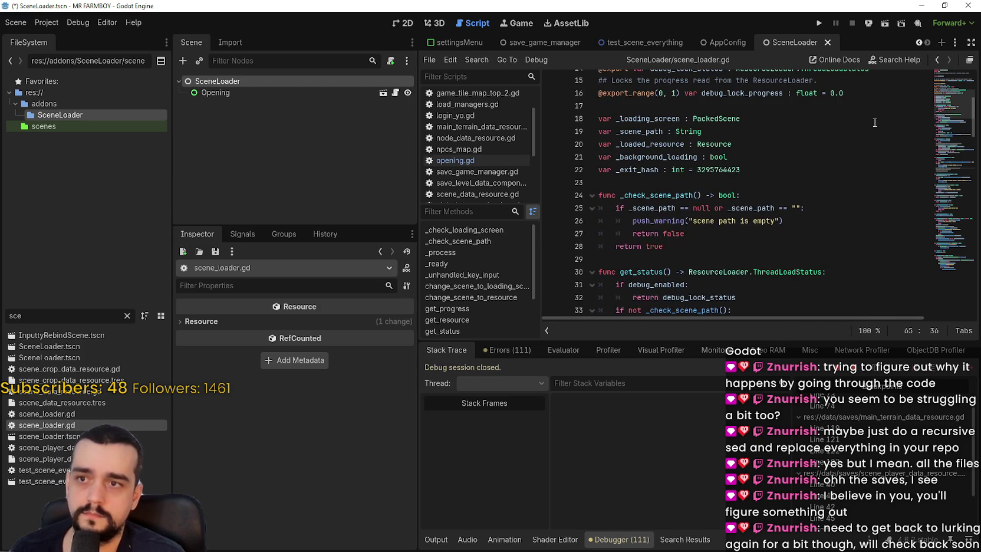
- Search scene_loader.gd for 'SceneLoader' and jump to the first match
left_click(751, 105)
key("ctrl+f")
type("SceneLoader")
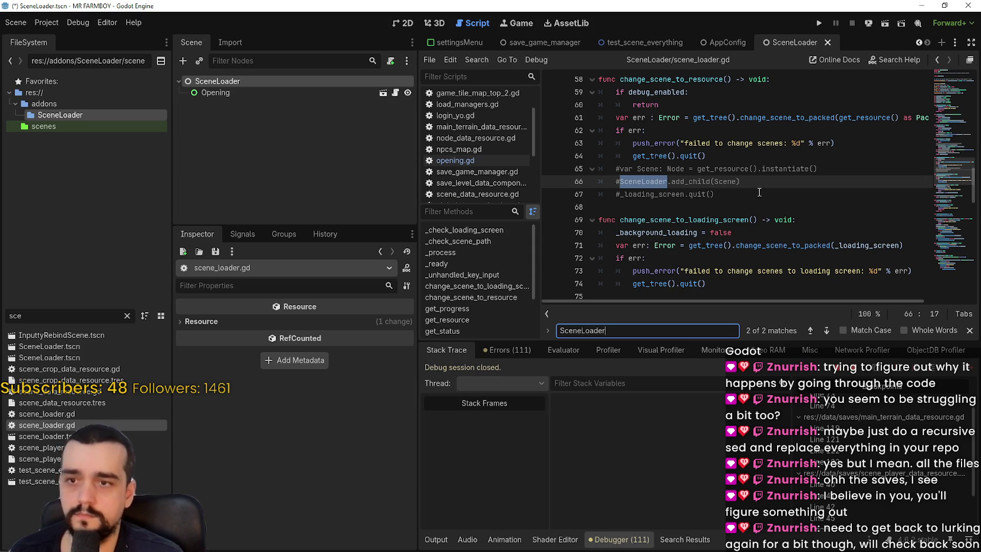
left_click(828, 331)
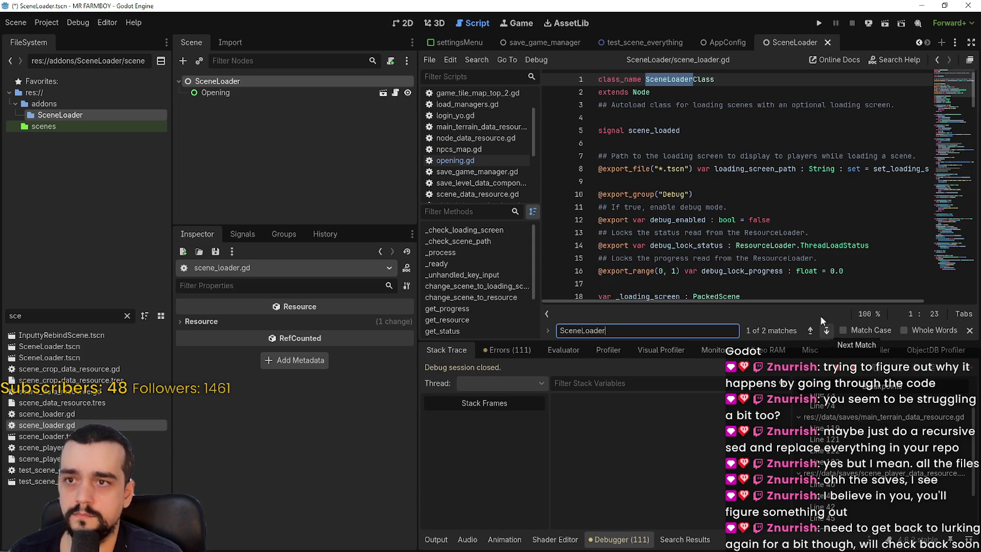
- Run a project-wide search for SceneLoader and open its reference in exit_tutorial.gd
key("ctrl+shift+f")
left_click(505, 326)
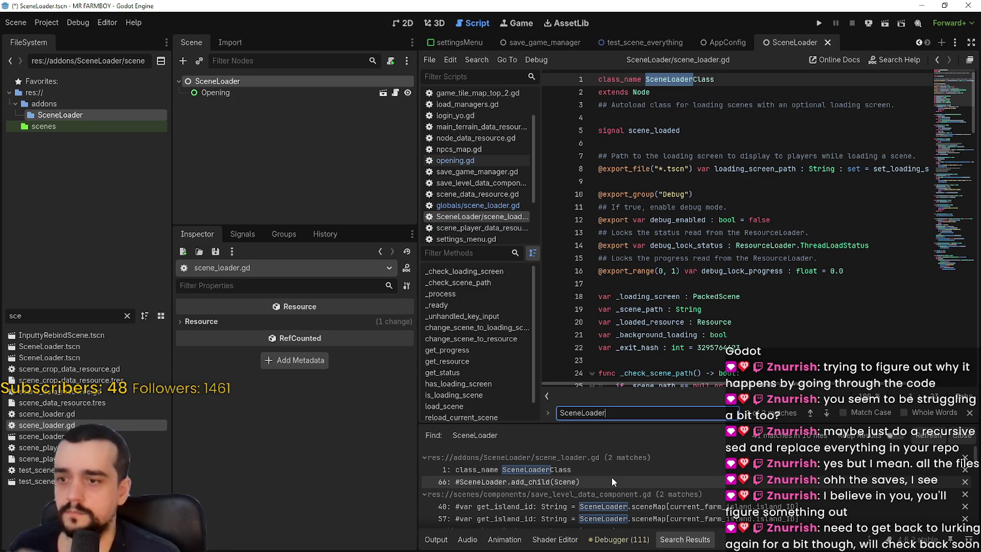
scroll(612, 477, "down", 2)
scroll(714, 483, "down", 2)
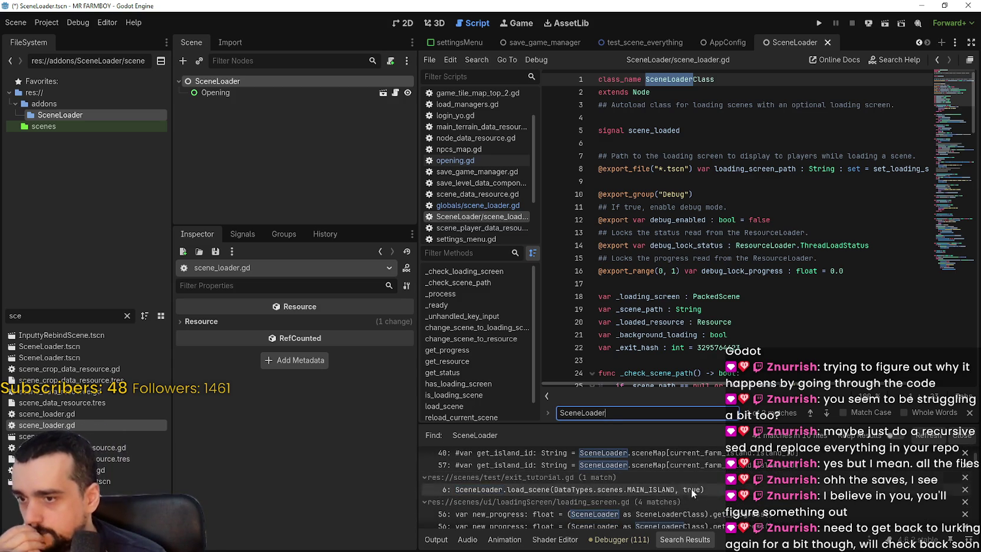
left_click(685, 492)
left_click(724, 244)
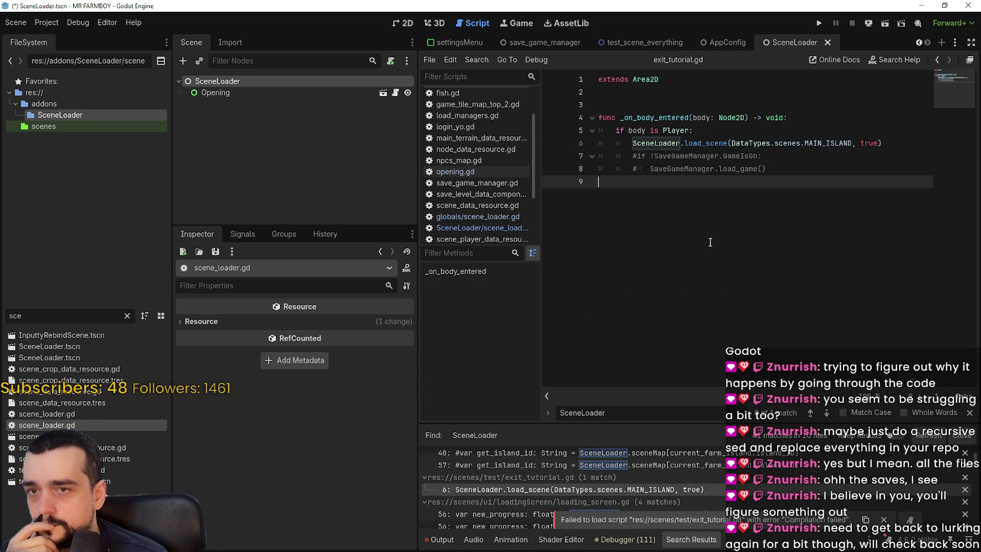
- Open bridge_panel.gd at line 53 and select the SceneLoader words on lines 53 and 51
scroll(685, 495, "down", 4)
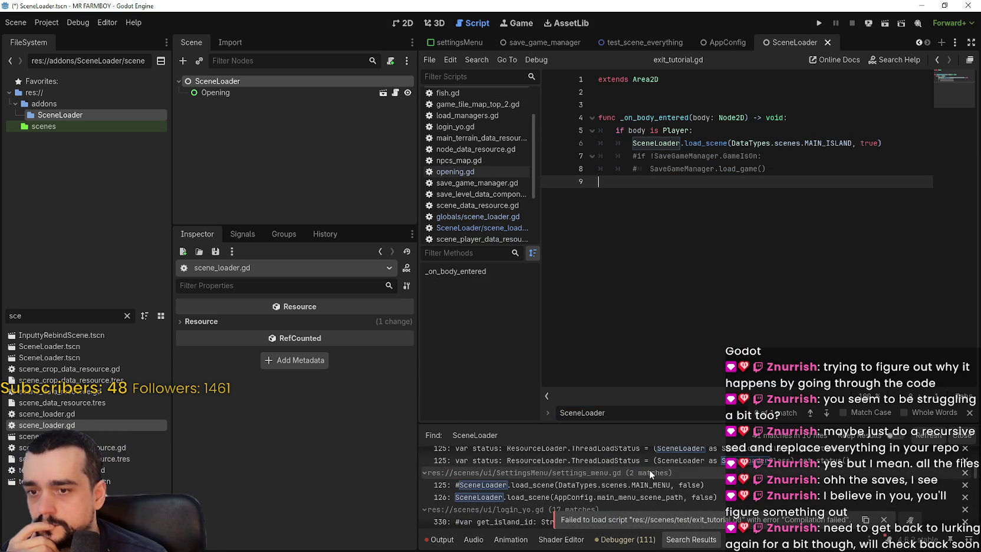
scroll(574, 489, "down", 2)
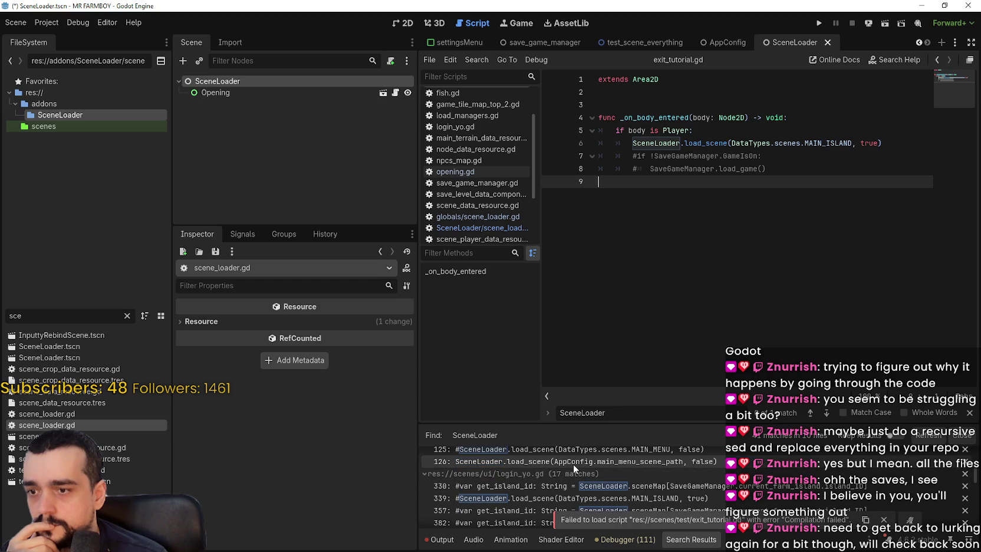
scroll(573, 463, "down", 2)
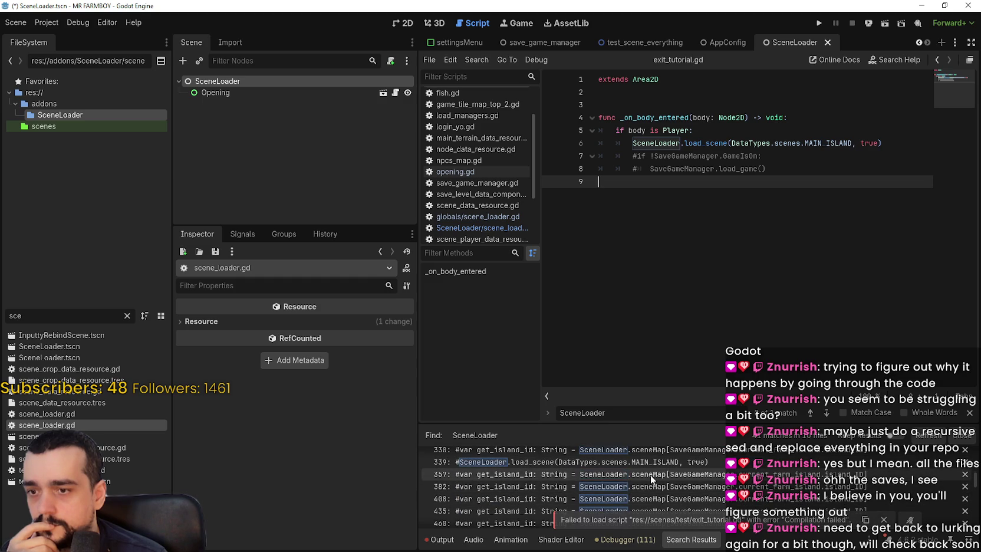
scroll(649, 473, "down", 5)
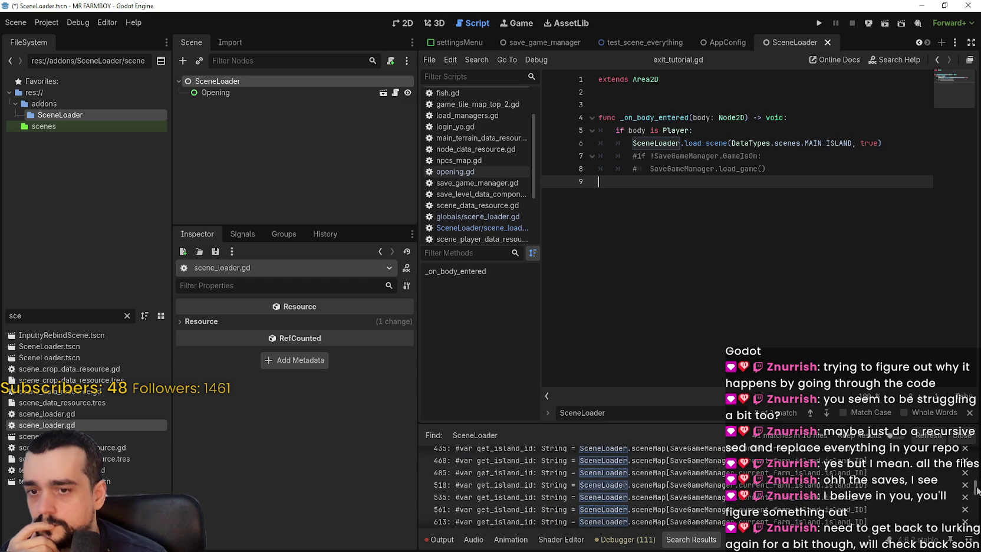
scroll(574, 487, "down", 2)
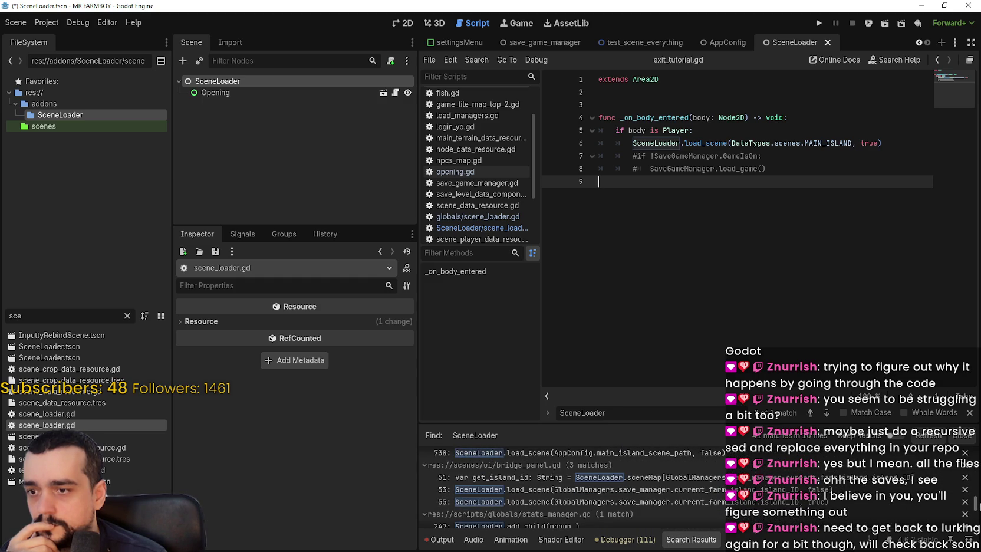
left_click(691, 493)
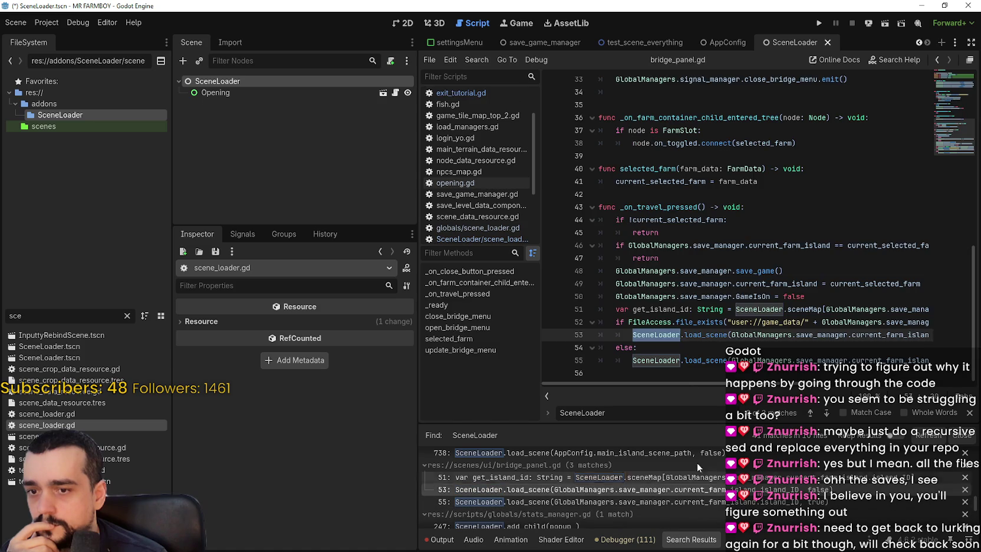
left_click(645, 258)
double_click(668, 339)
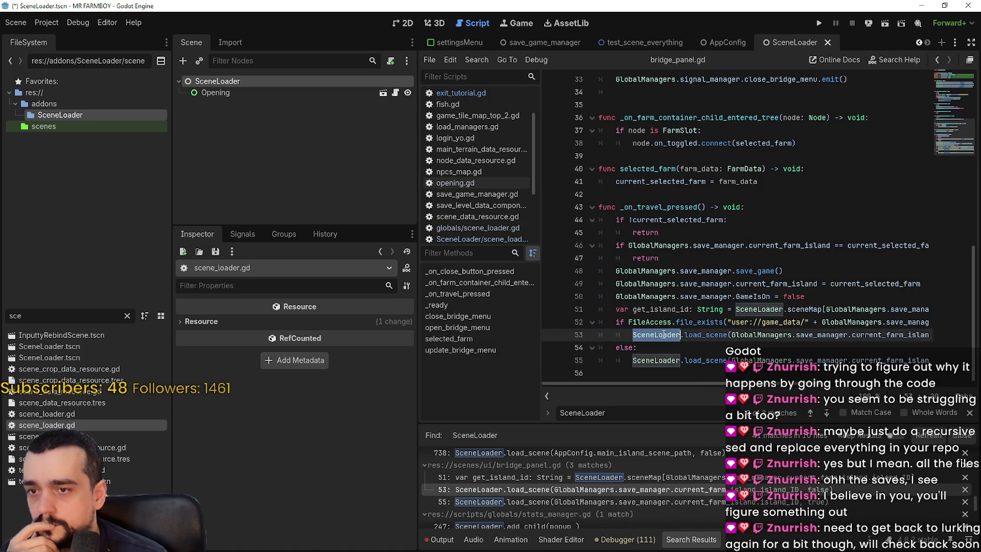
double_click(763, 309)
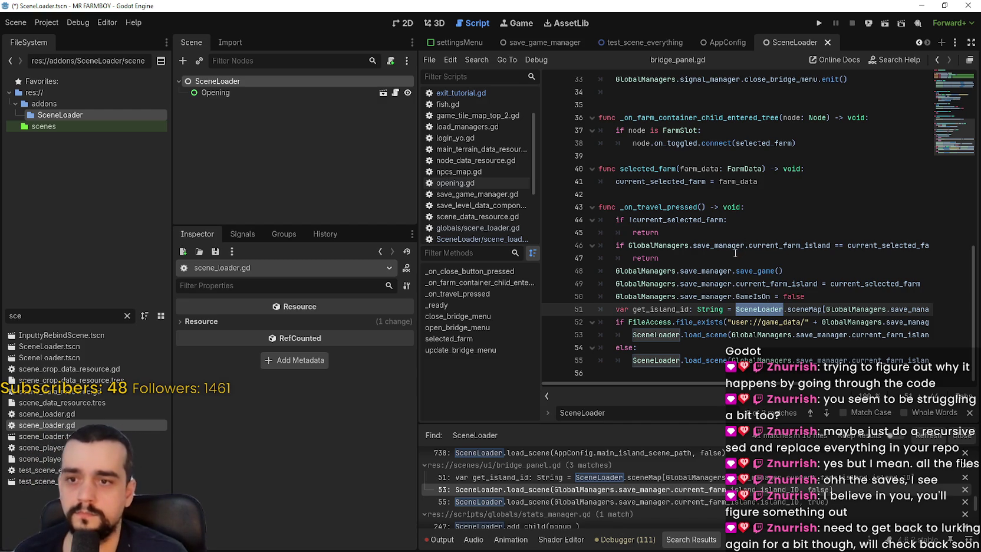
- Open opening.gd at its line 37 SceneLoader reference from the search results
scroll(607, 483, "down", 6)
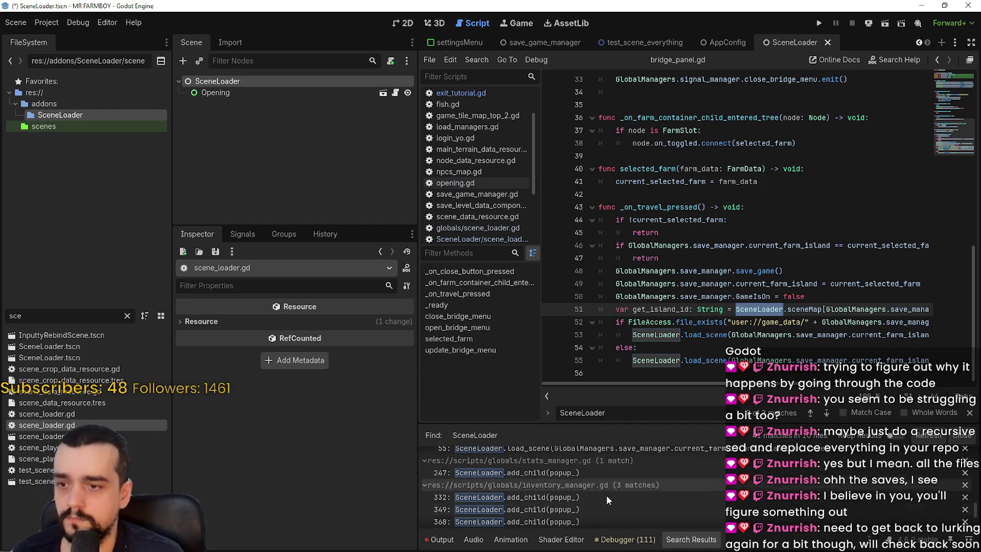
scroll(613, 470, "down", 2)
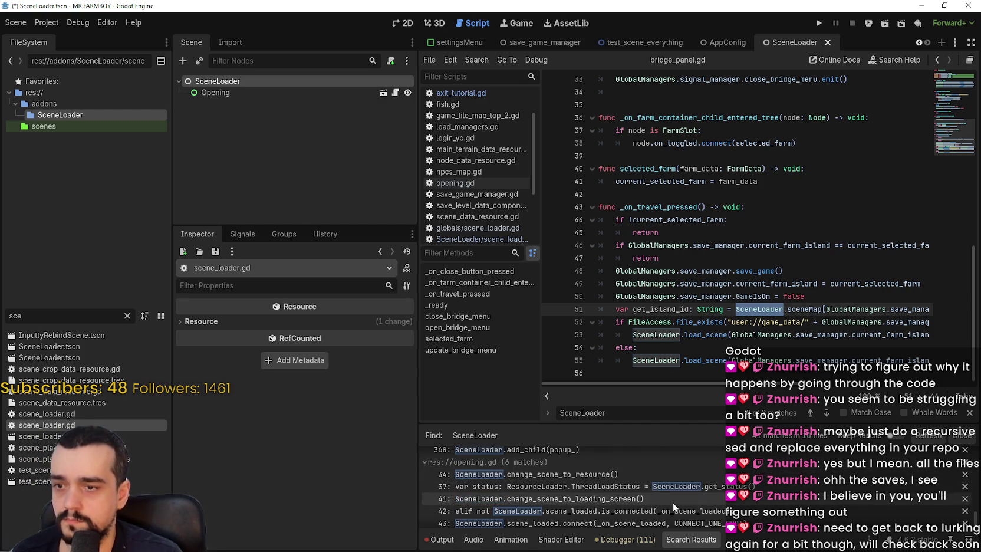
scroll(672, 481, "down", 1)
left_click(712, 480)
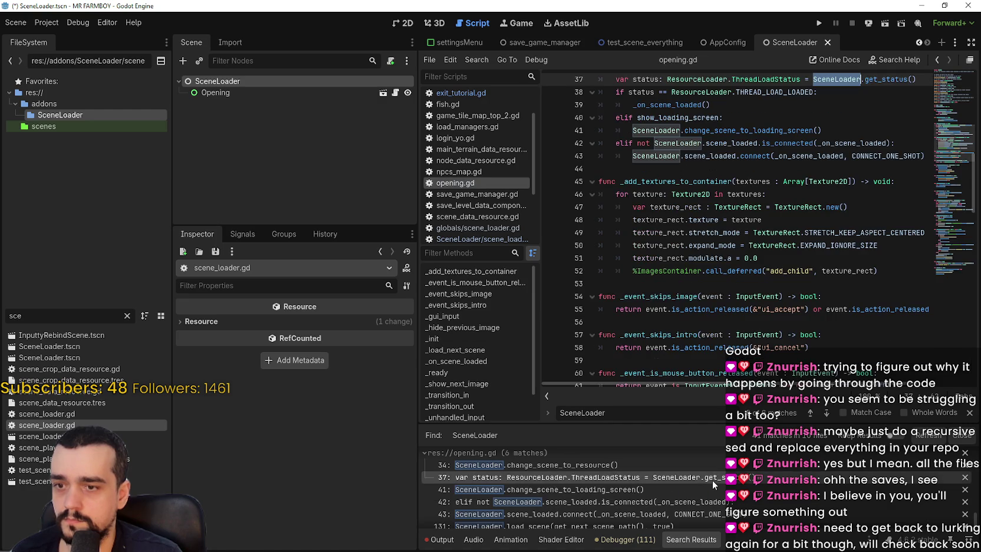
- Select SceneLoader on line 37 of opening.gd, then jump to the line 131 reference
scroll(769, 312, "up", 2)
left_click(787, 257)
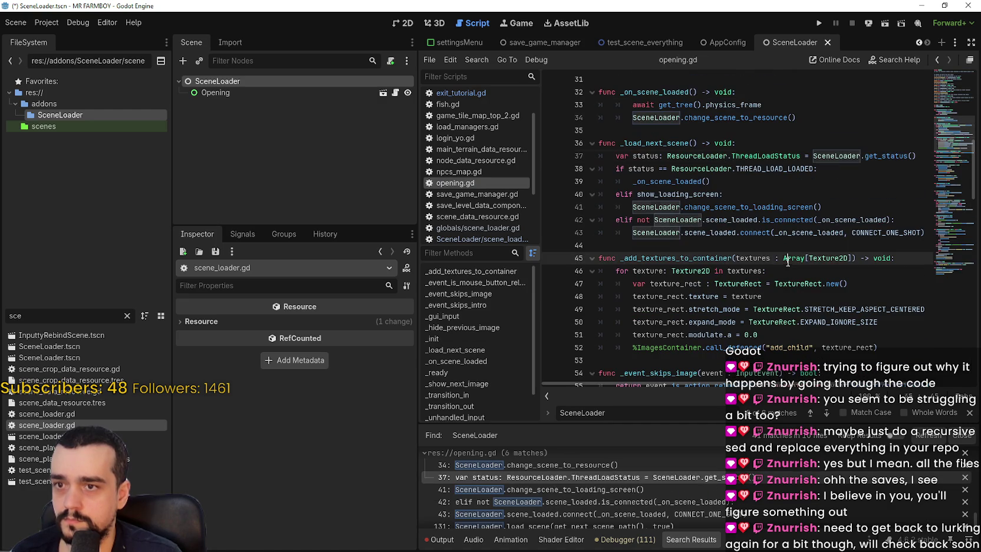
double_click(844, 155)
scroll(707, 484, "down", 1)
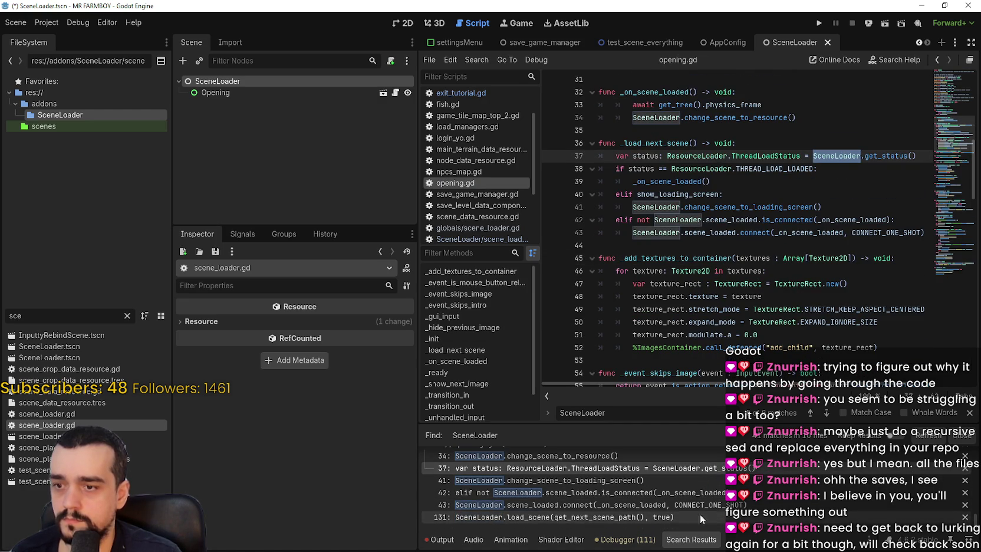
left_click(550, 517)
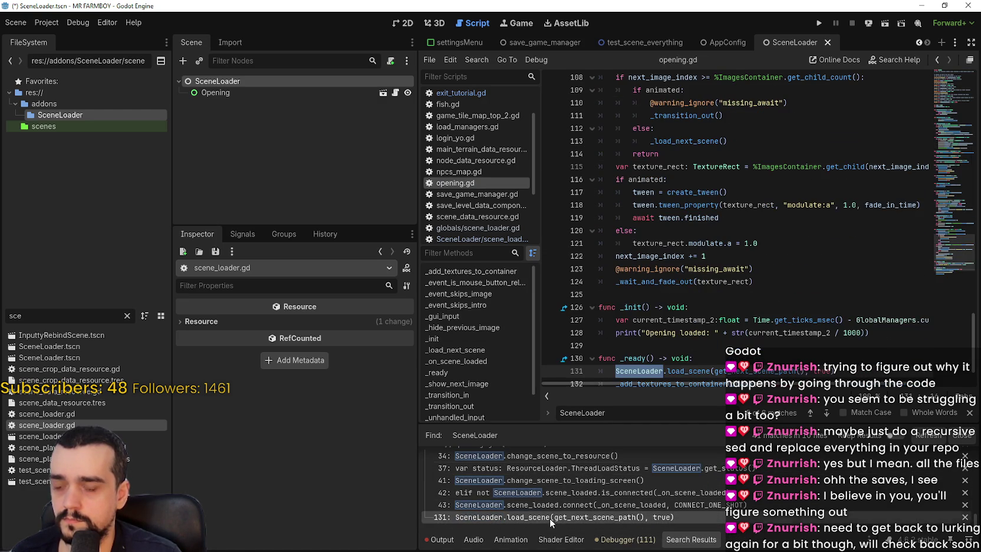
- Open inventory_manager.gd at its line 368 SceneLoader.add_child reference
scroll(668, 319, "down", 1)
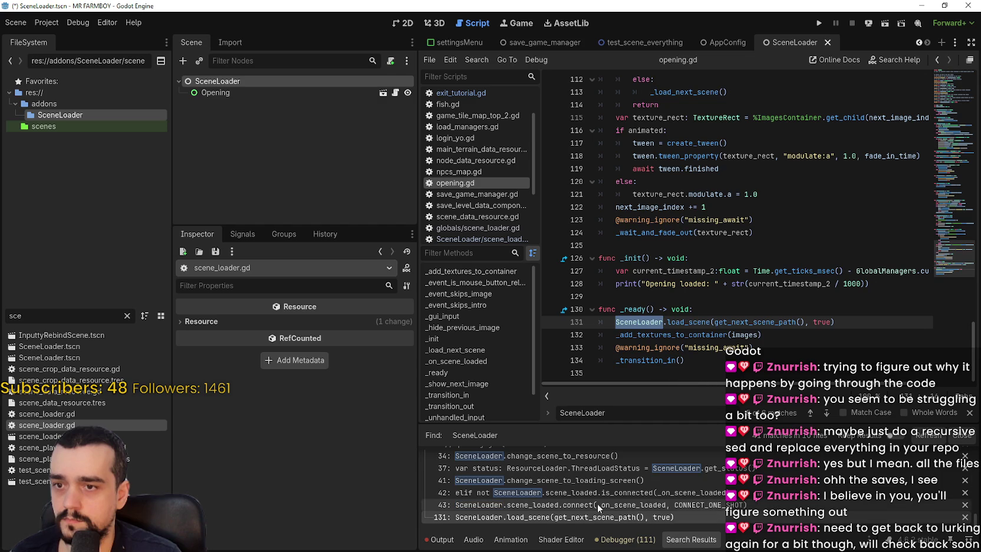
scroll(598, 518, "up", 4)
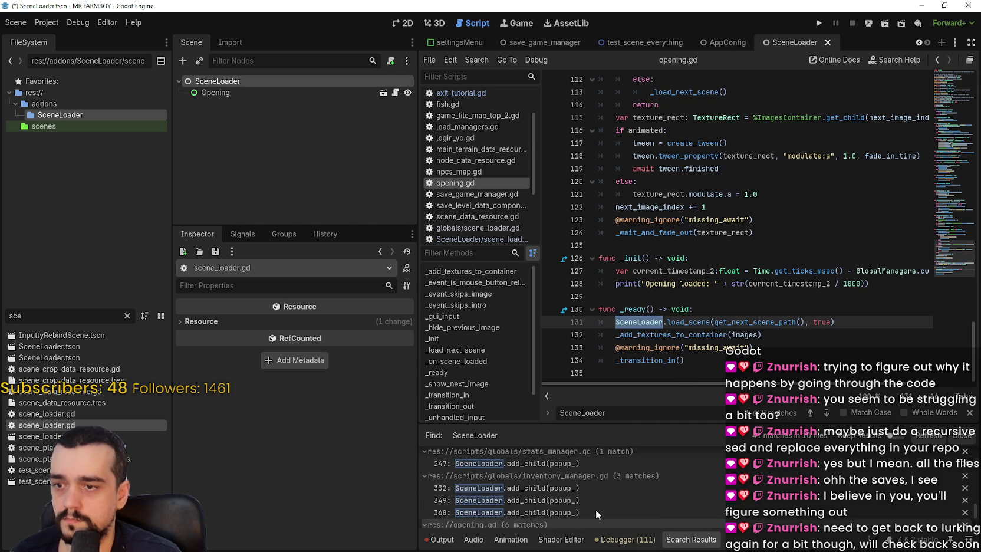
scroll(591, 493, "down", 1)
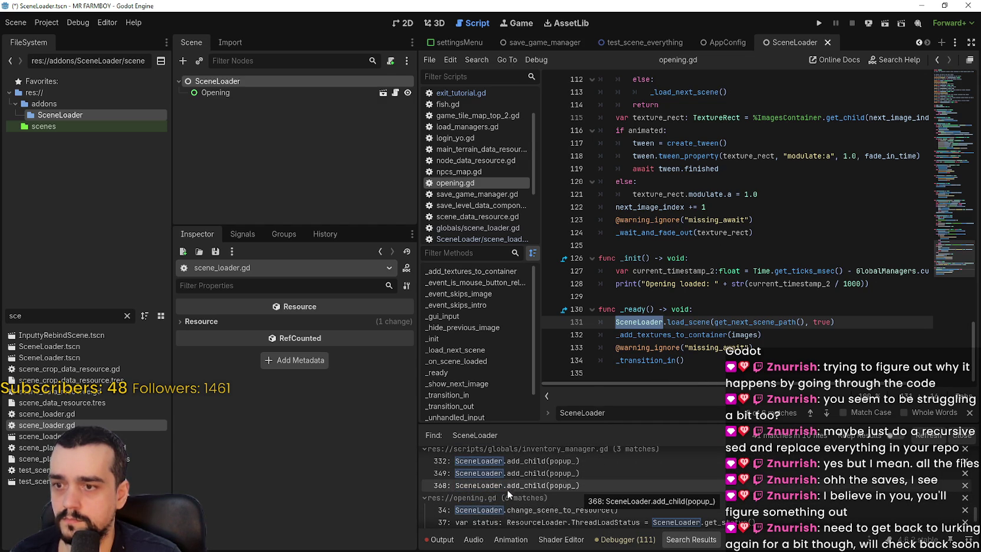
left_click(621, 482)
scroll(644, 248, "up", 1)
left_click(643, 207)
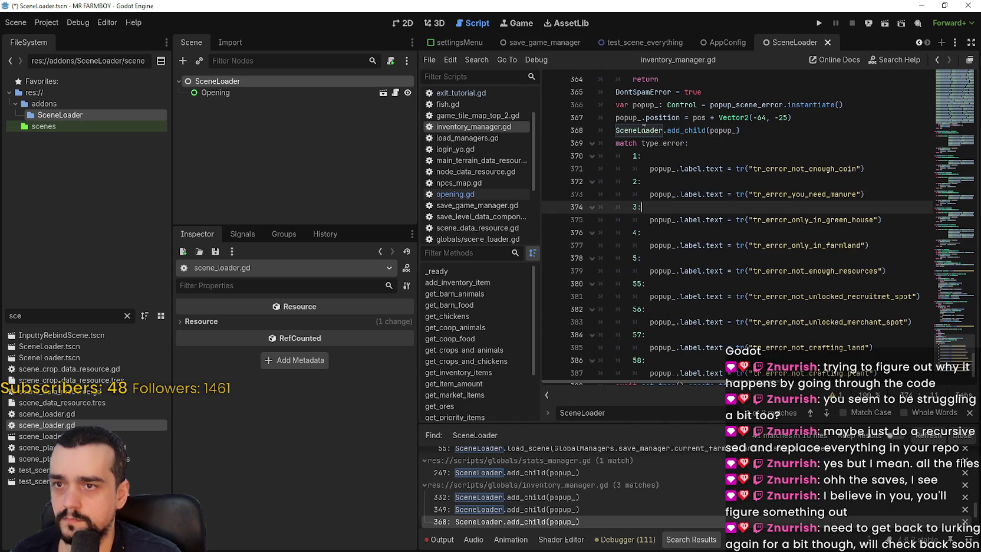
- Go back through the results and open opening.gd at its line 131 match
scroll(643, 129, "up", 1)
scroll(604, 495, "up", 10)
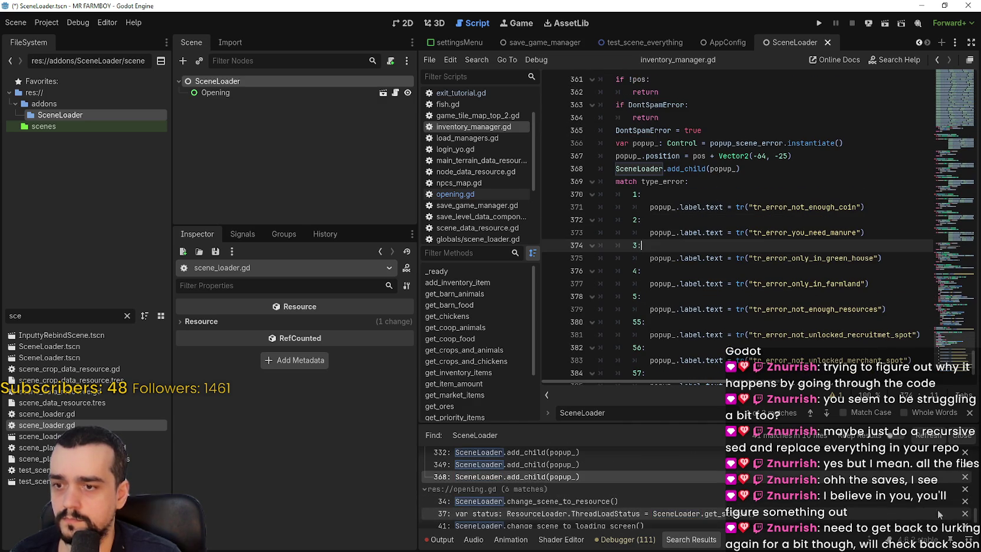
scroll(566, 486, "up", 10)
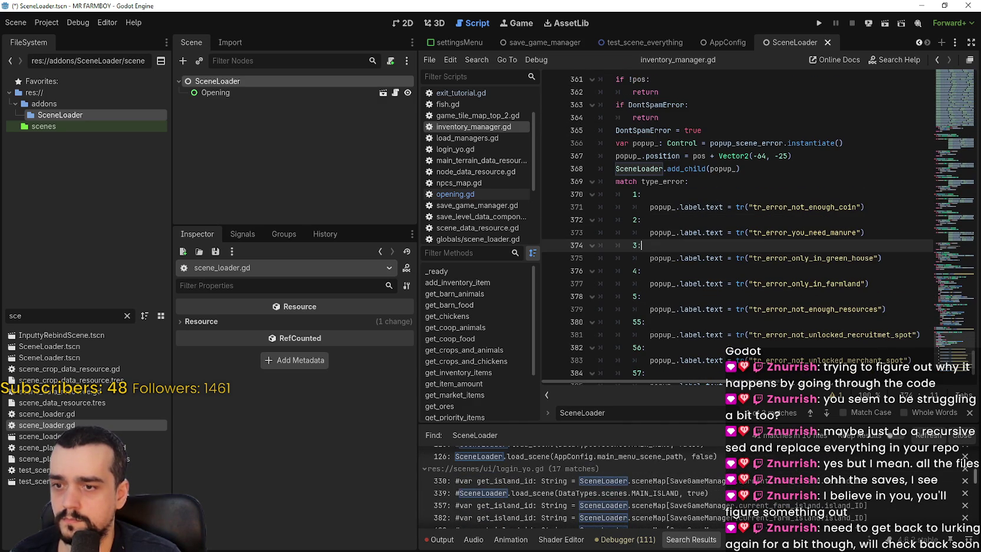
scroll(572, 486, "up", 2)
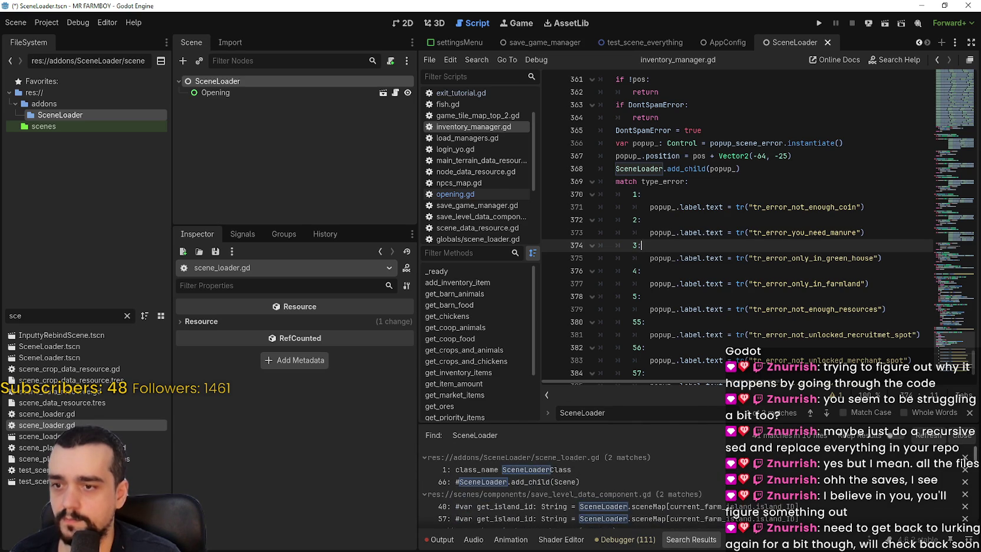
scroll(566, 486, "down", 5)
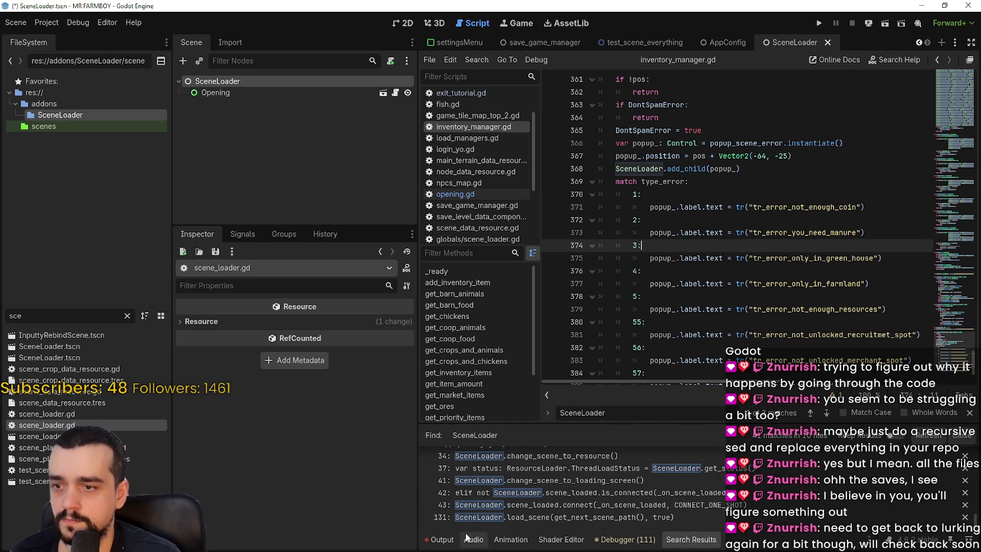
left_click(501, 517)
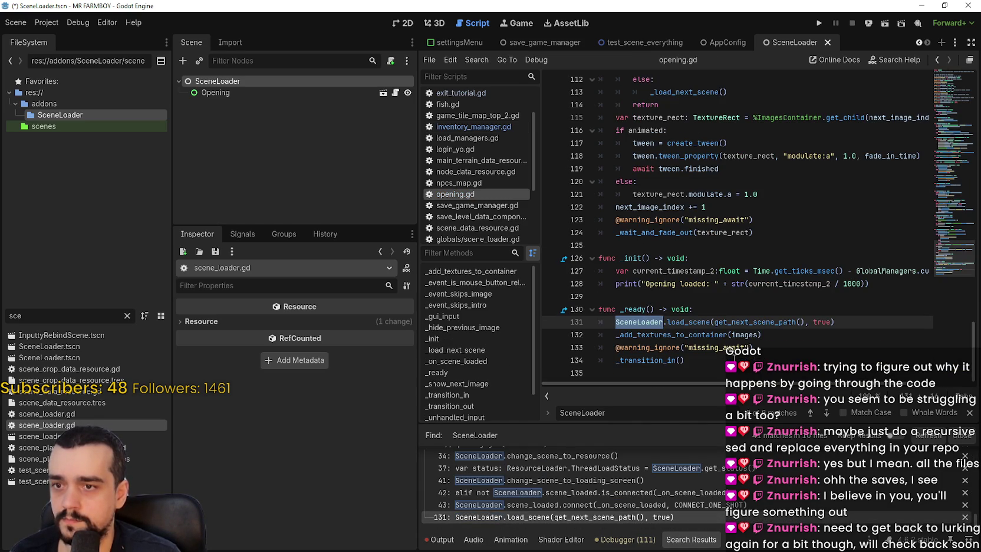
- Replace the line 131 reference with SceneLoader_XO via autocomplete
type("SceneLoade")
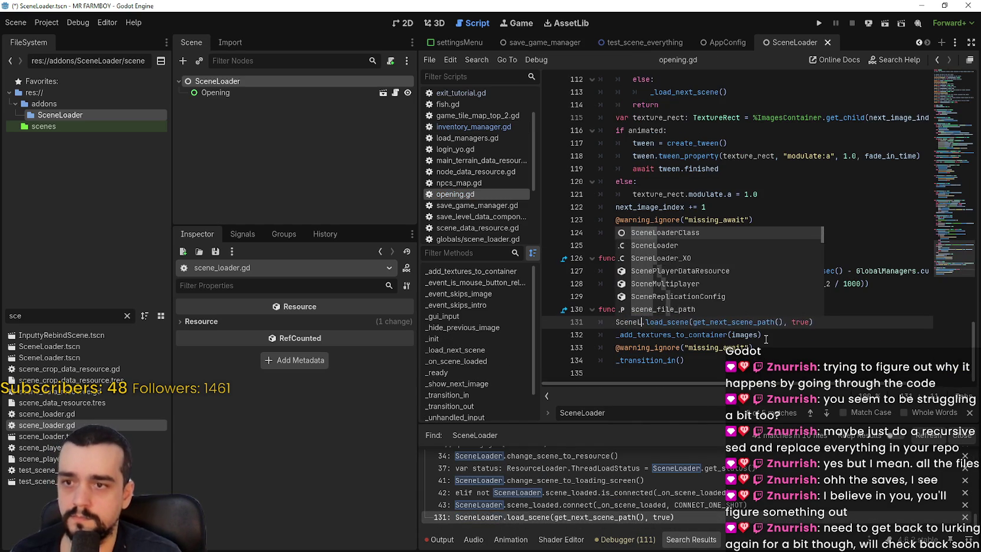
type("r")
key("Down")
key("Down")
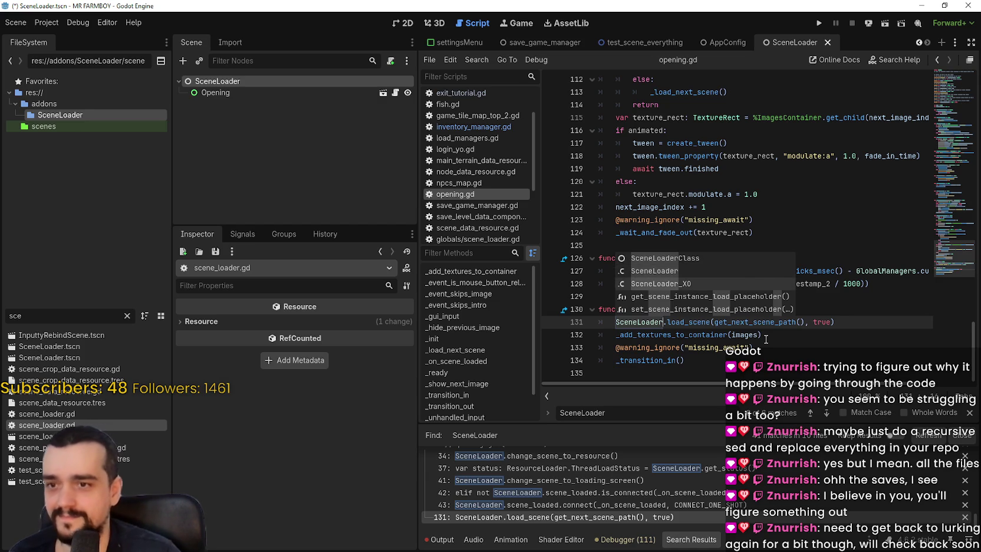
key("Return")
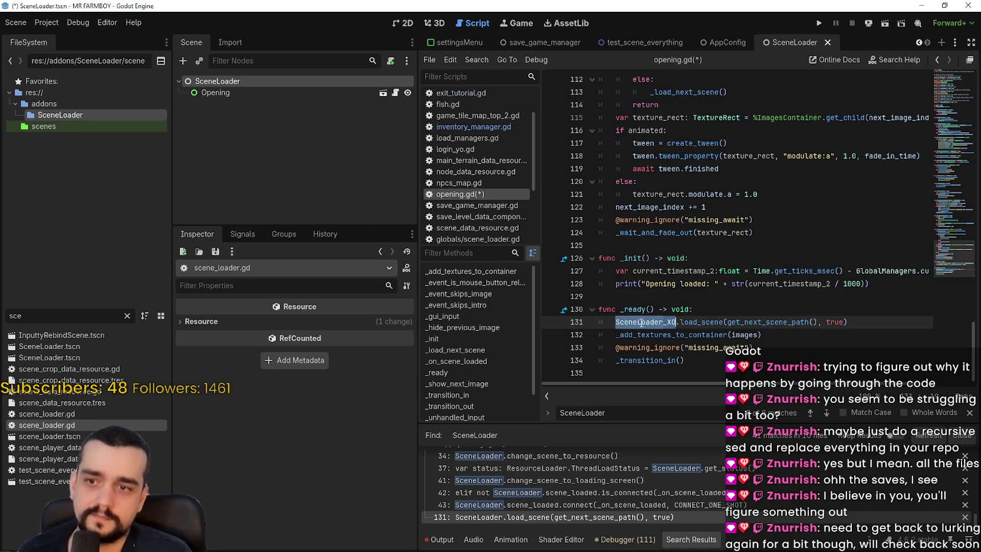
- Jump to the line 43 match and search opening.gd for '_XO'
left_click(610, 508)
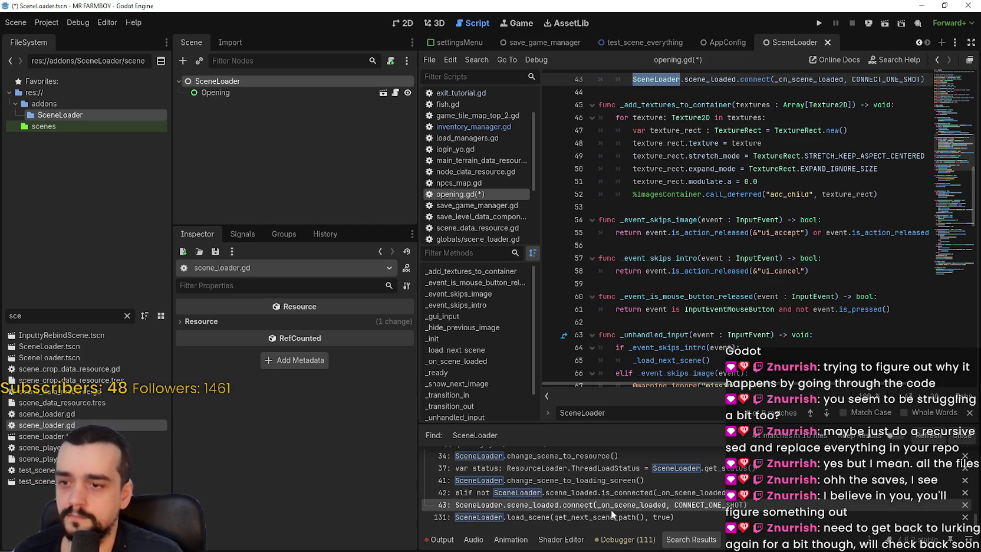
scroll(657, 301, "up", 3)
key("ctrl+f")
type("_XO")
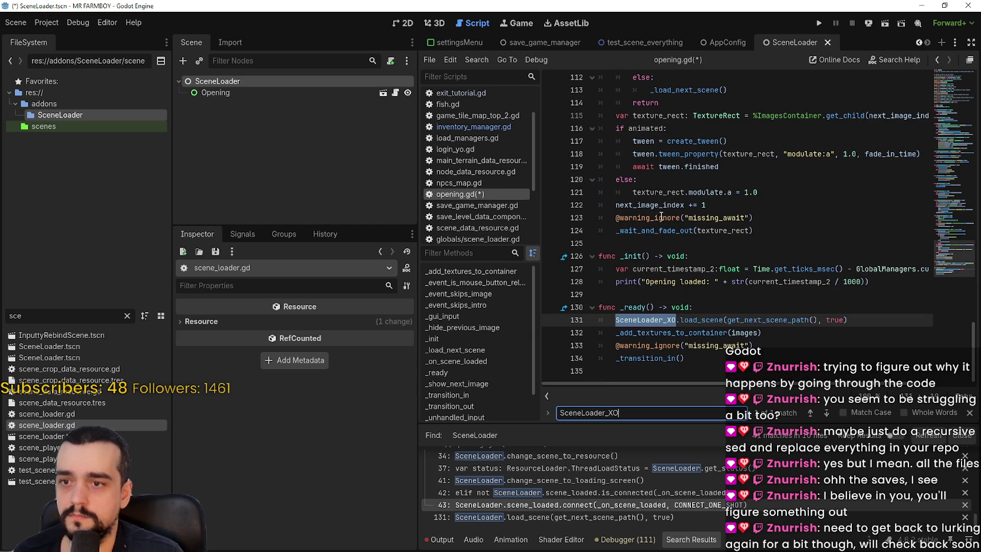
left_click(801, 282)
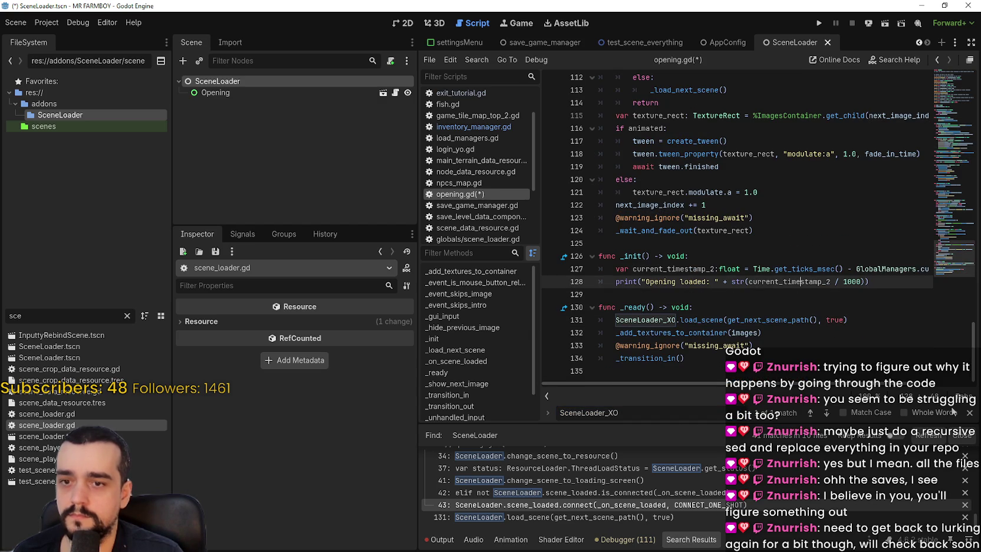
key("ctrl+f")
scroll(720, 228, "up", 10)
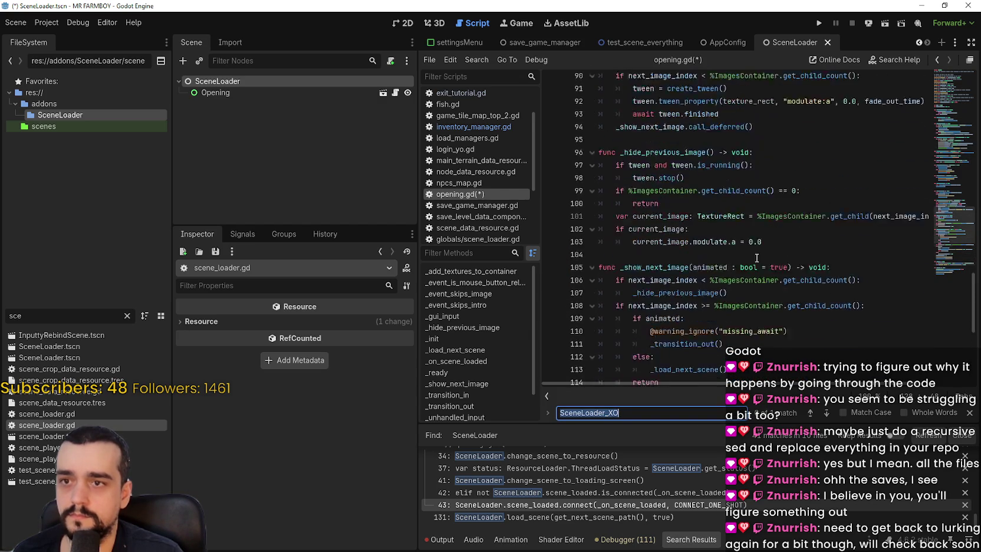
scroll(719, 228, "up", 11)
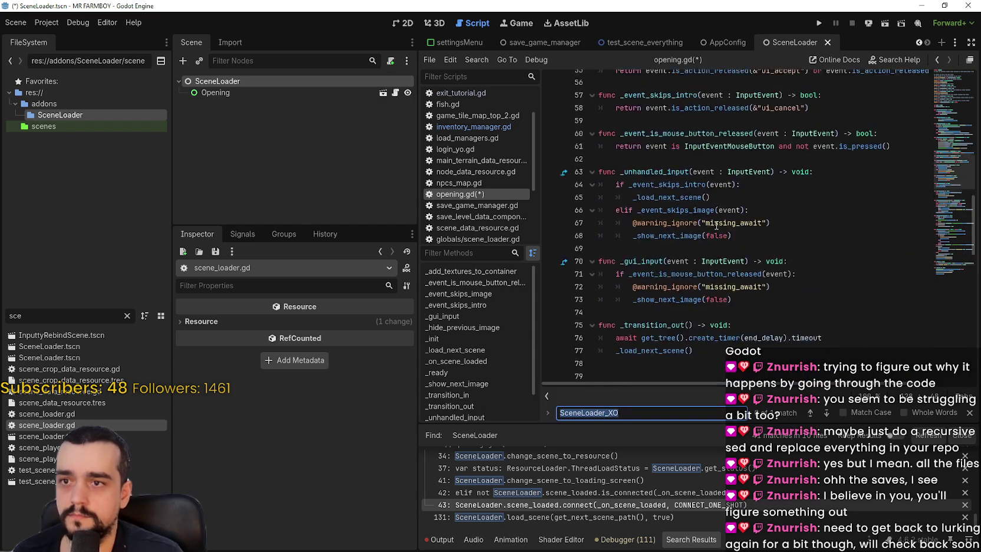
scroll(714, 226, "up", 7)
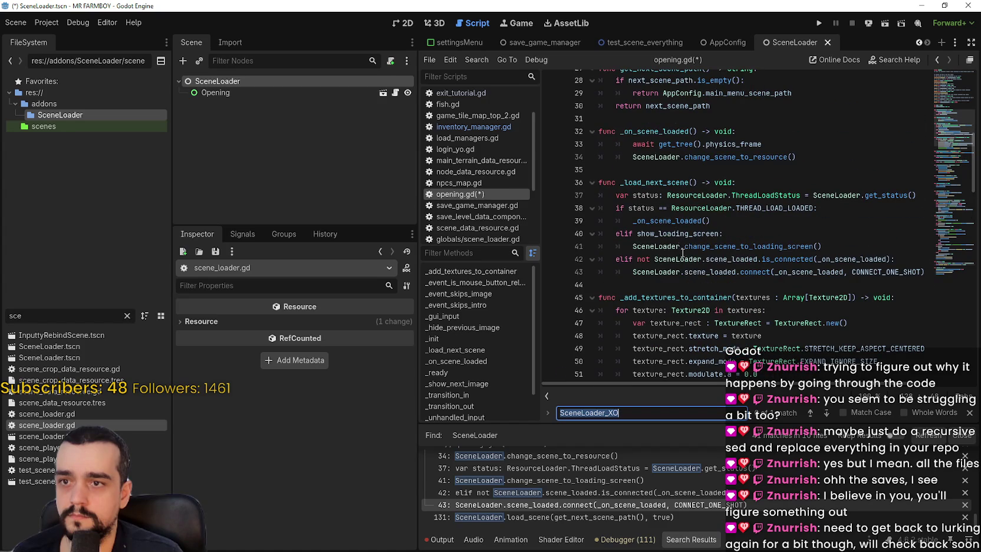
- Select the SceneLoader names on lines 41 and 34 and step to the next occurrence
left_click(661, 246)
double_click(661, 246)
key("ctrl+f")
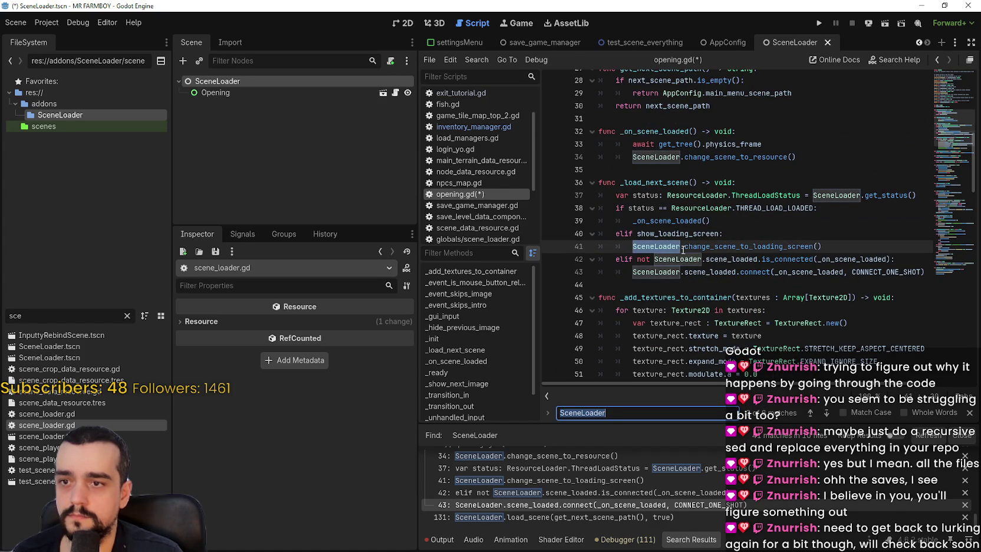
scroll(672, 212, "up", 4)
left_click(651, 299)
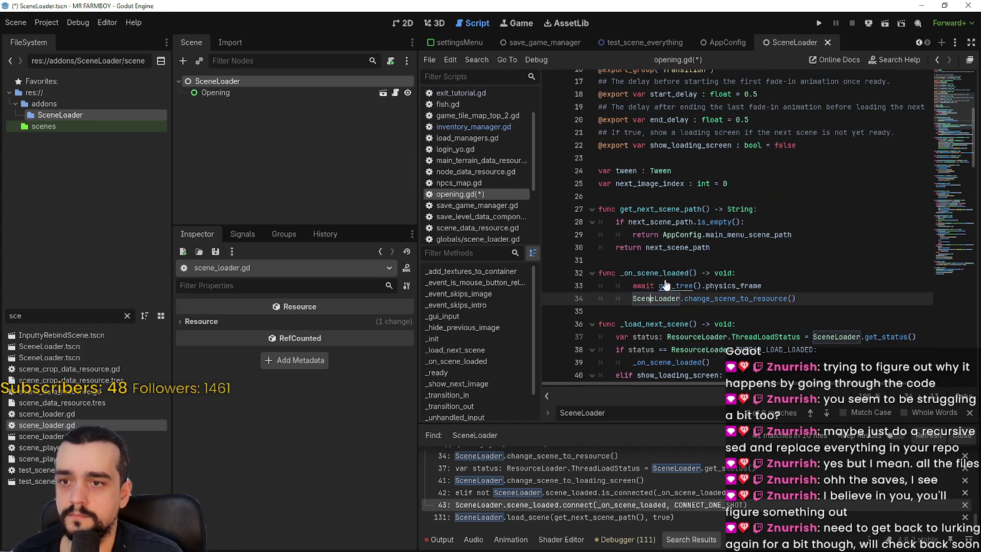
double_click(651, 299)
key("F3")
key("F3")
key("F3")
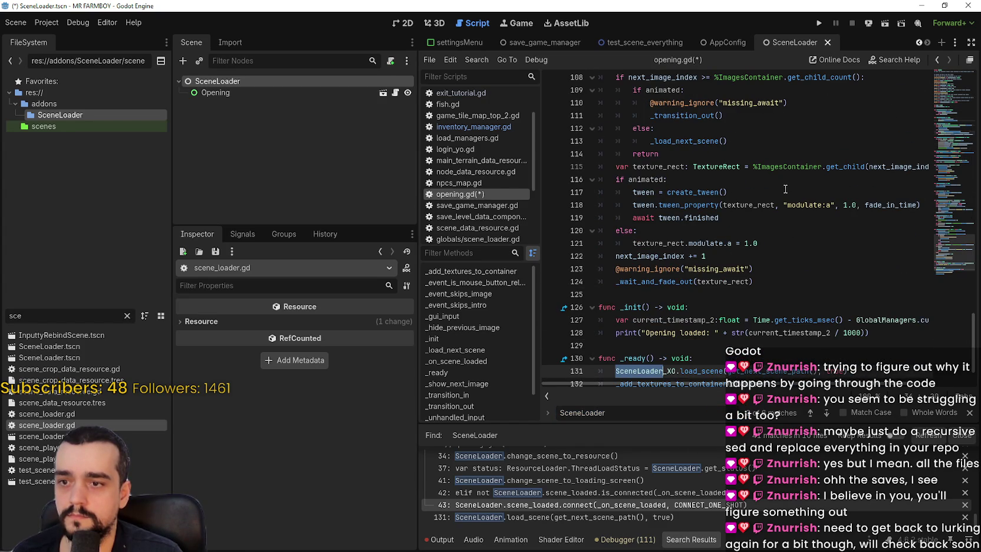
- Rename all remaining selected SceneLoader occurrences to SceneLoader_XO and save opening.gd
key("ctrl+d")
key("ctrl+d")
key("ctrl+d")
type("SceneLoader")
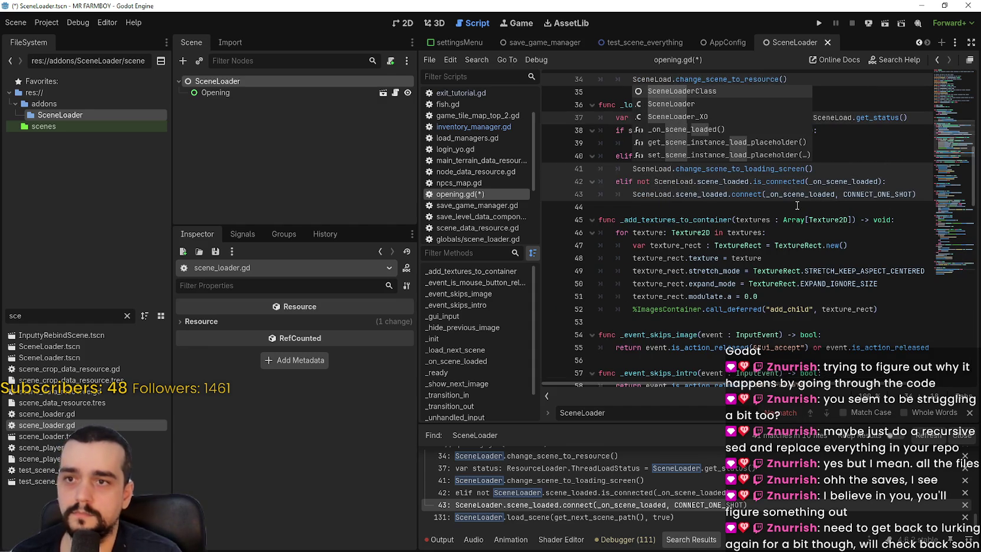
key("Down")
key("Down")
key("Return")
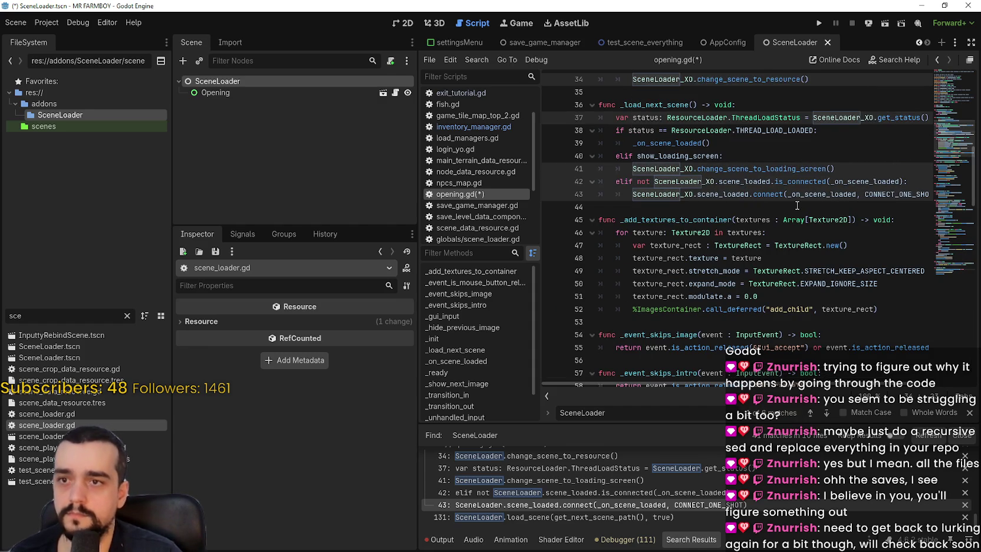
scroll(795, 216, "down", 20)
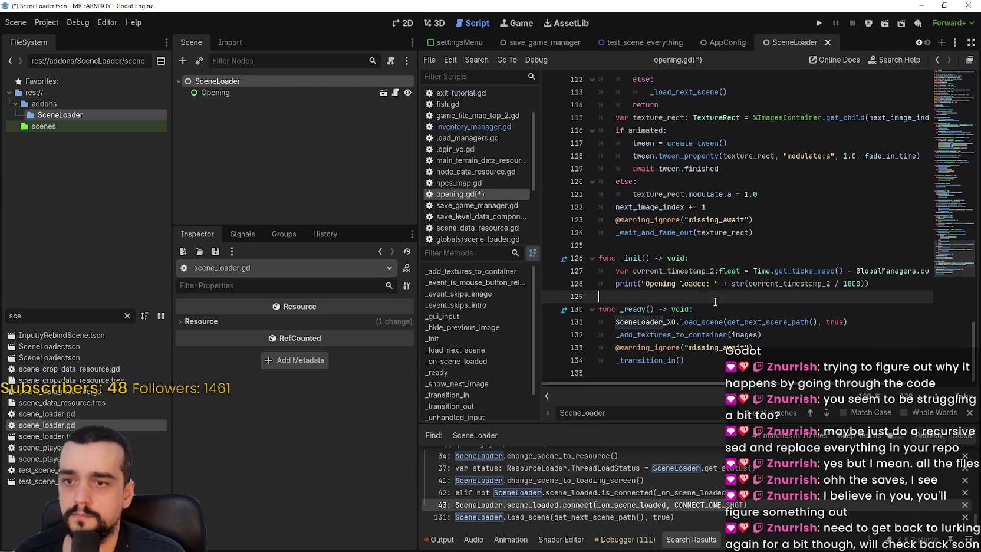
left_click_drag(953, 280, 947, 118)
left_click(825, 224)
key("ctrl+s")
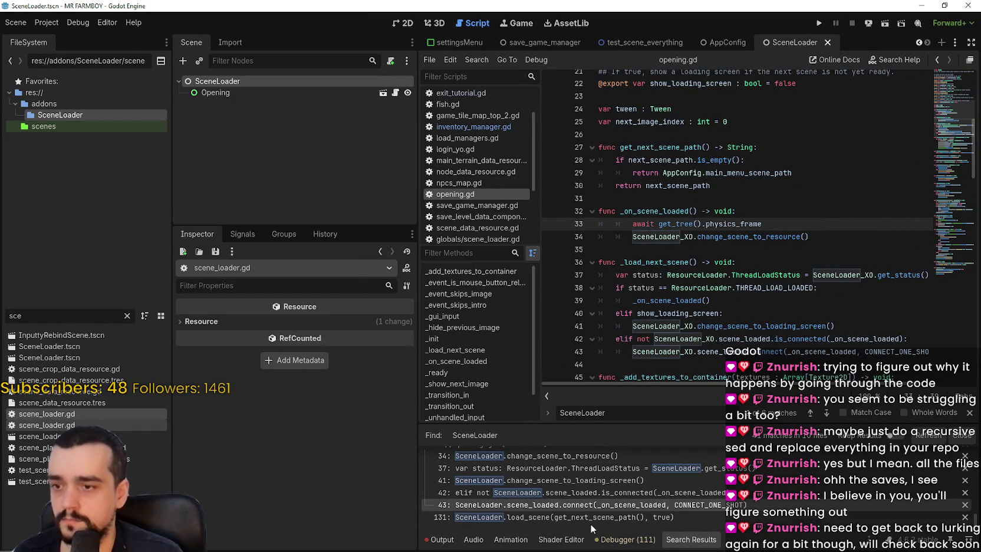
- Open login_yo.gd at the line 738 match and step through SceneLoader matches to line 736
scroll(548, 501, "up", 4)
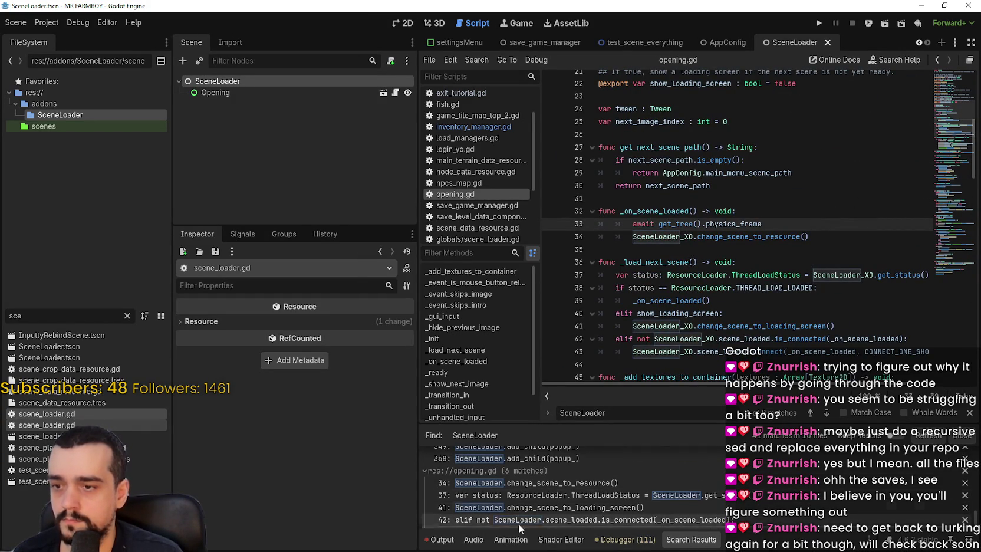
scroll(599, 499, "up", 3)
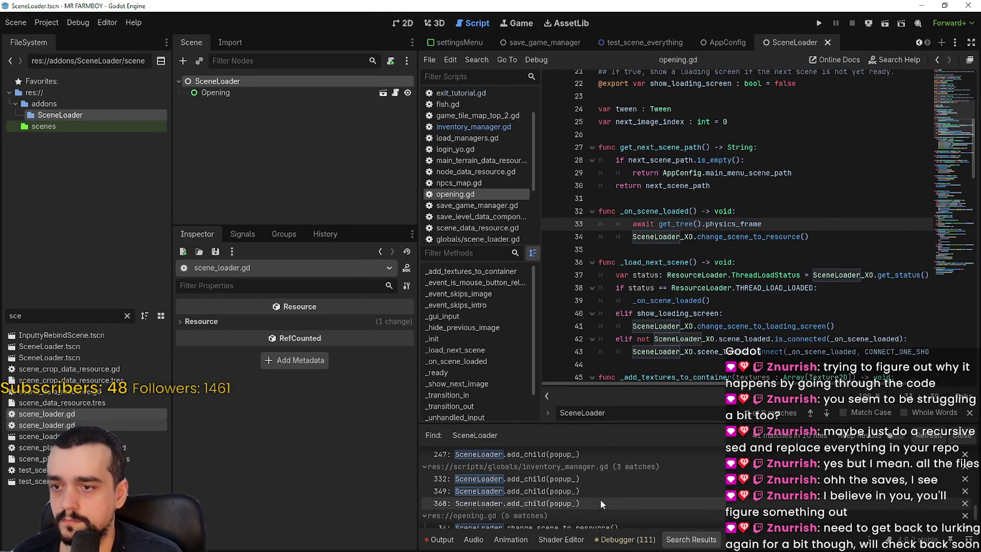
scroll(596, 493, "up", 4)
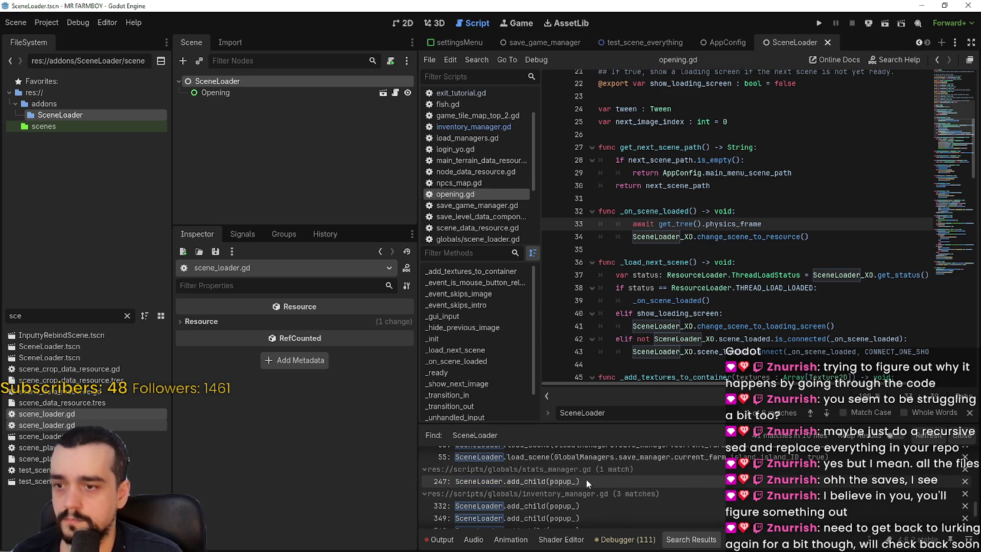
scroll(621, 518, "up", 4)
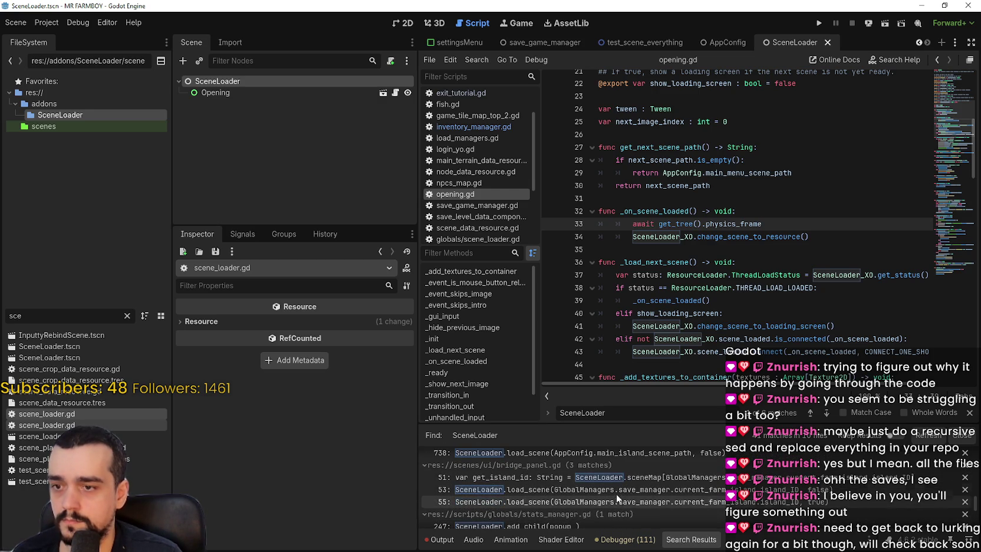
scroll(588, 486, "up", 2)
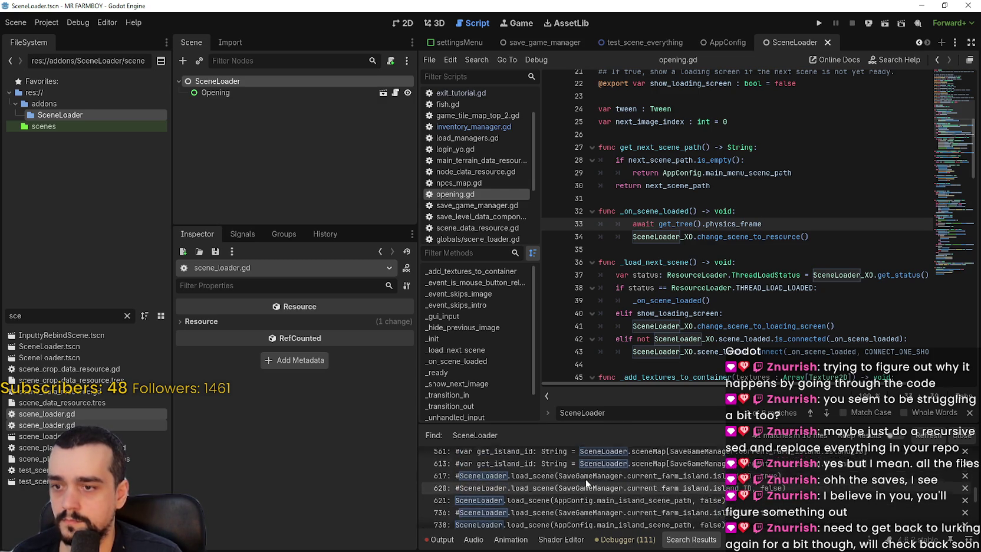
scroll(593, 500, "down", 2)
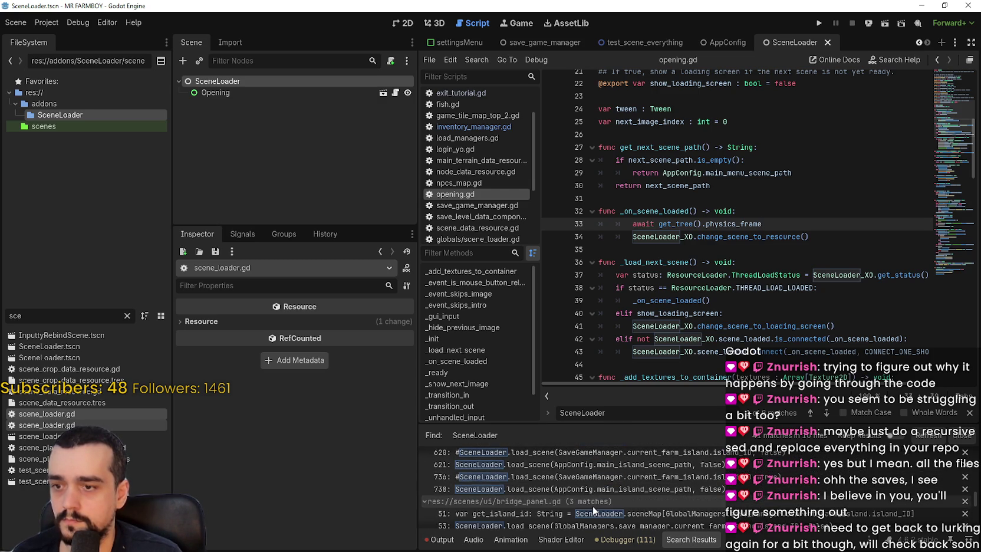
left_click(554, 489)
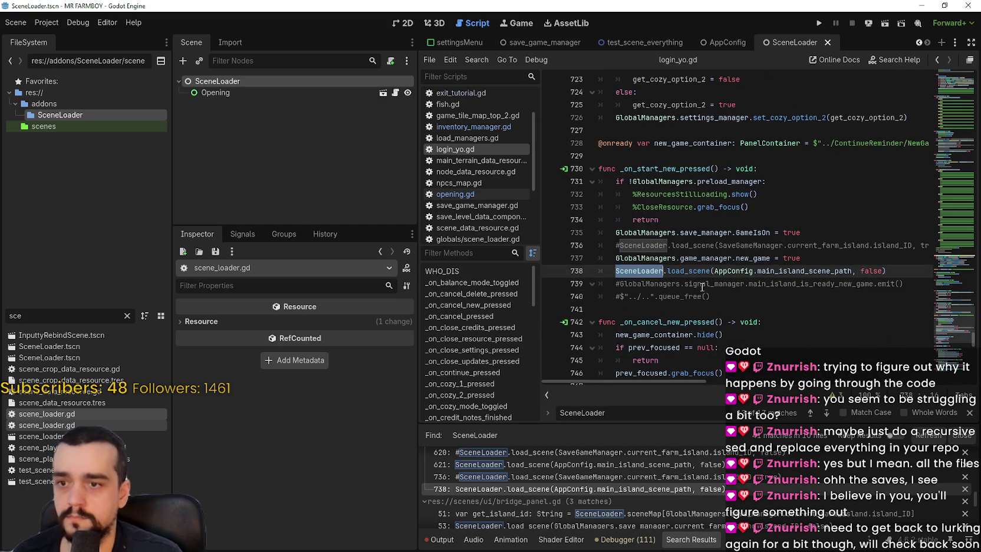
key("shift+F3")
key("shift+F3")
key("shift+F3")
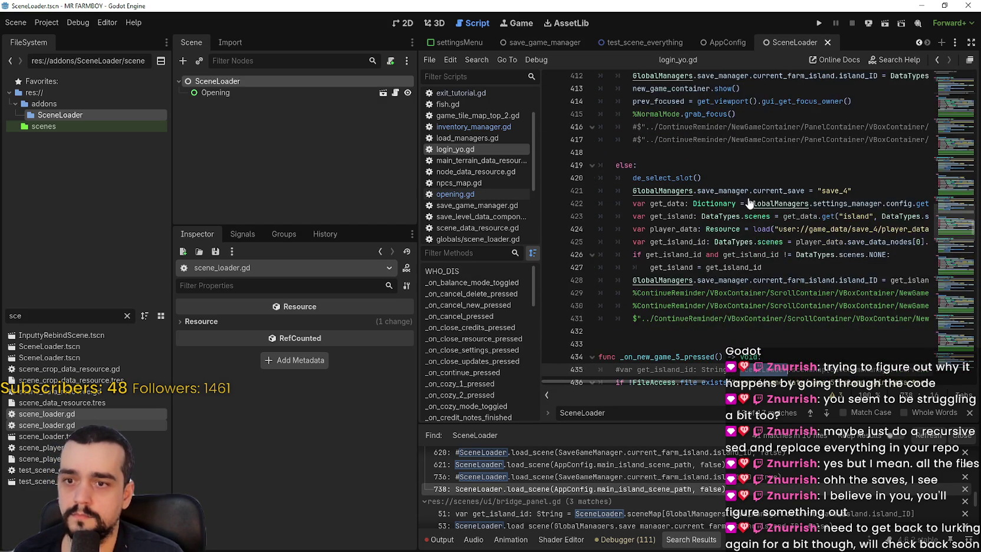
key("F3")
key("F3")
key("F3")
key("F3")
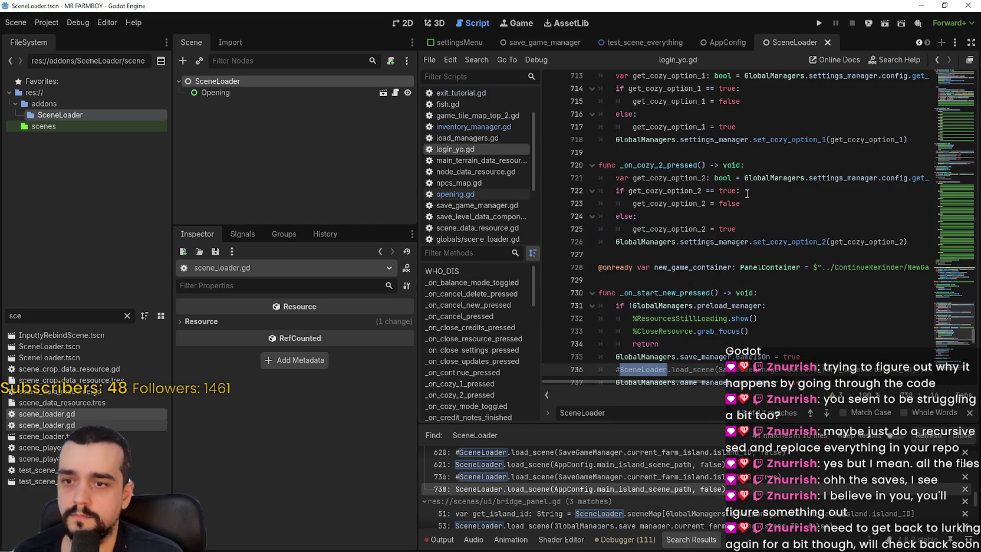
key("F3")
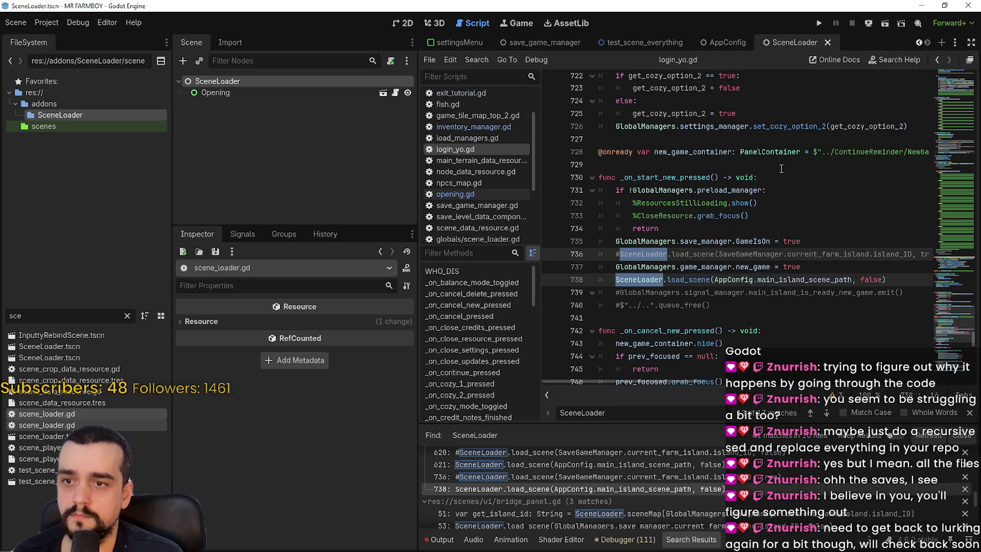
- Change lines 736 and 738 to SceneLoader_XO, save login_yo.gd, and close the find results
type("SceneLoade")
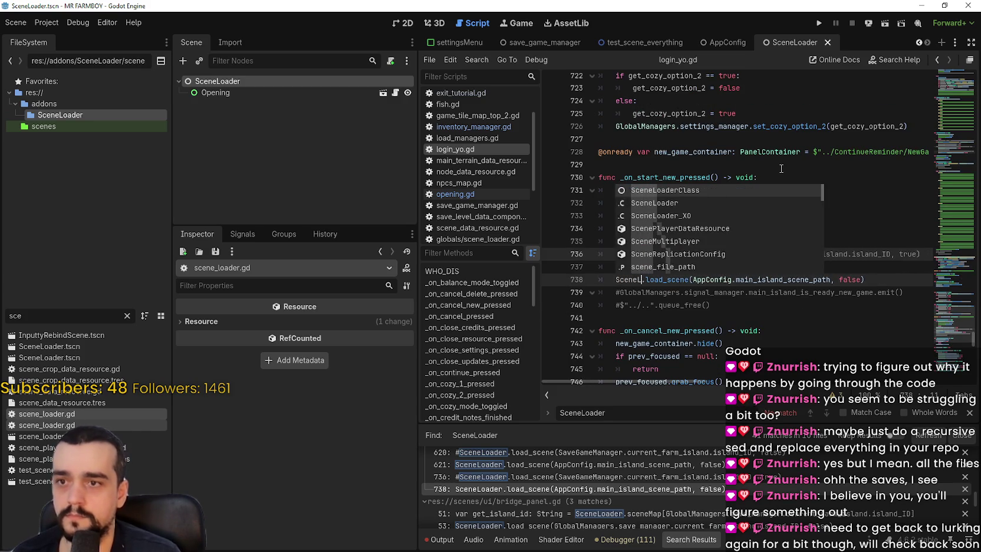
type("r")
key("Down")
key("Down")
key("Return")
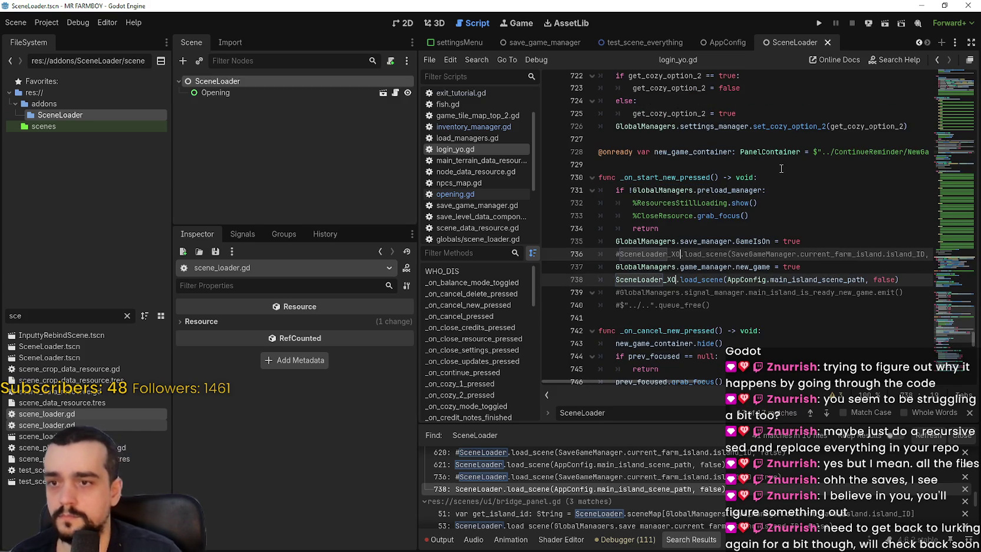
left_click(764, 164)
key("ctrl+s")
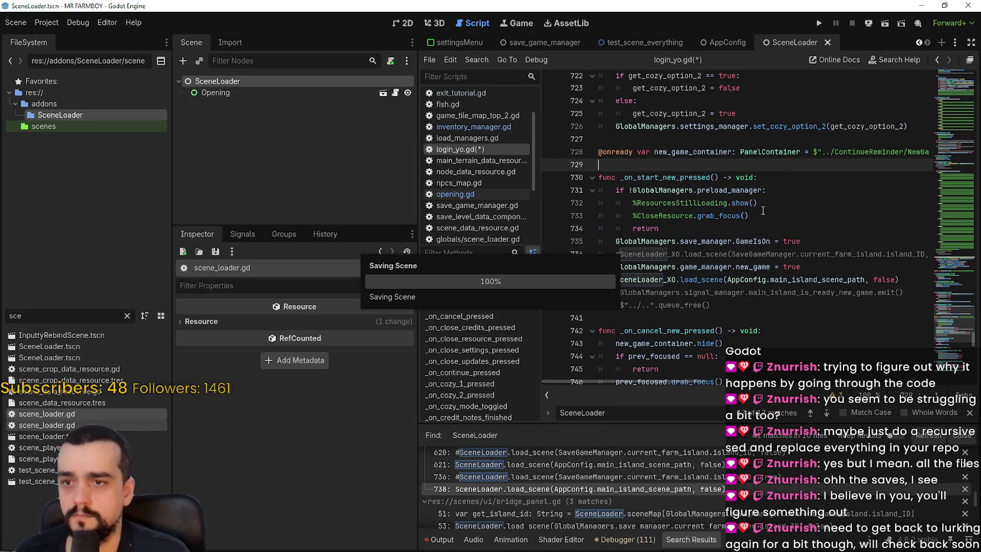
left_click(968, 414)
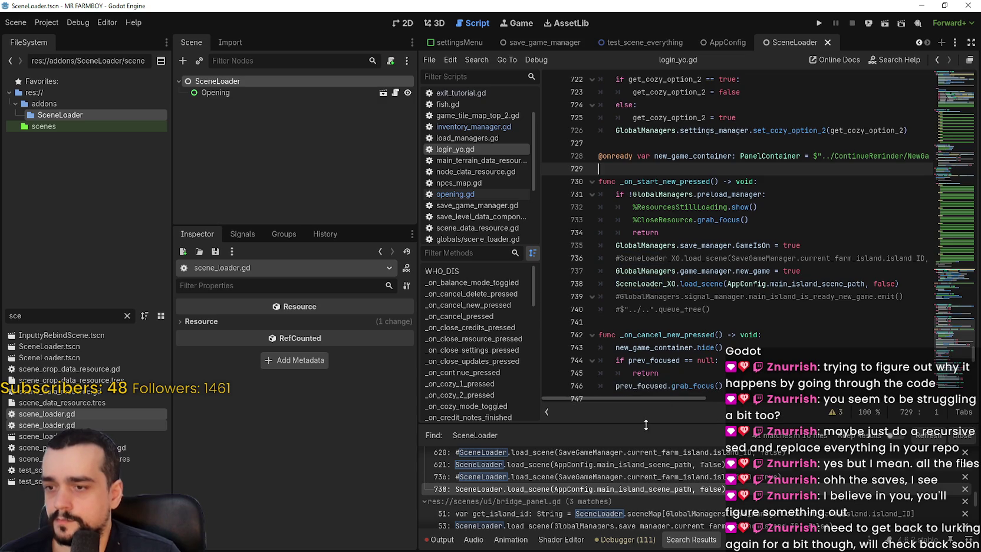
- Clear the 'sce' filter in the FileSystem dock so all files show
left_click(439, 539)
left_click(730, 248)
left_click(22, 311)
key("BackSpace")
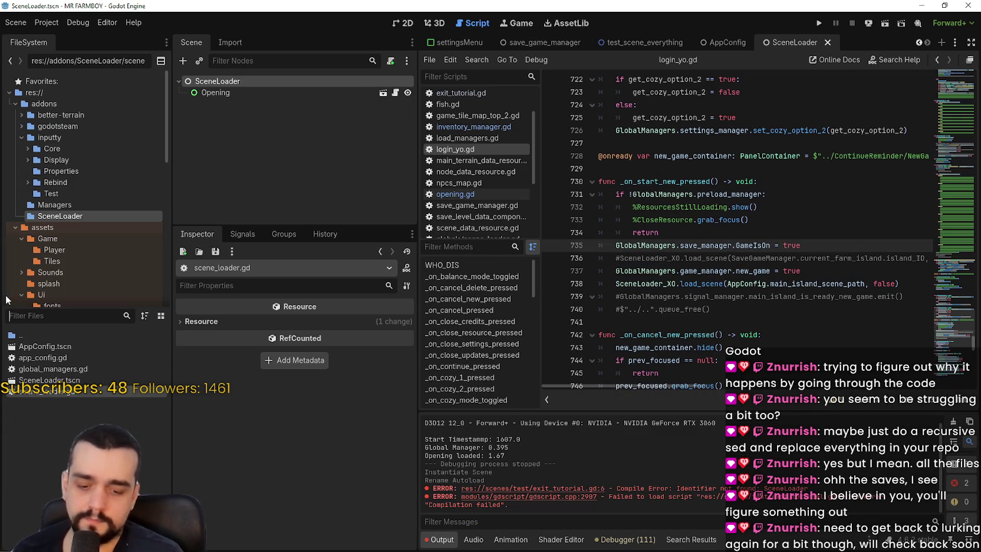
- Set the project's Run main scene to res://SceneLoader.tscn and launch the game
left_click(47, 23)
left_click(53, 36)
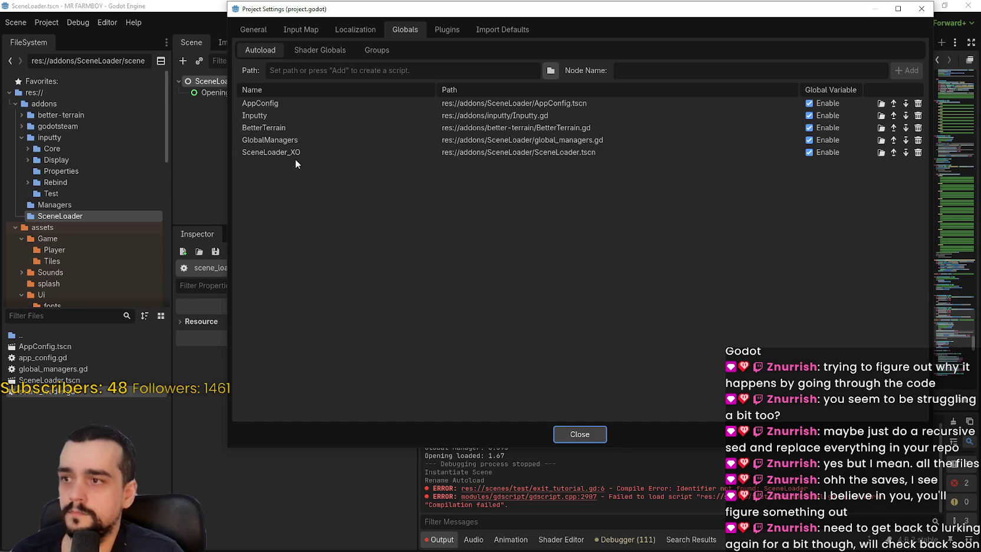
left_click(255, 31)
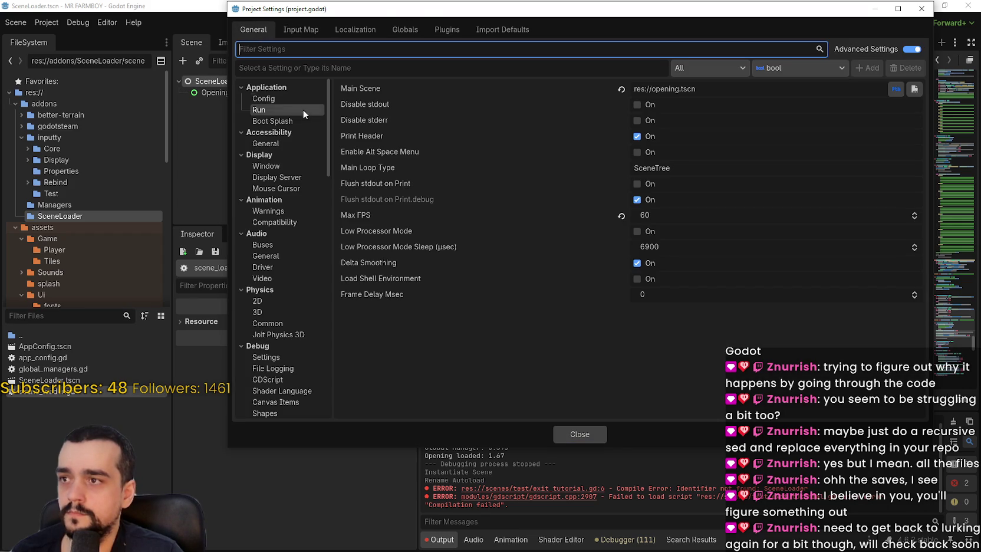
left_click(621, 90)
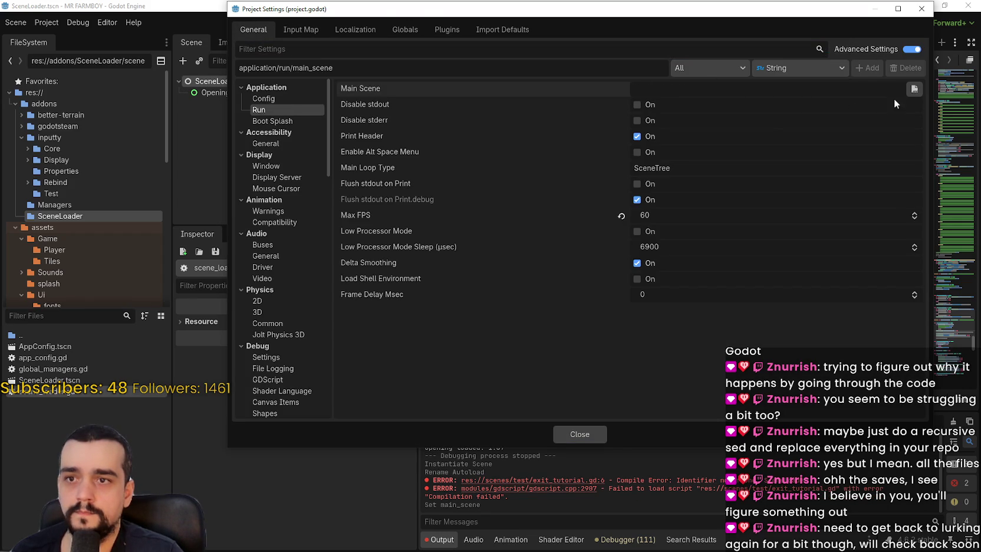
left_click(914, 89)
left_click(332, 212)
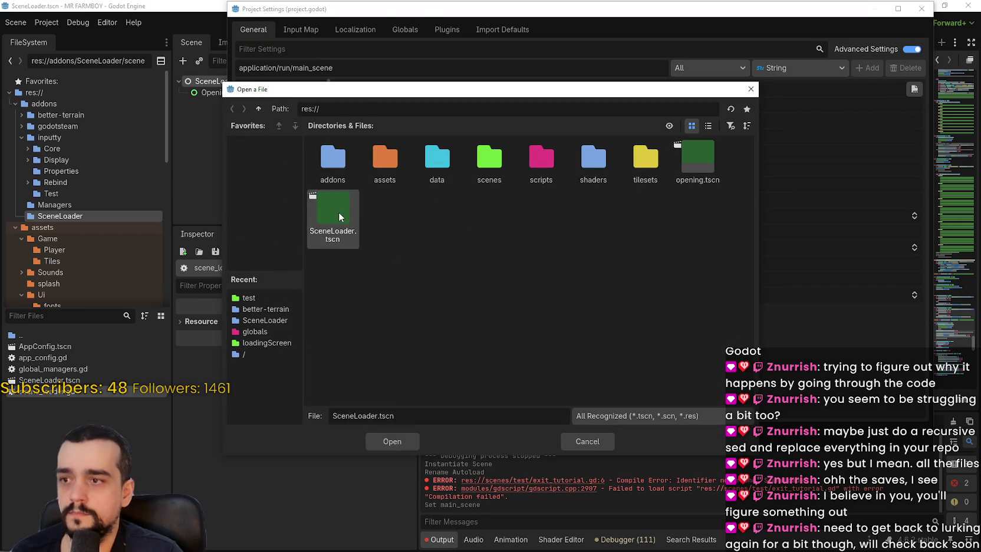
left_click(392, 441)
left_click(579, 434)
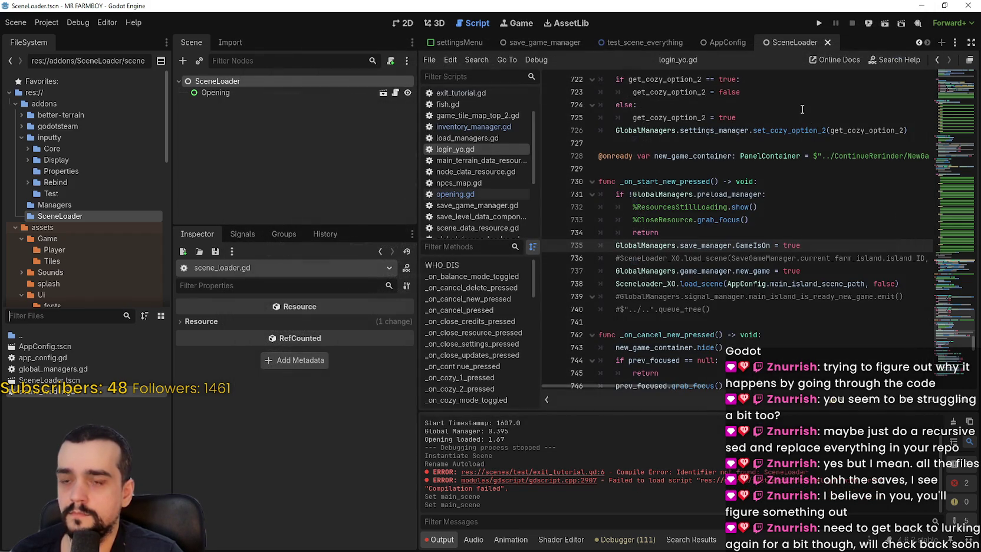
left_click(818, 24)
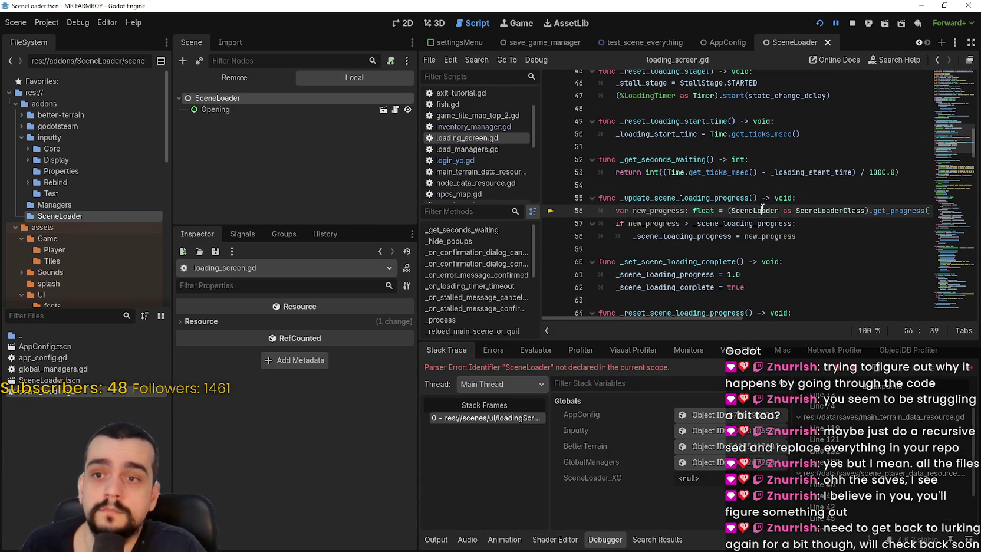
- Change the SceneLoader reference on line 56 of loading_screen.gd to SceneLoader_XO
scroll(761, 203, "down", 10)
scroll(756, 168, "right", 1)
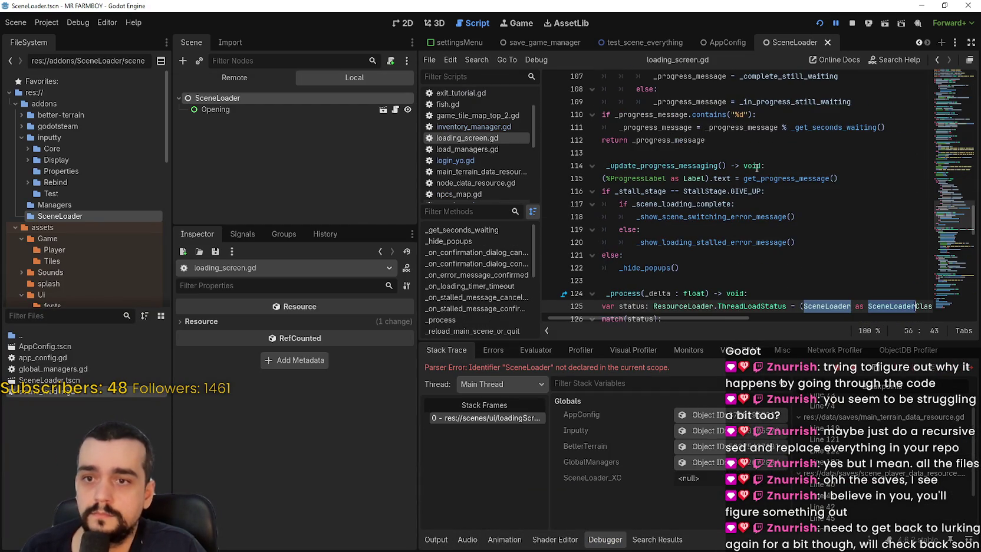
scroll(796, 228, "up", 12)
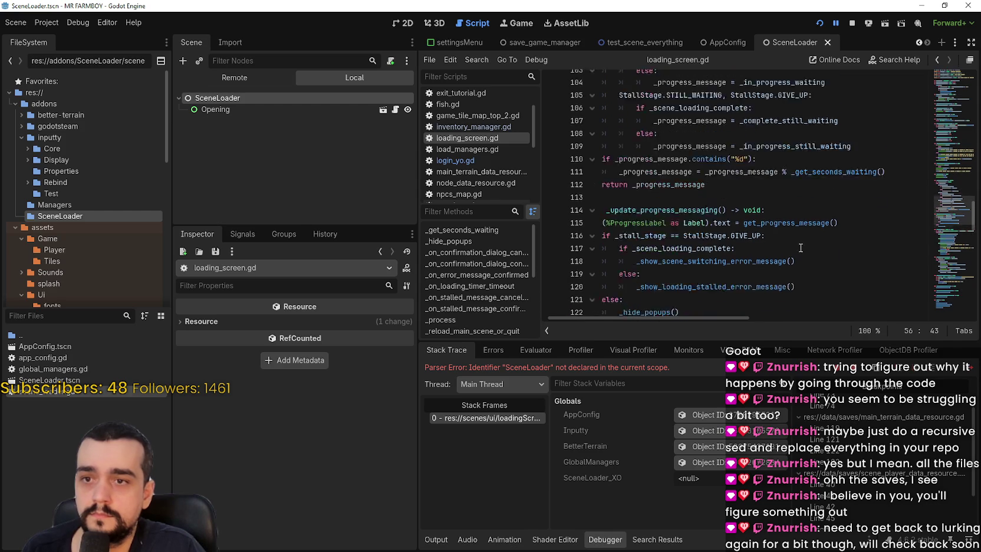
left_click_drag(950, 171, 947, 110)
scroll(945, 131, "down", 7)
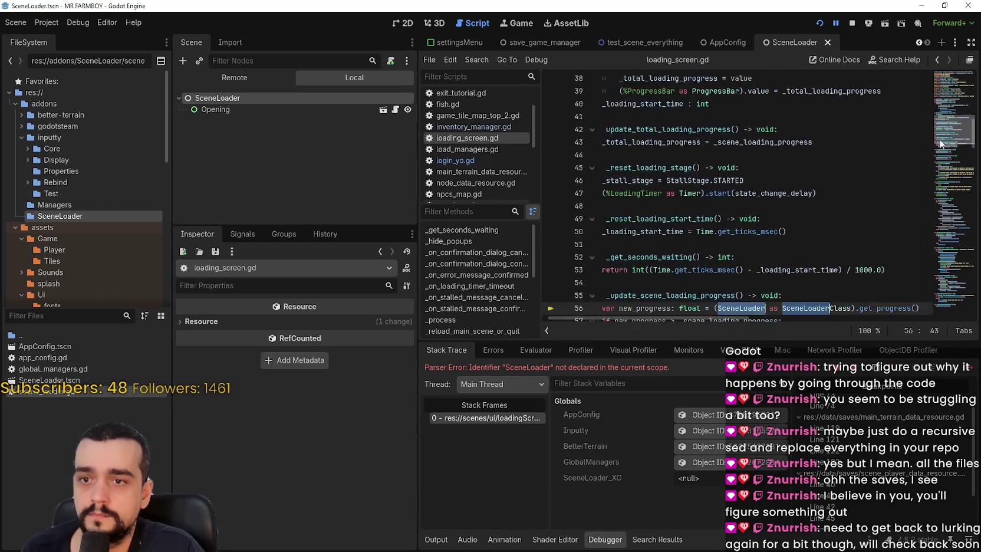
left_click_drag(601, 223, 736, 196)
double_click(737, 210)
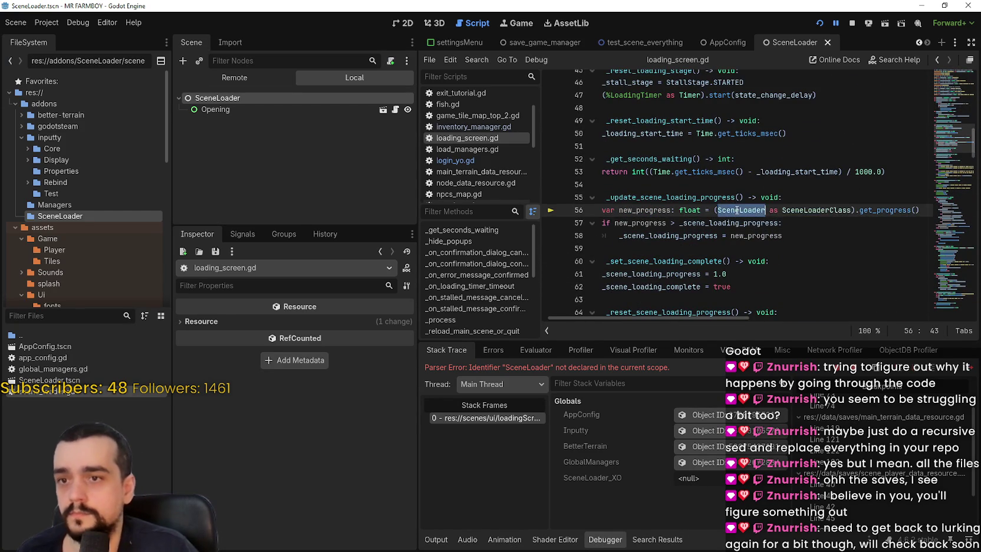
type("ceneLoader")
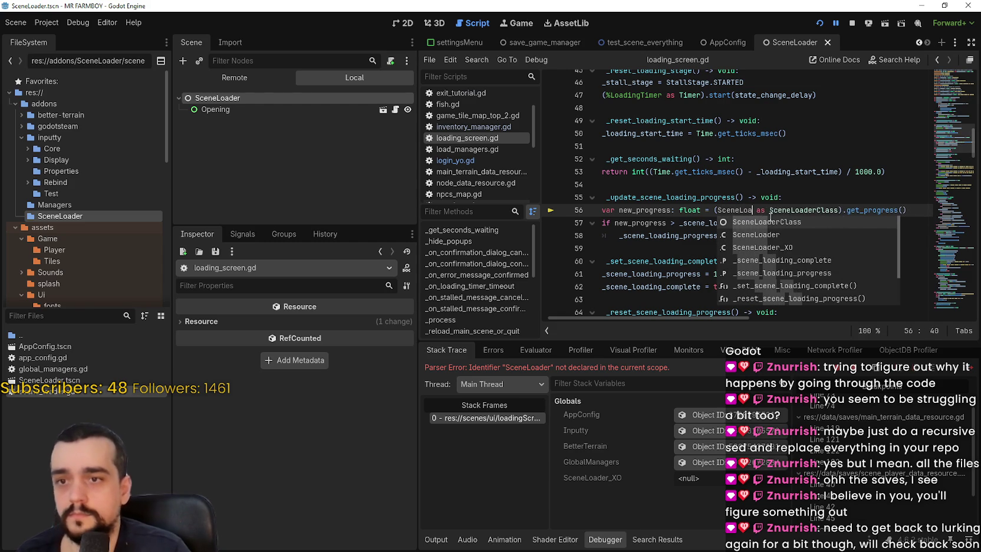
key("Down")
key("Down")
key("Return")
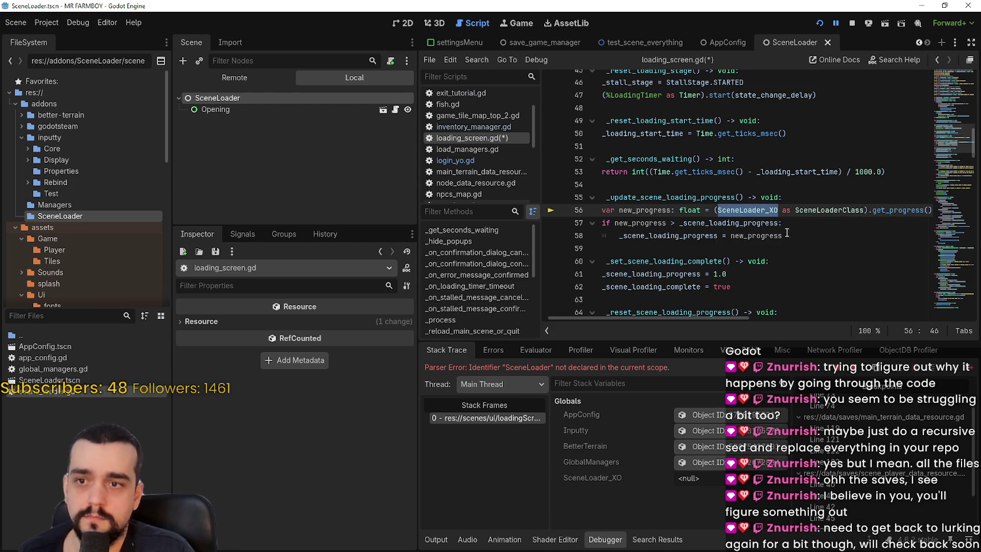
left_click(814, 252)
- Change the SceneLoader reference on line 125 to SceneLoader_XO via autocomplete
scroll(797, 224, "down", 10)
scroll(797, 214, "down", 7)
left_click(821, 210)
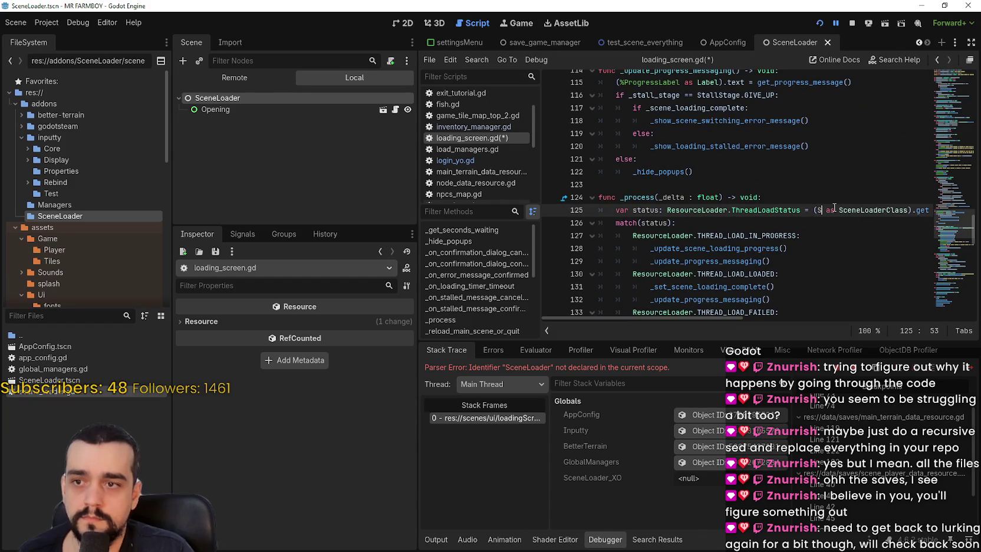
type("ceneLoader")
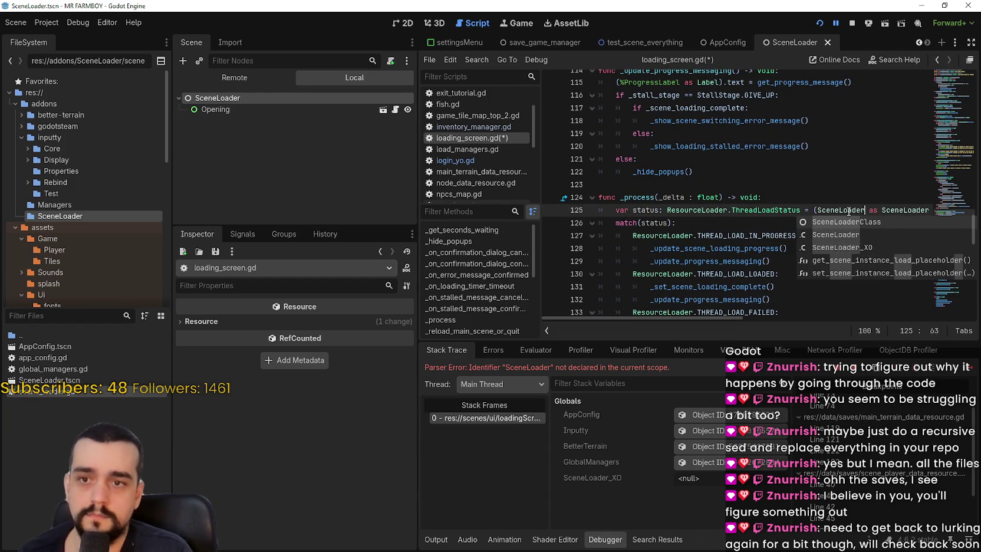
key("Down")
key("Down")
key("Return")
scroll(831, 236, "down", 15)
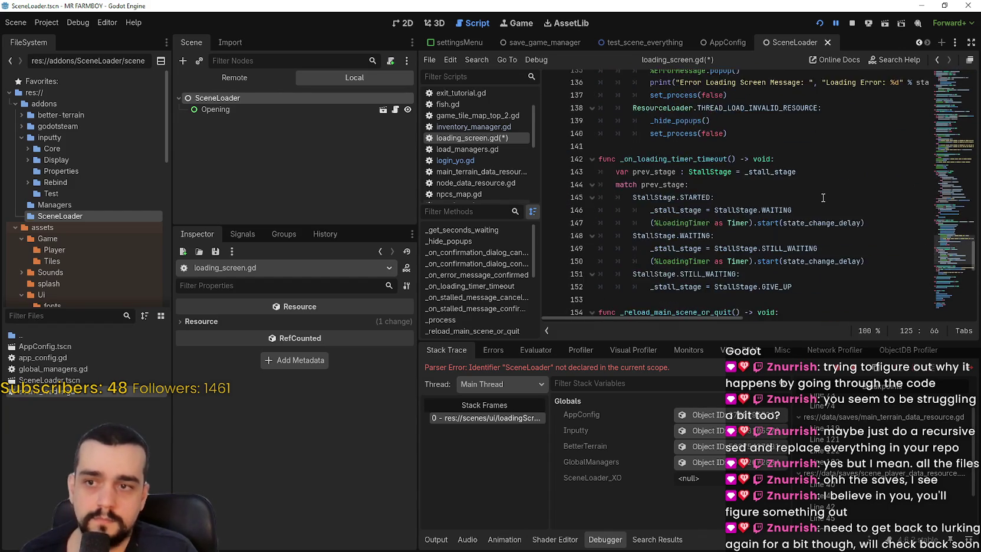
left_click(804, 284)
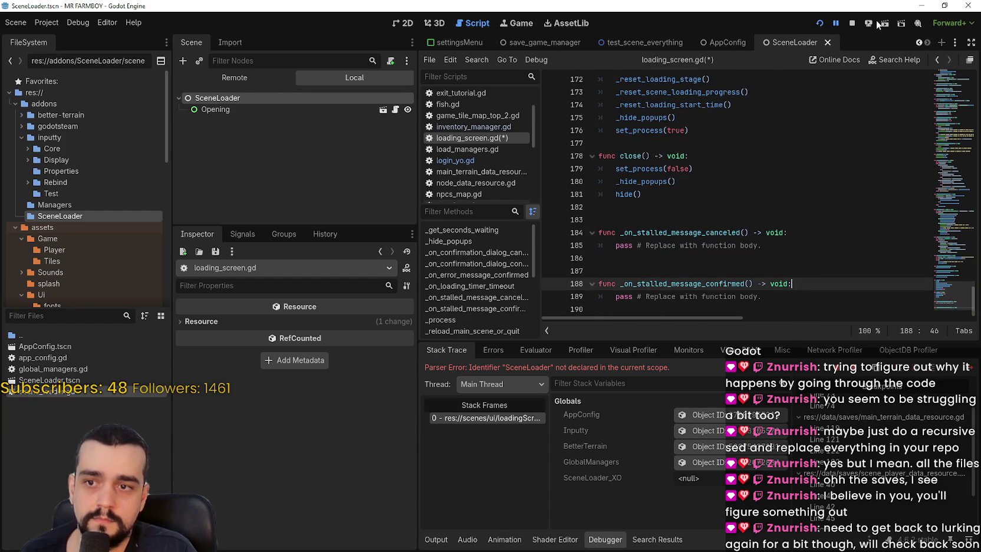
- Relaunch the game, show the Remote scene tree, and expand MainMenu once the menu loads
left_click(819, 23)
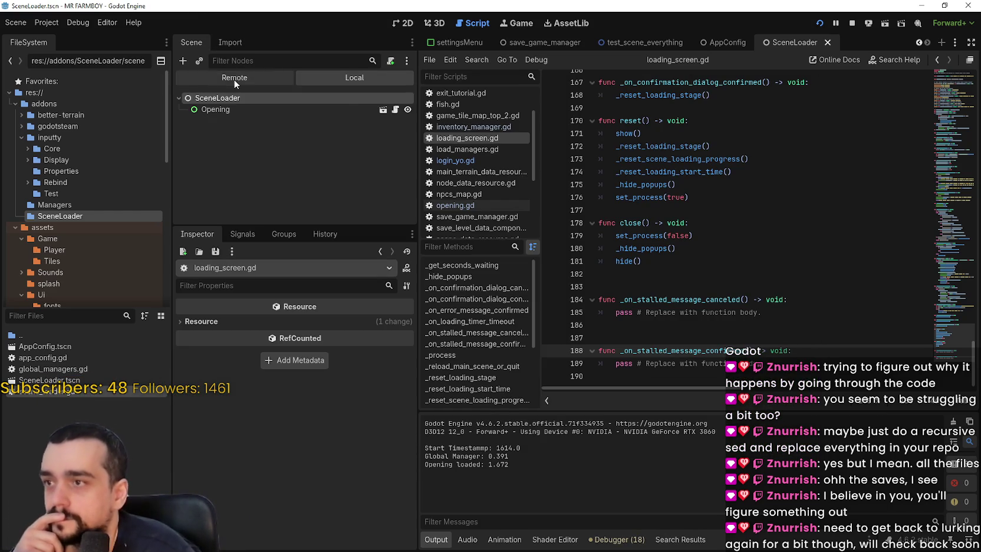
left_click(233, 77)
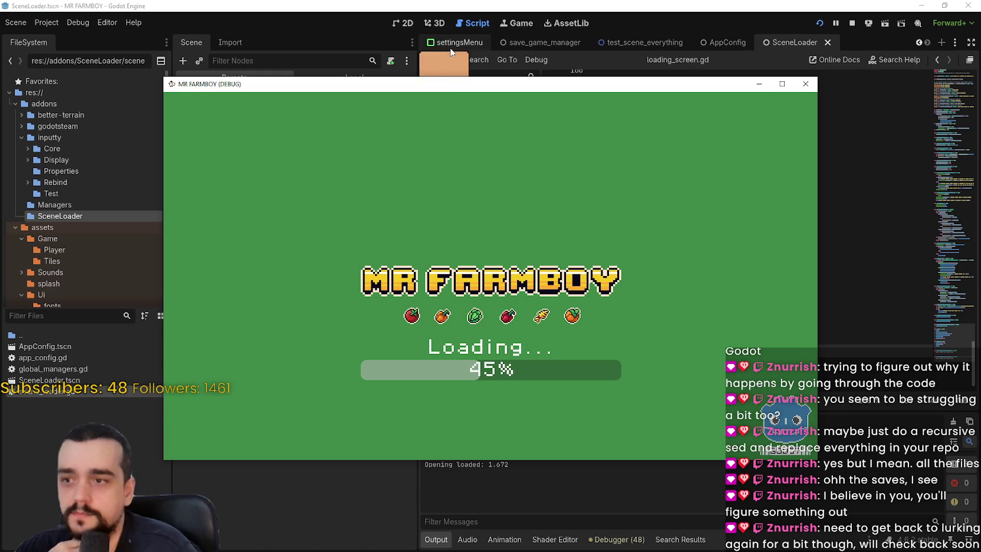
left_click_drag(450, 86, 581, 30)
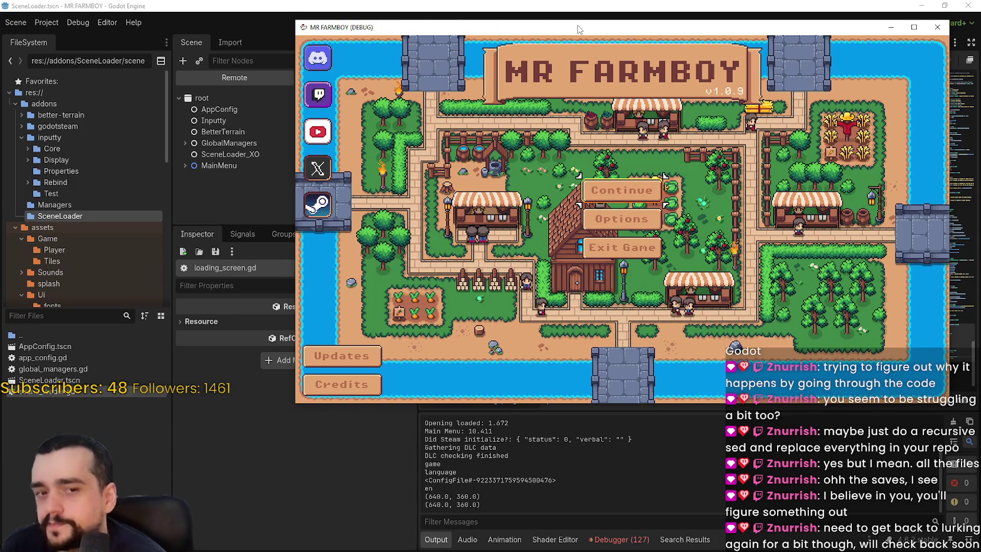
left_click(185, 165)
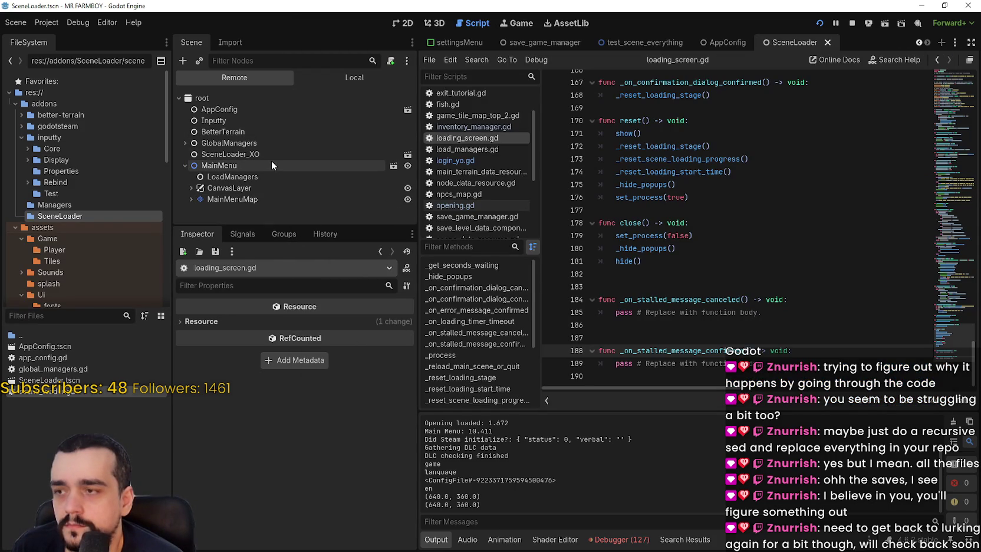
- Stop the running game and open the Opening node's script, opening.gd
left_click(851, 24)
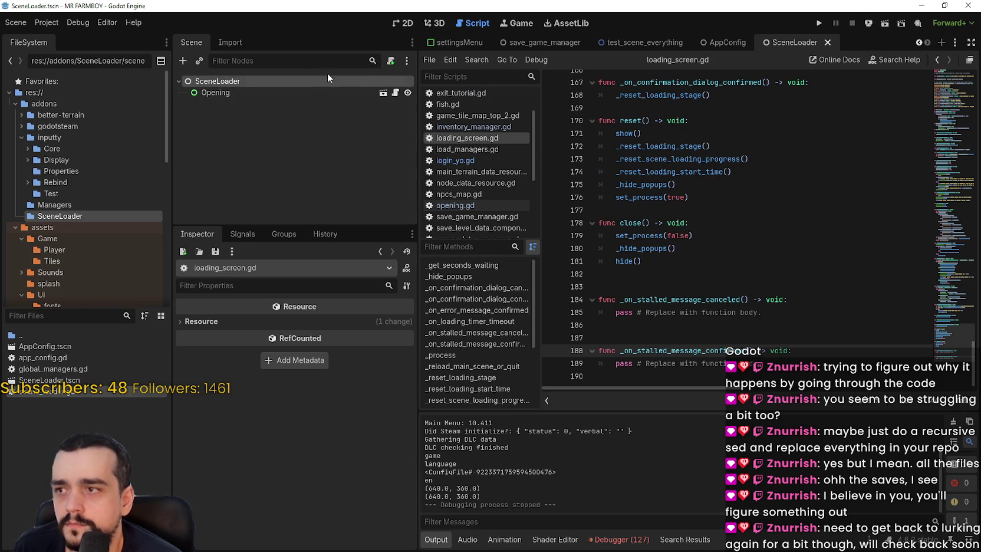
left_click(303, 92)
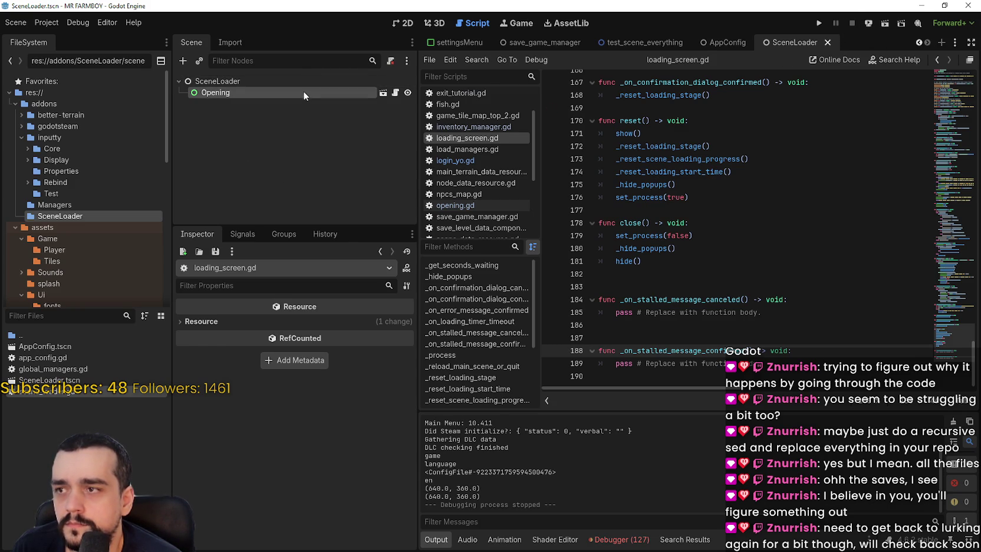
left_click(394, 95)
left_click(764, 258)
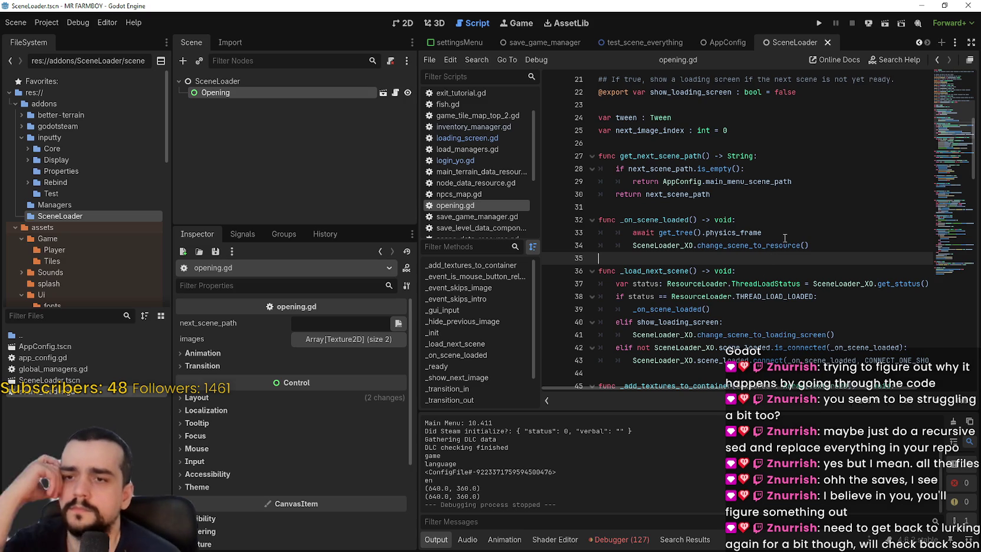
mouse_move(751, 253)
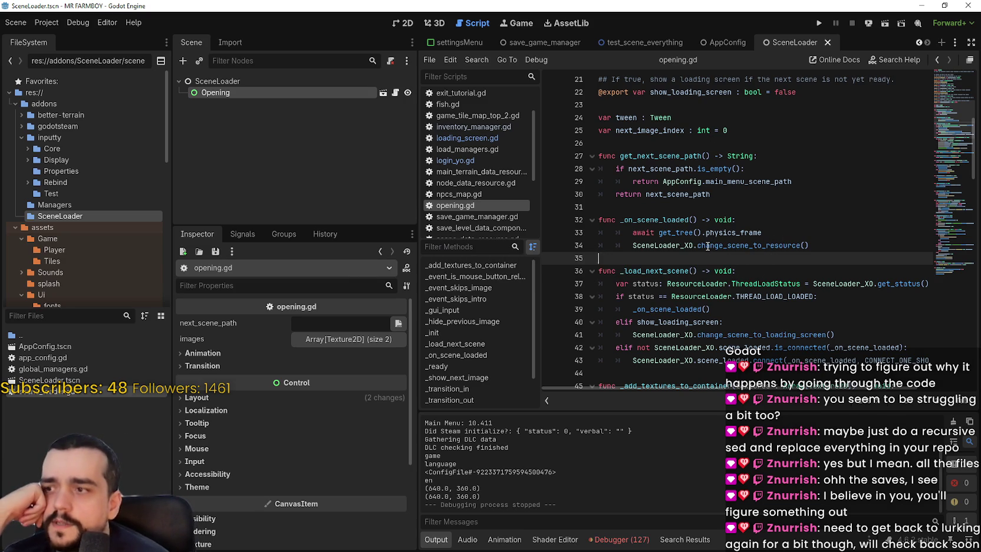
mouse_move(707, 247)
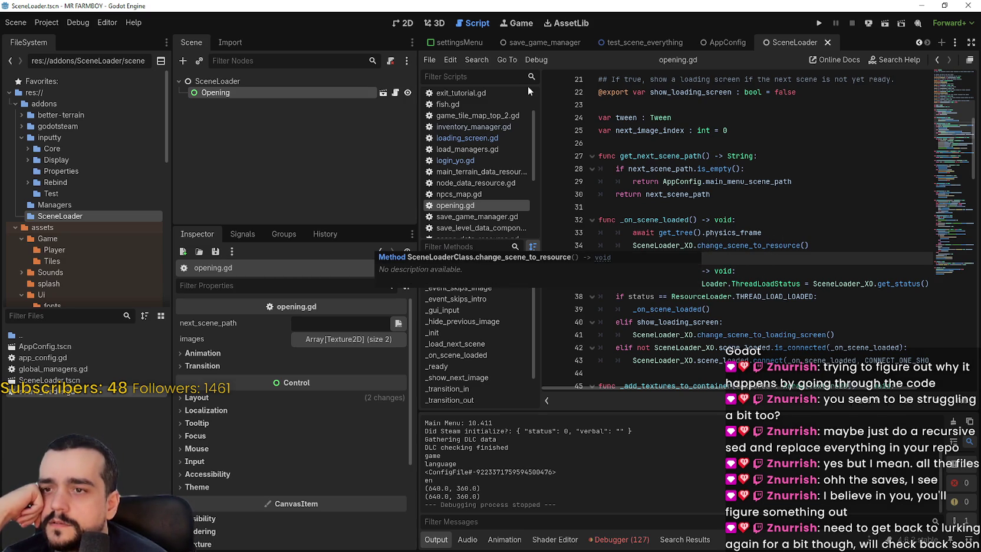
left_click(708, 142)
- Scroll through opening.gd and delete the empty line 79
scroll(778, 236, "up", 2)
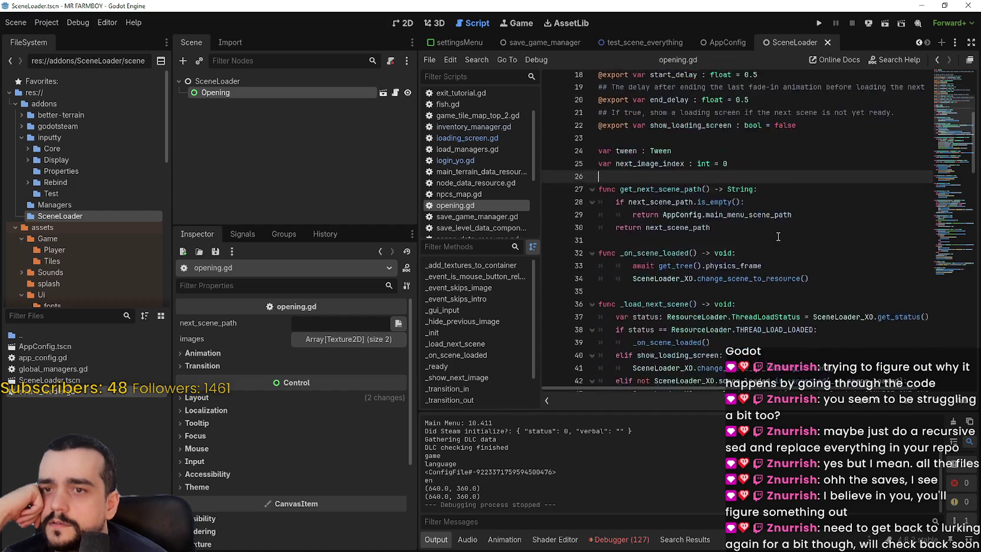
scroll(778, 237, "down", 10)
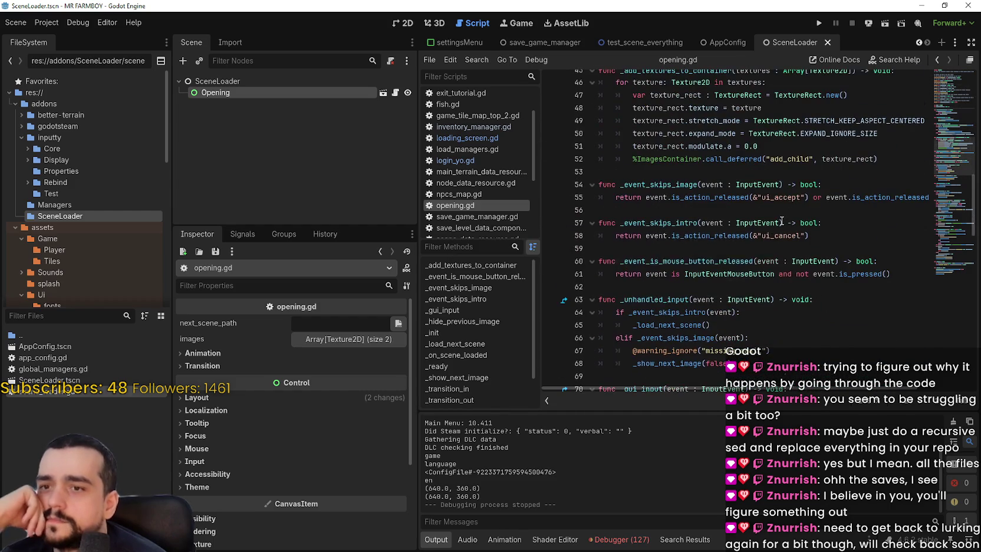
left_click(782, 222)
scroll(766, 207, "down", 5)
left_click(748, 196)
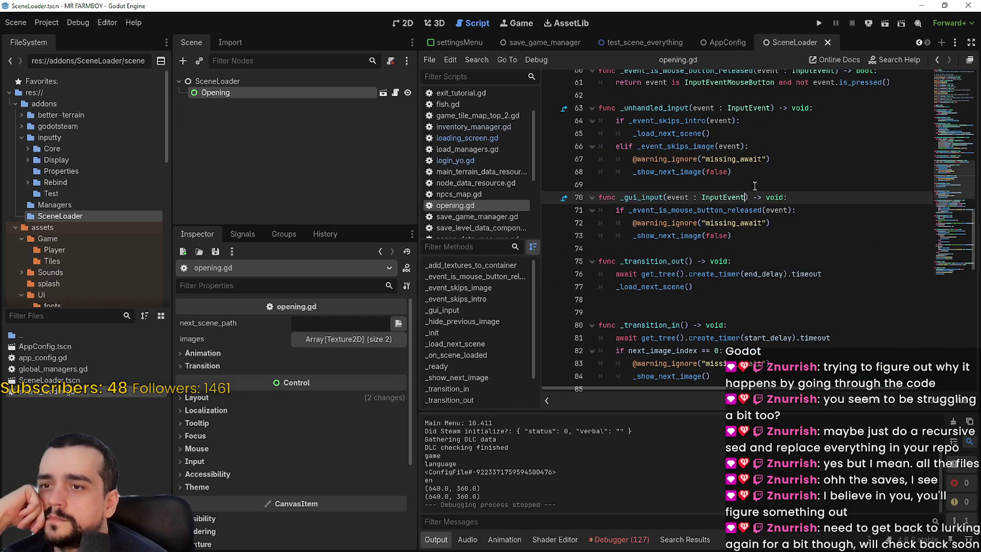
scroll(751, 176, "down", 4)
left_click(749, 153)
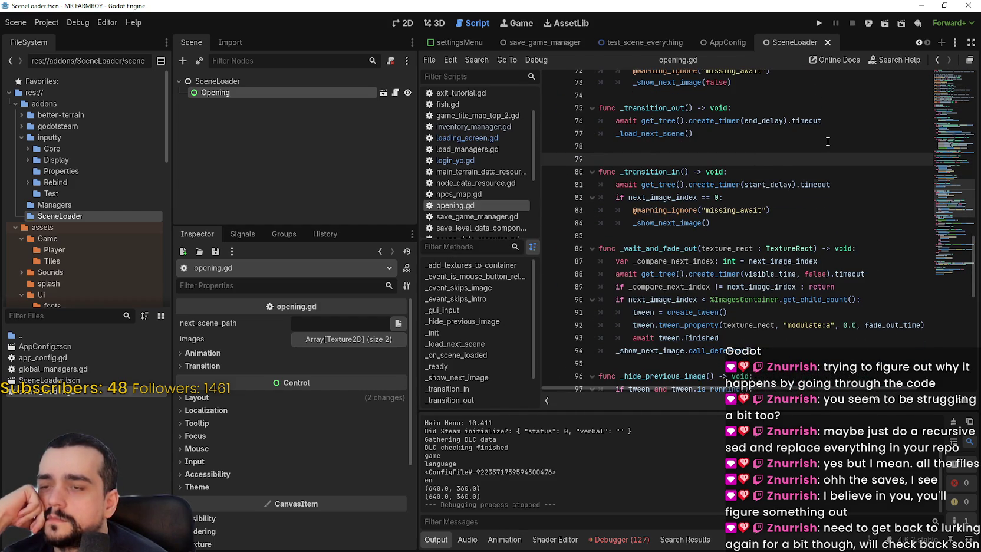
key("BackSpace")
- Select the SceneLoader_XO reference on line 130, then the SceneLoader root node
scroll(766, 165, "down", 4)
left_click(691, 175)
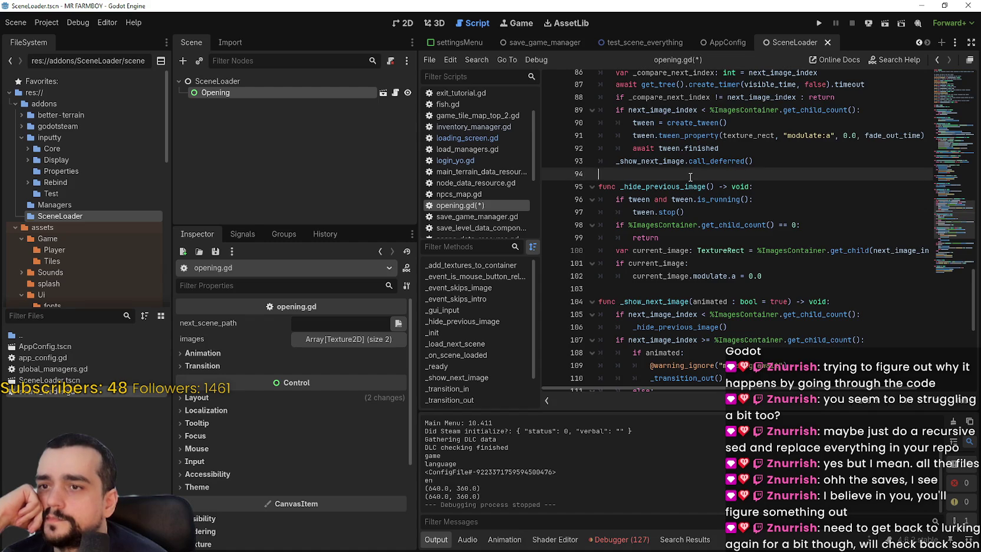
scroll(690, 177, "down", 8)
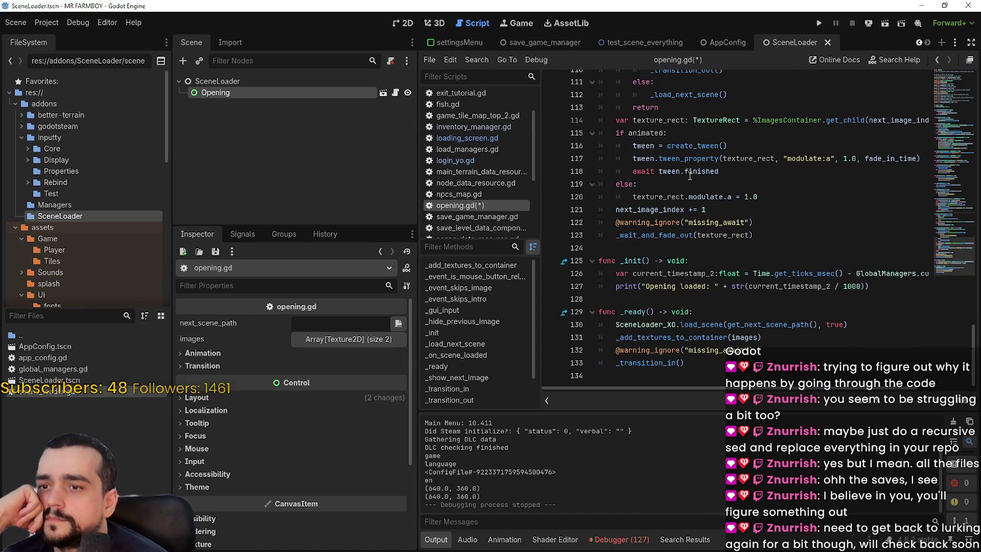
double_click(645, 324)
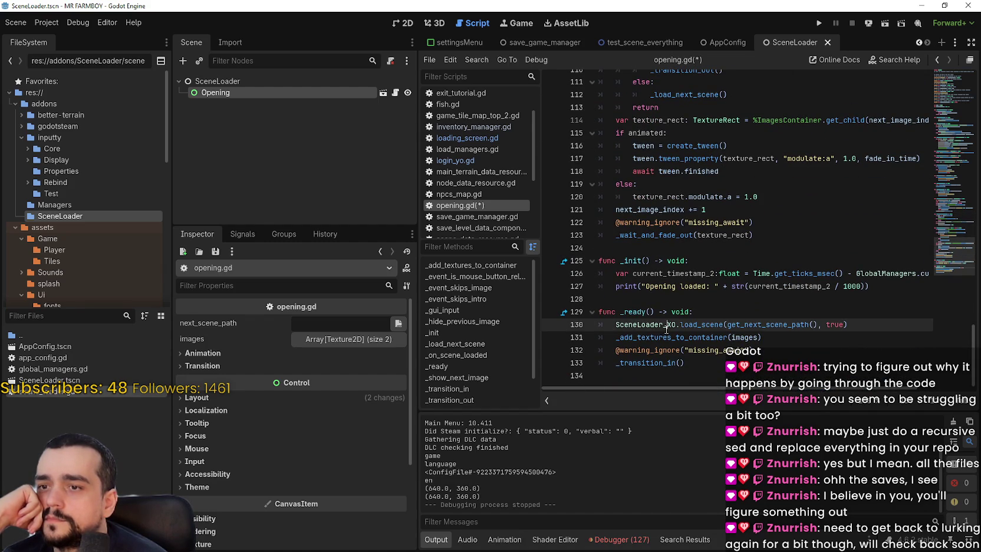
left_click(217, 81)
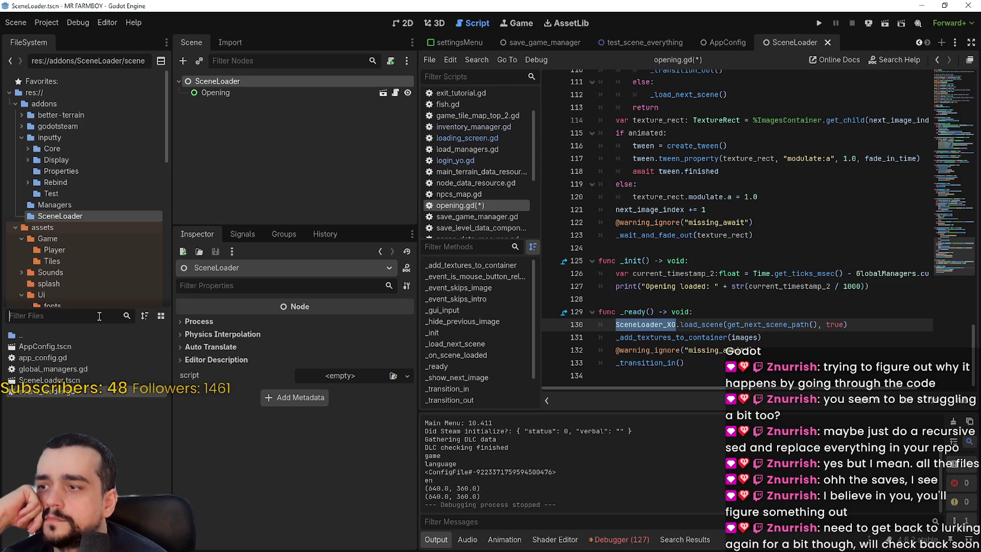
- List the res:// root in the FileSystem dock and check the SceneLoader scene's file options
scroll(96, 226, "down", 5)
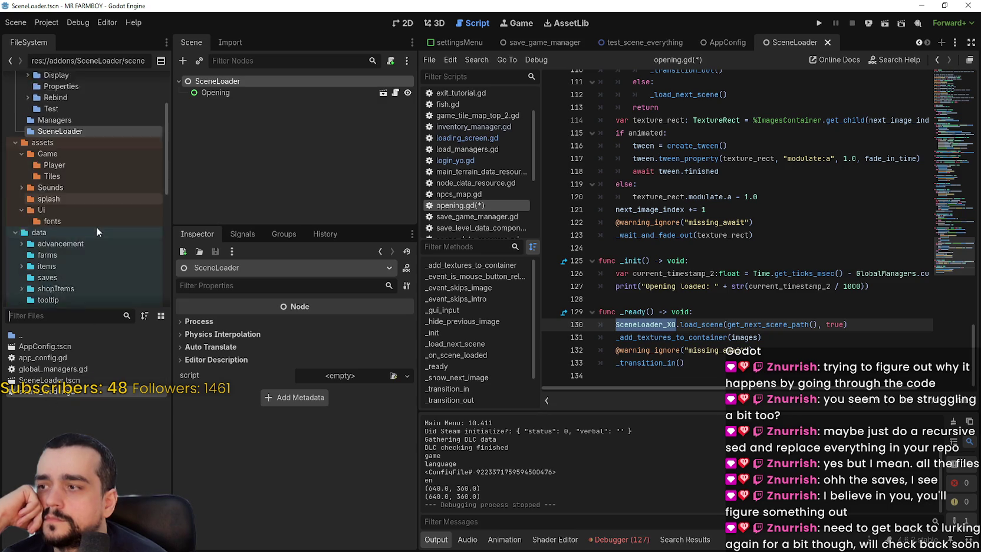
scroll(95, 227, "up", 4)
scroll(59, 129, "up", 1)
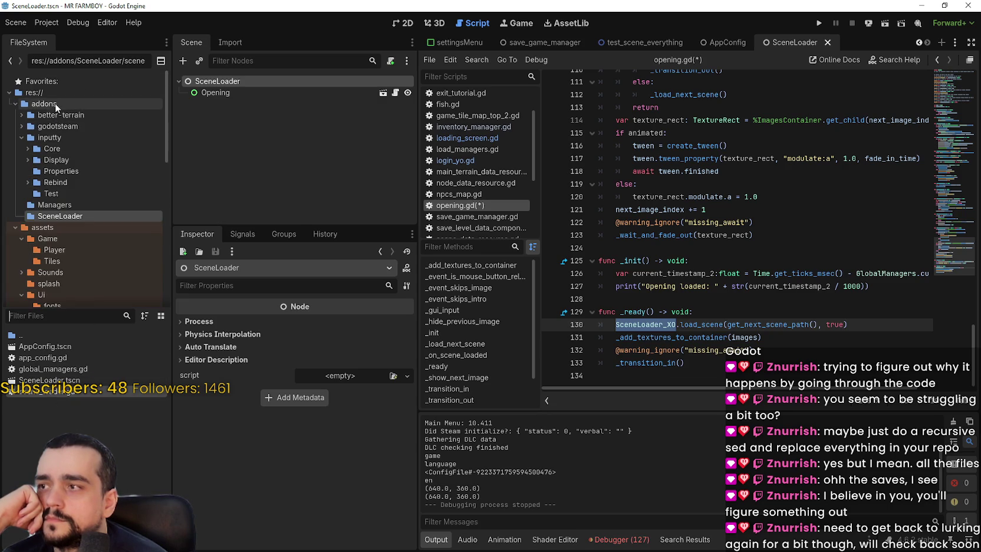
left_click(54, 94)
right_click(25, 457)
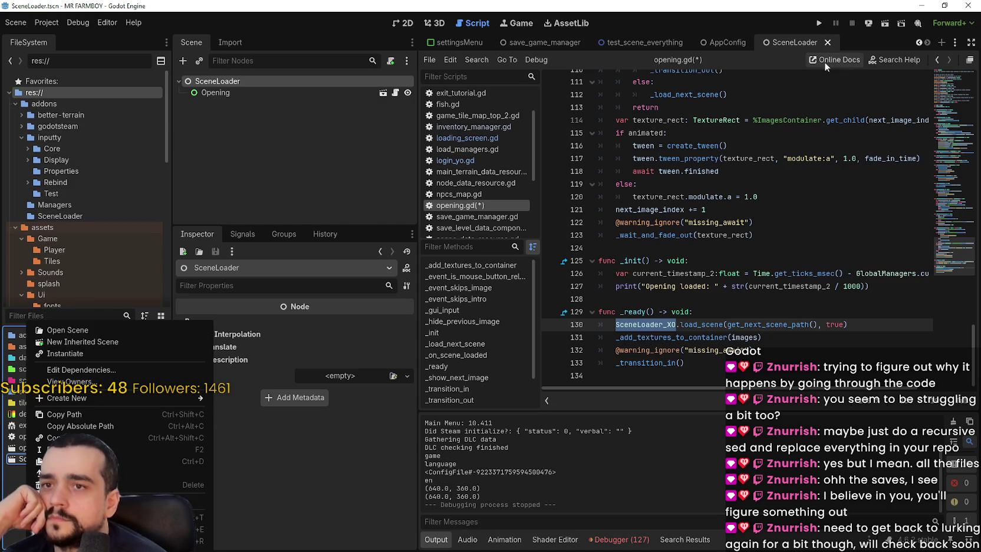
left_click(828, 42)
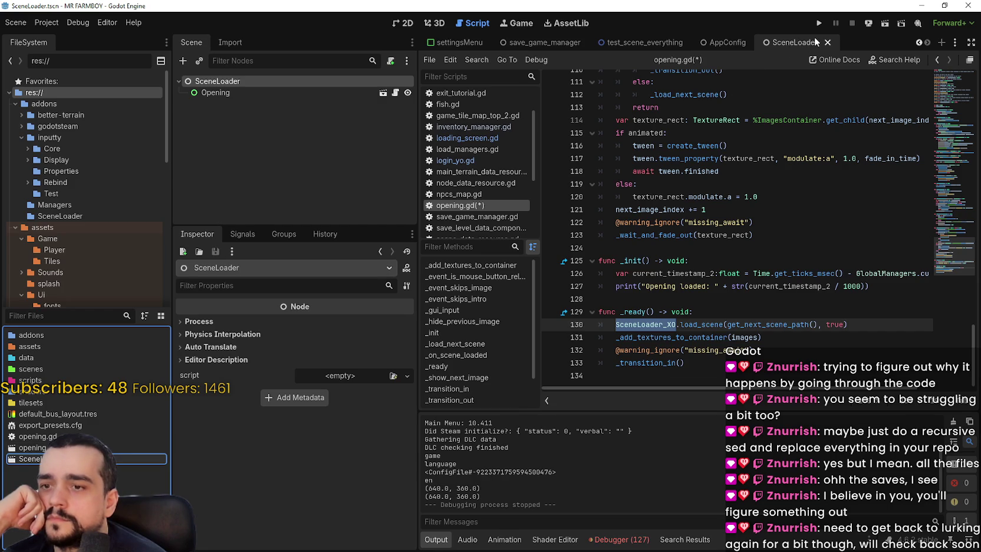
- Bring up the code context menu on the load_scene call at line 130
left_click(706, 337)
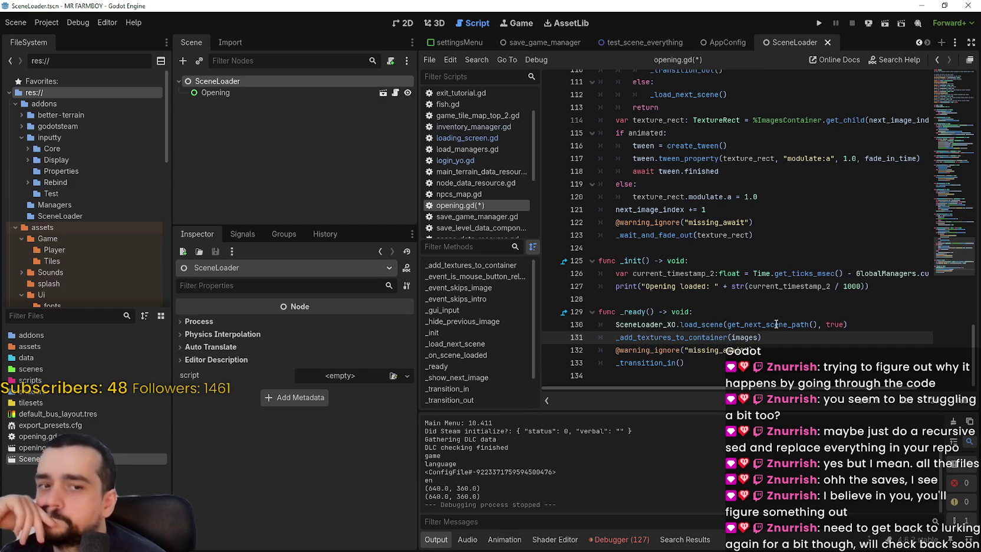
key("Up")
key("Up")
key("Up")
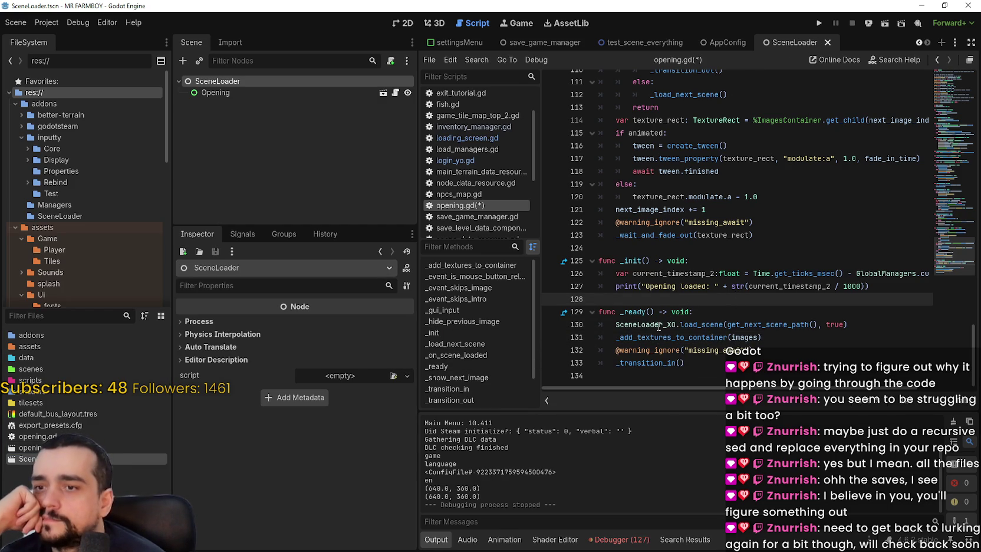
right_click(658, 326)
right_click(697, 328)
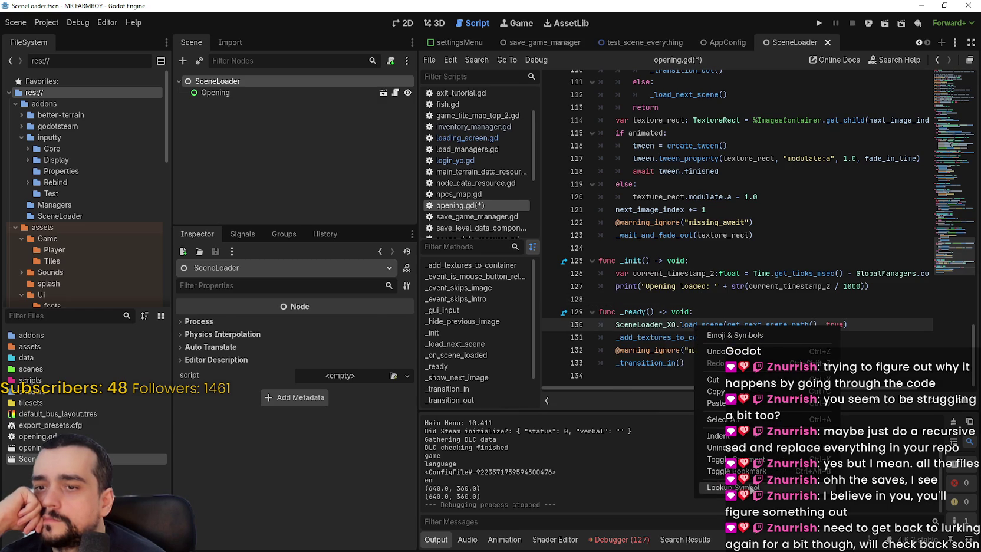
- Look up the load_scene symbol to jump to its definition in scene_loader.gd
left_click(733, 487)
scroll(727, 227, "down", 2)
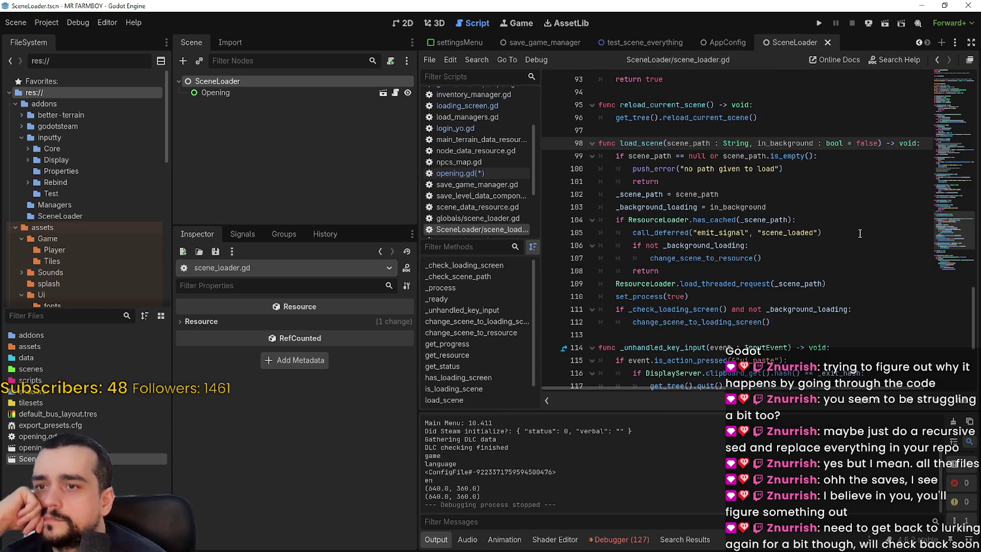
scroll(859, 232, "down", 3)
scroll(825, 232, "down", 2)
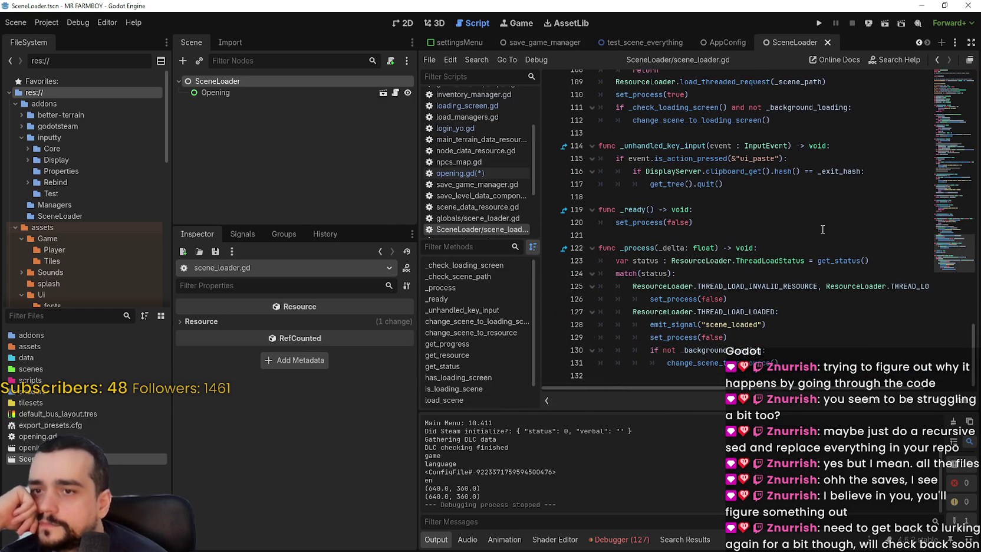
scroll(819, 228, "up", 12)
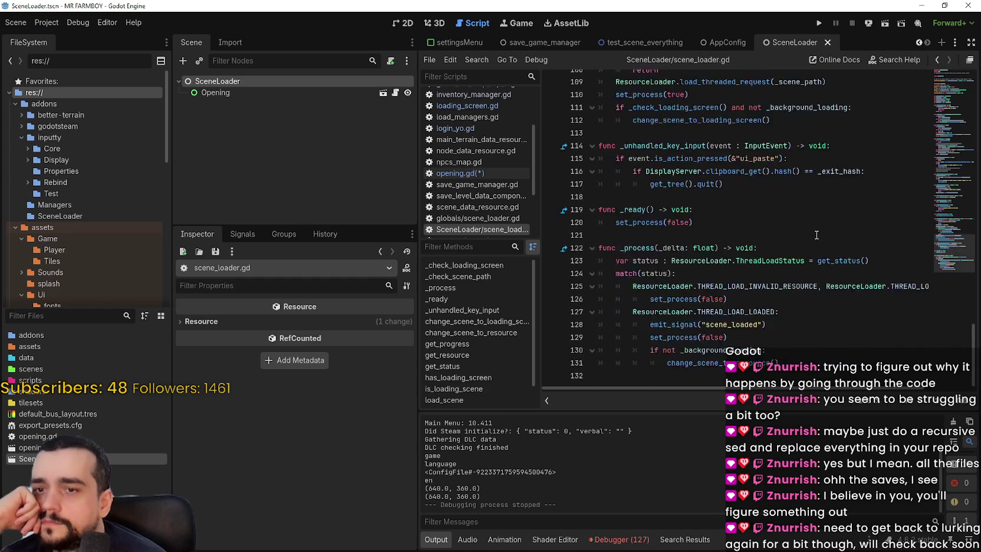
scroll(816, 234, "up", 6)
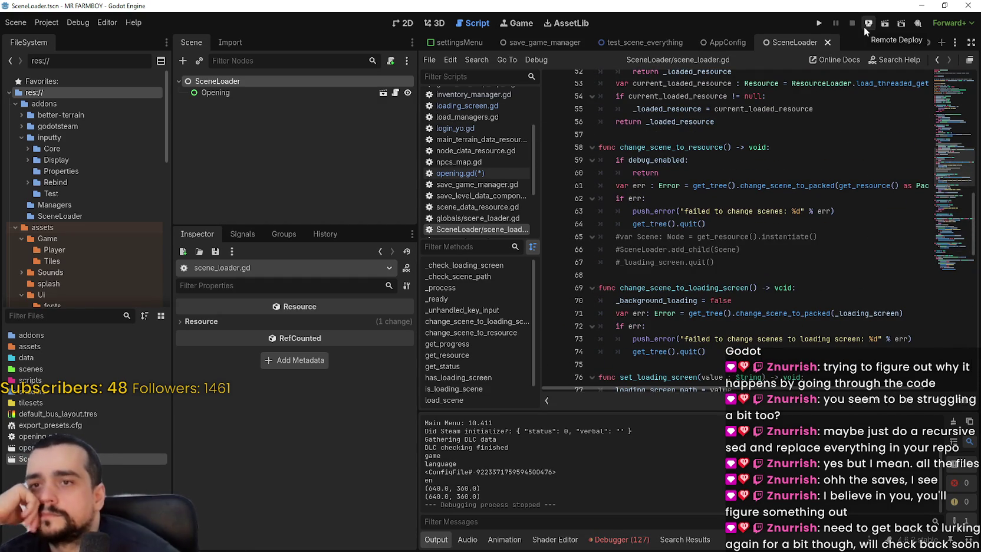
scroll(858, 280, "up", 1)
scroll(819, 274, "up", 2)
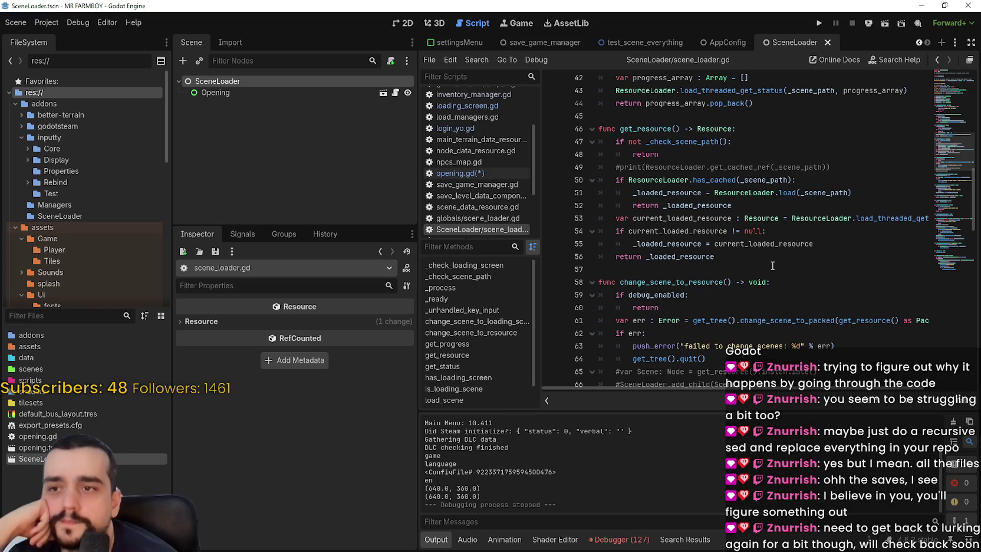
scroll(773, 266, "up", 2)
- Review the upper loader code in scene_loader.gd around lines 36-45
left_click(718, 193)
scroll(759, 261, "up", 3)
left_click(686, 194)
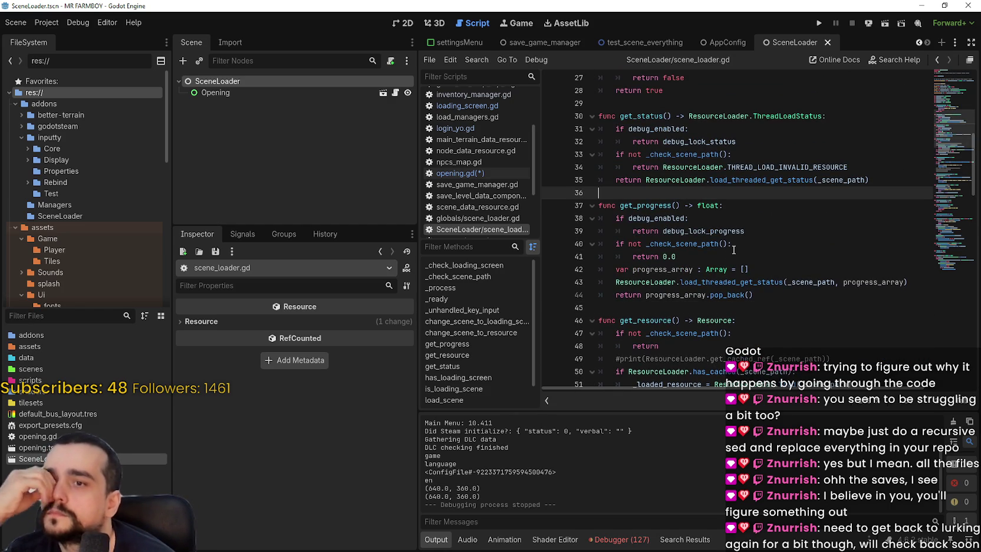
scroll(717, 237, "up", 2)
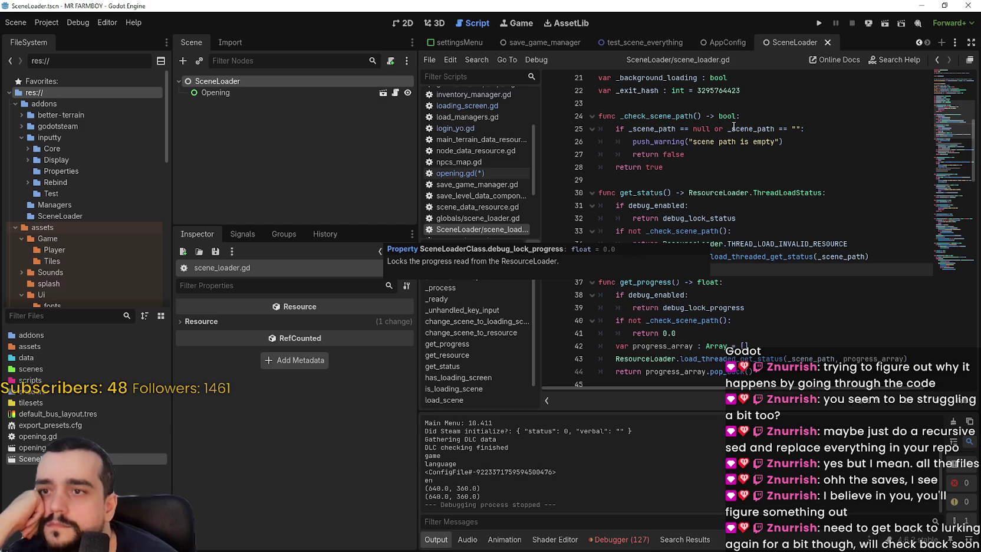
scroll(770, 229, "down", 3)
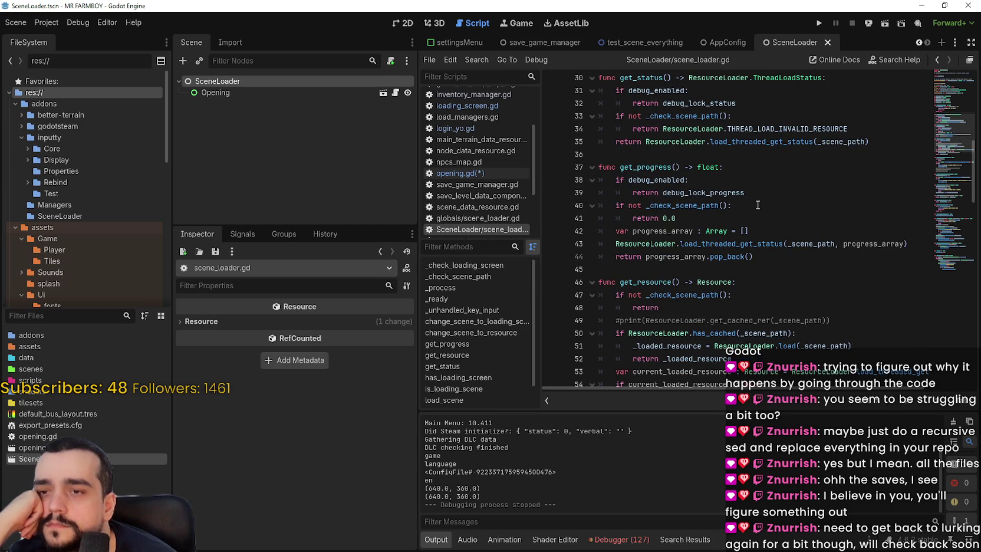
scroll(757, 205, "down", 1)
- Review get_status, get_resource and the scene-changing functions, reading change_scene_to_packed's docs
left_click(772, 231)
scroll(784, 236, "down", 2)
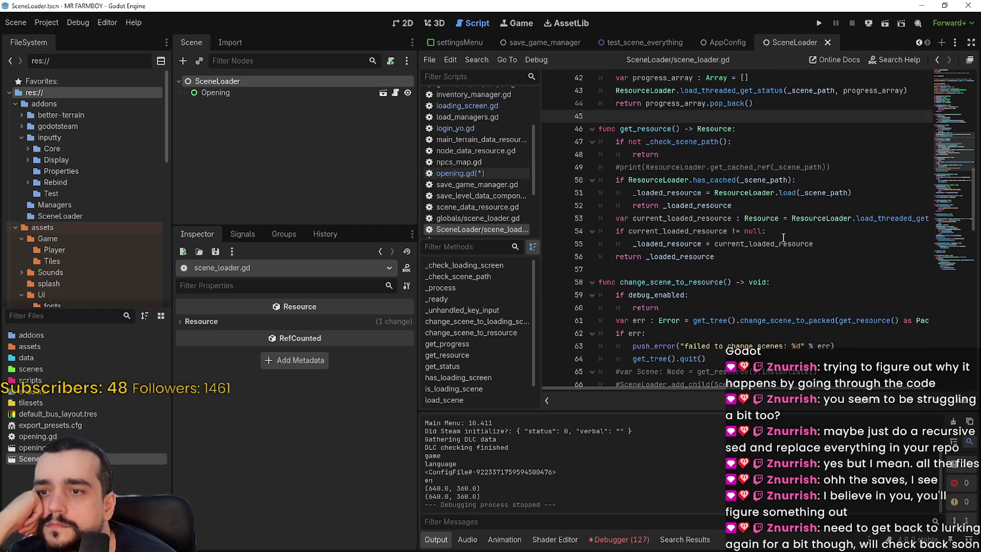
scroll(784, 235, "down", 2)
left_click(778, 234)
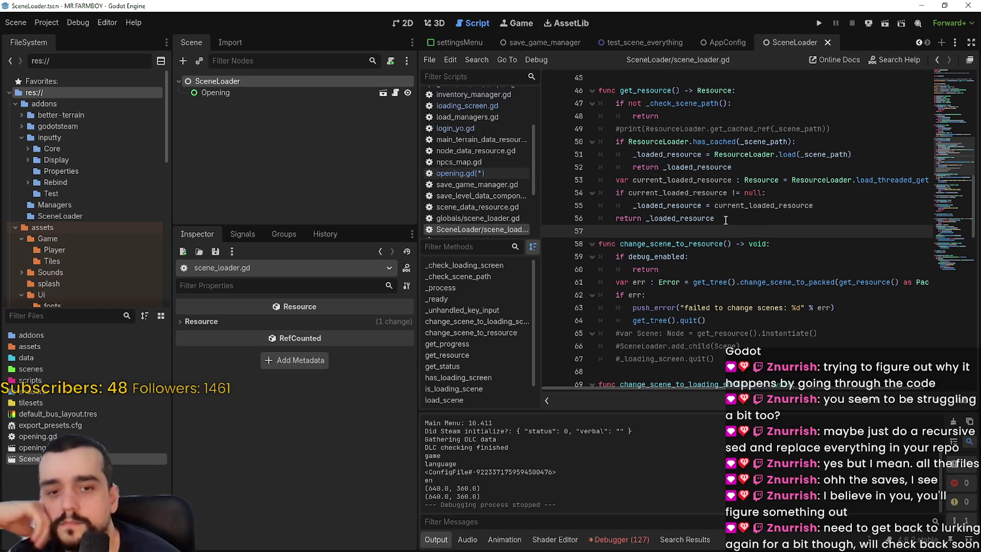
scroll(729, 216, "down", 2)
left_click(764, 294)
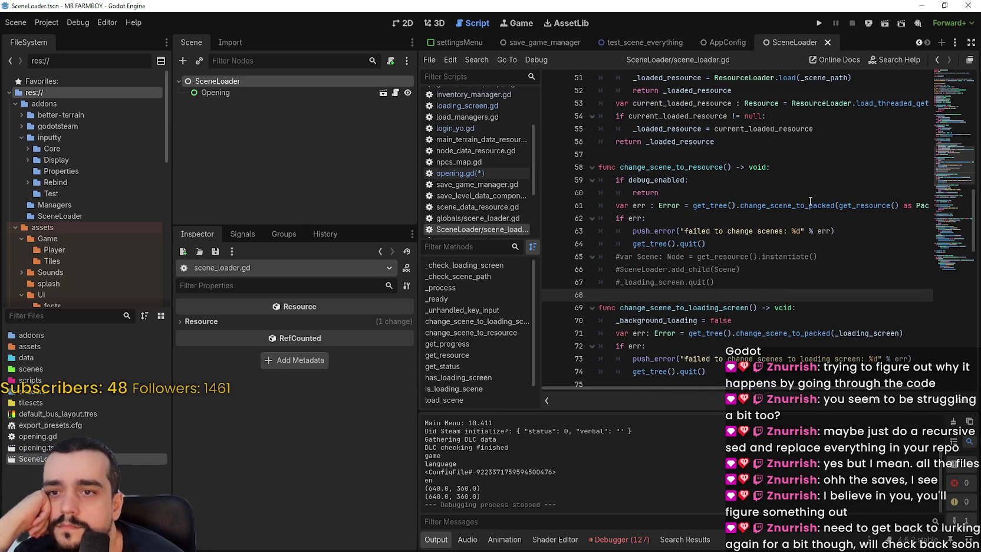
mouse_move(718, 210)
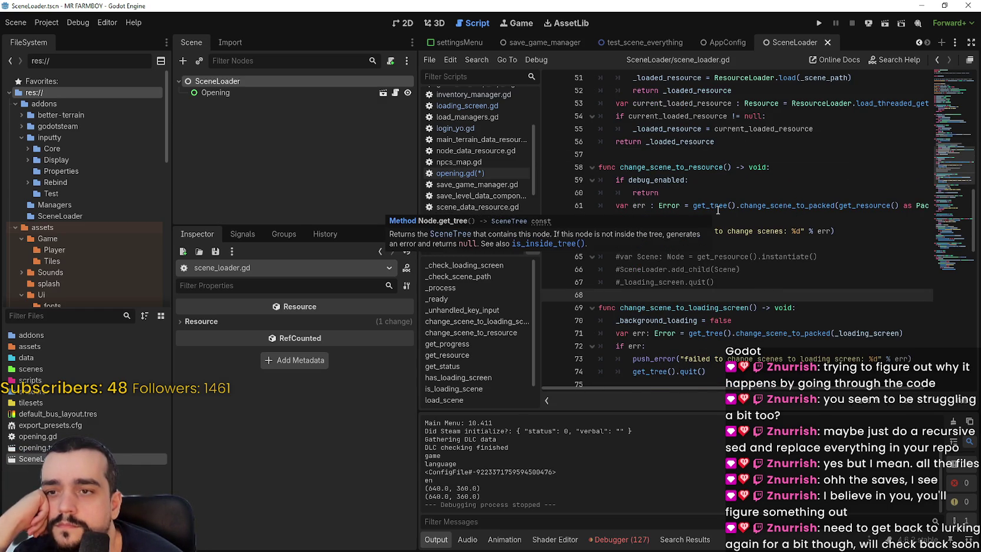
mouse_move(794, 208)
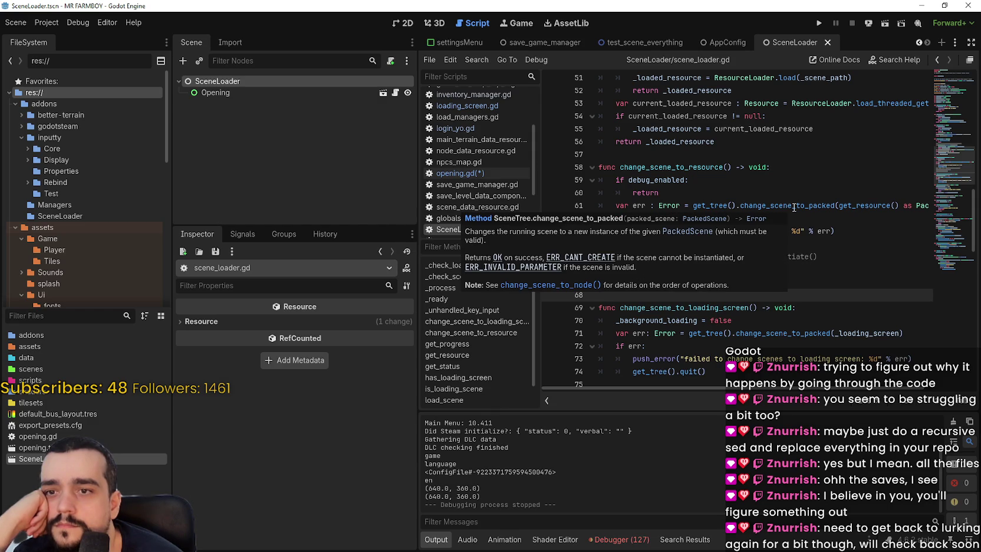